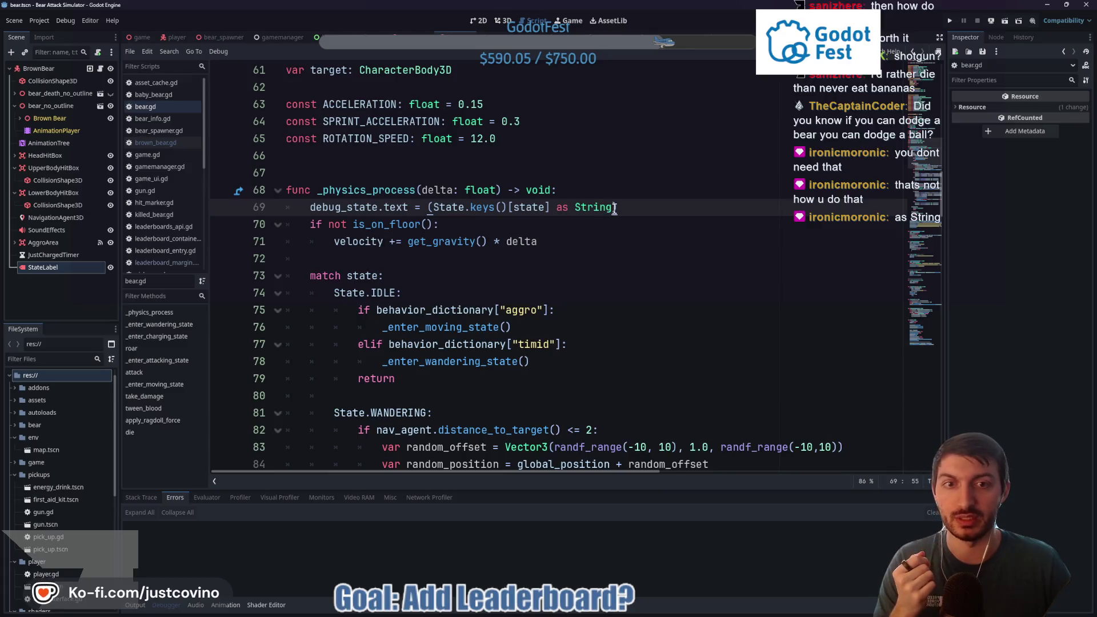
# Step: Remove the 'as String' cast and extra parentheses from line 69 of bear.gd
pyautogui.press('BackSpace')
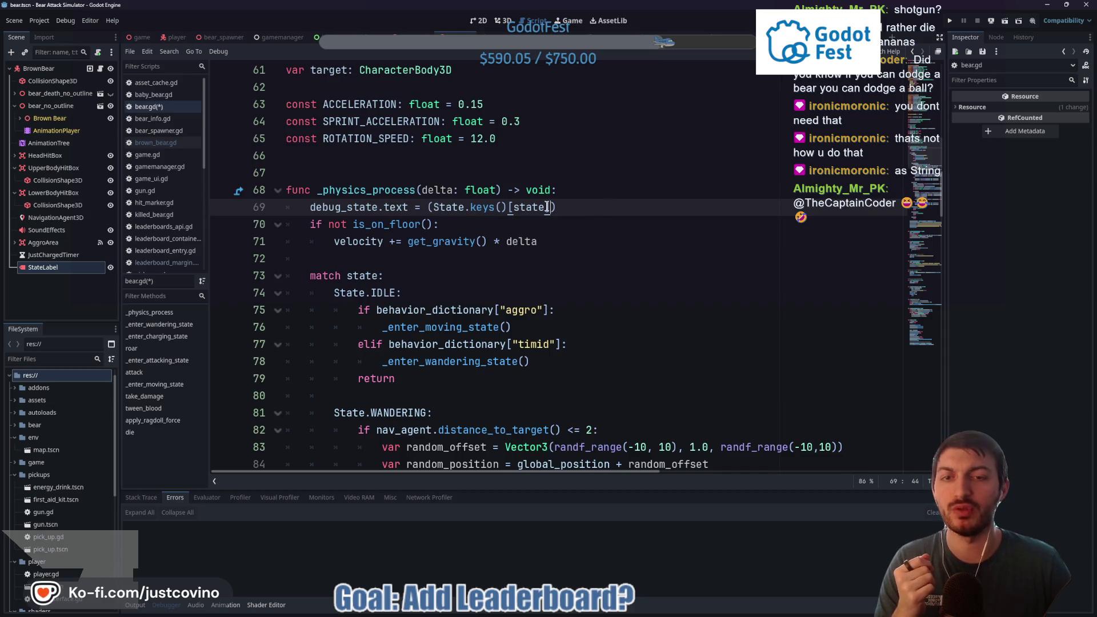
pyautogui.moveTo(546, 209); pyautogui.dragTo(430, 208)
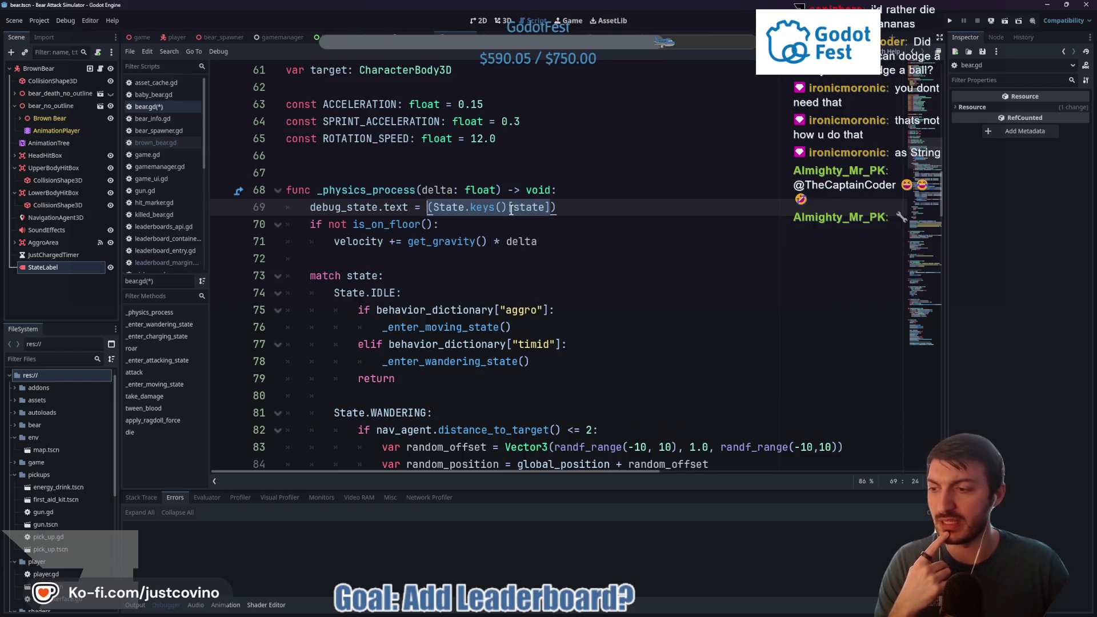
pyautogui.moveTo(512, 210)
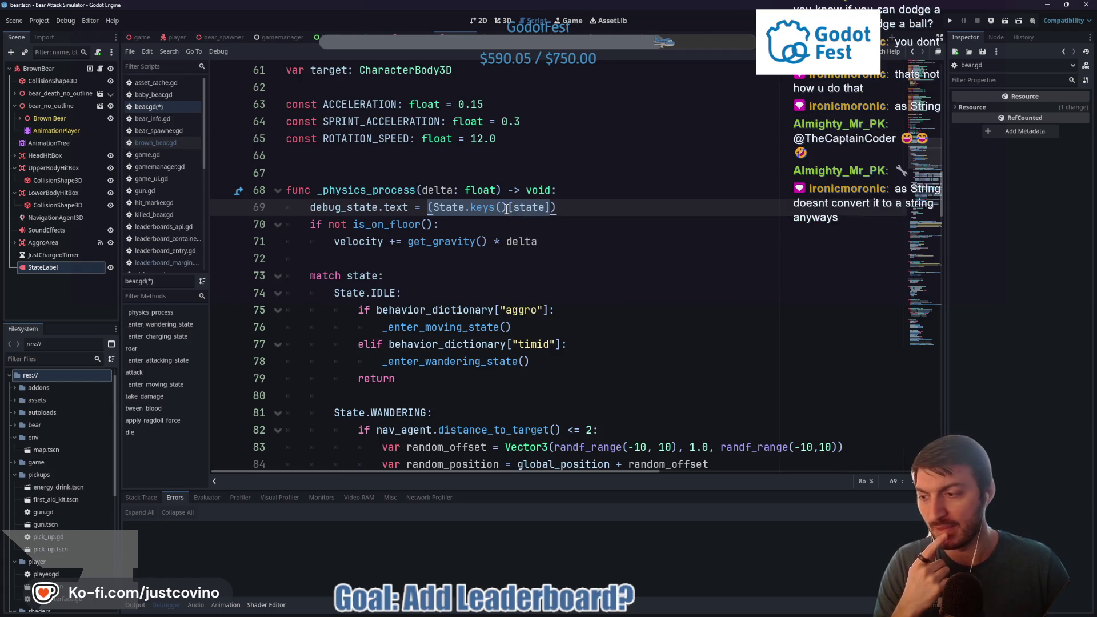
pyautogui.click(580, 209)
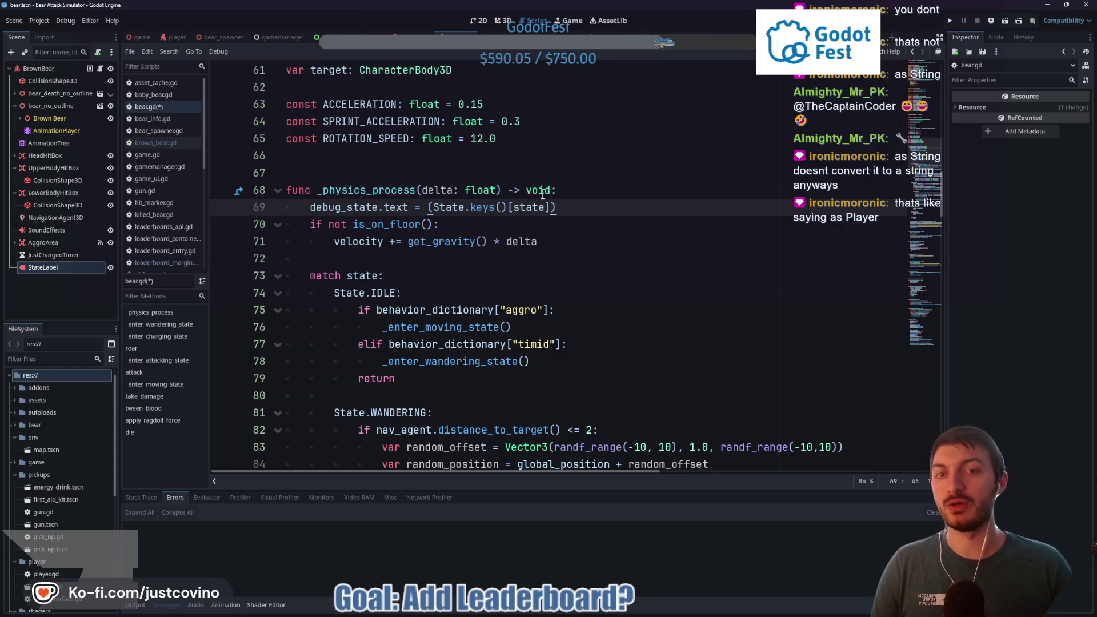
pyautogui.press('BackSpace')
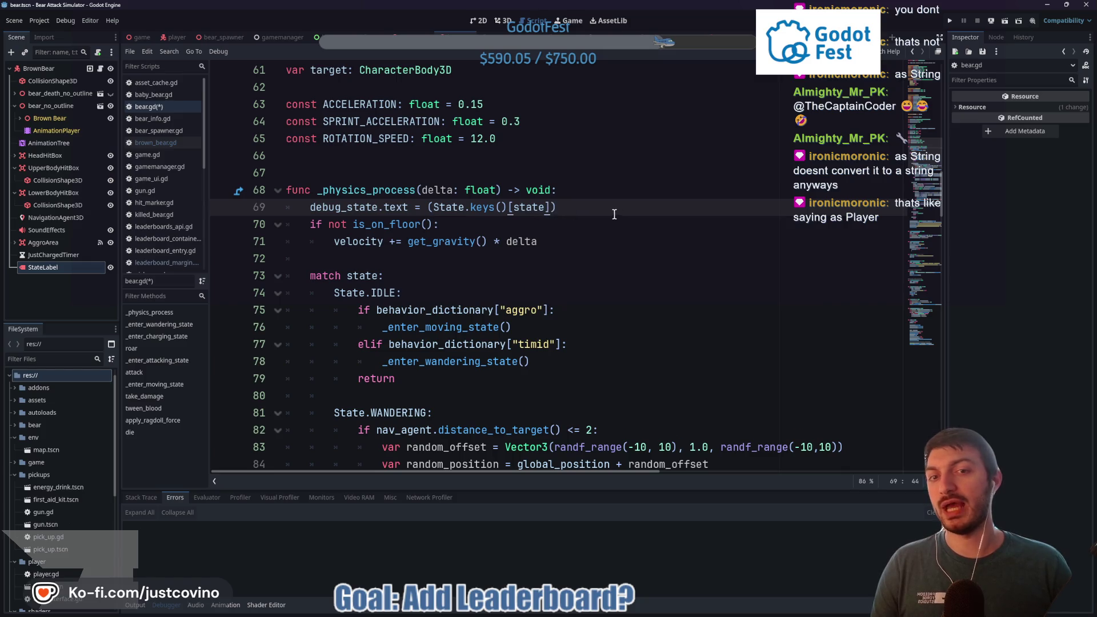
pyautogui.write(')')
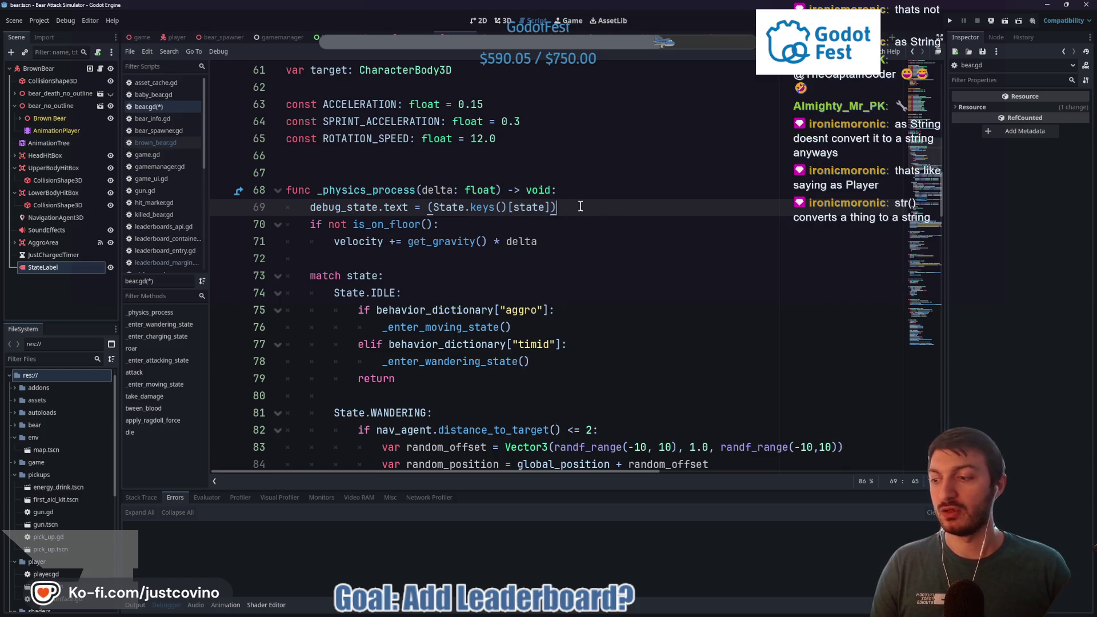
# Step: Wrap State.keys()[state] on line 69 in str() and save the script
pyautogui.moveTo(544, 209)
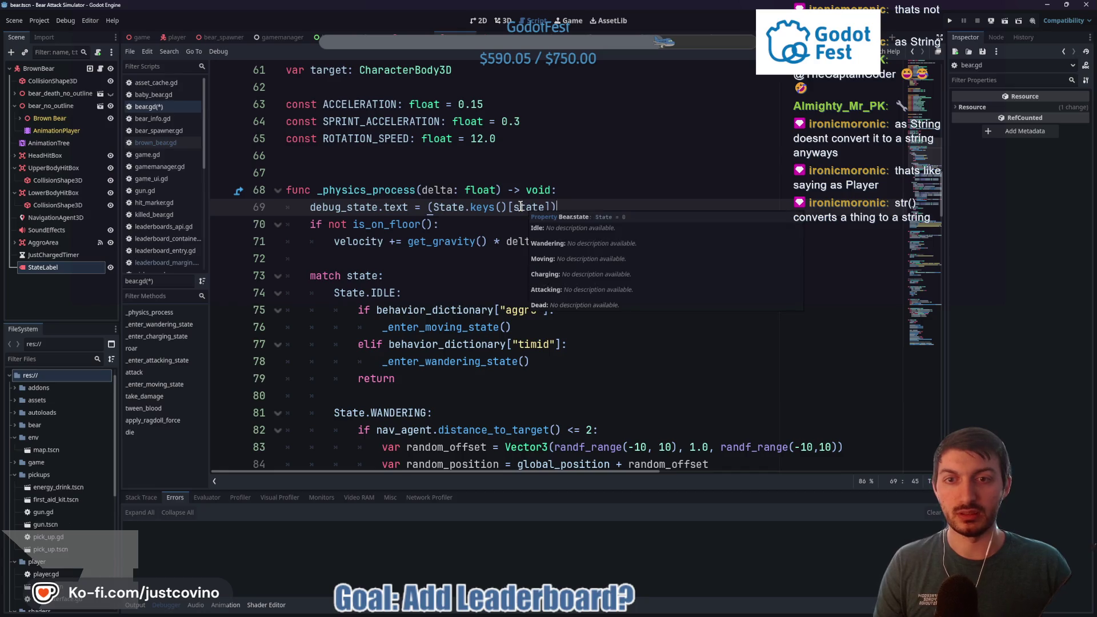
pyautogui.moveTo(432, 207); pyautogui.dragTo(552, 206)
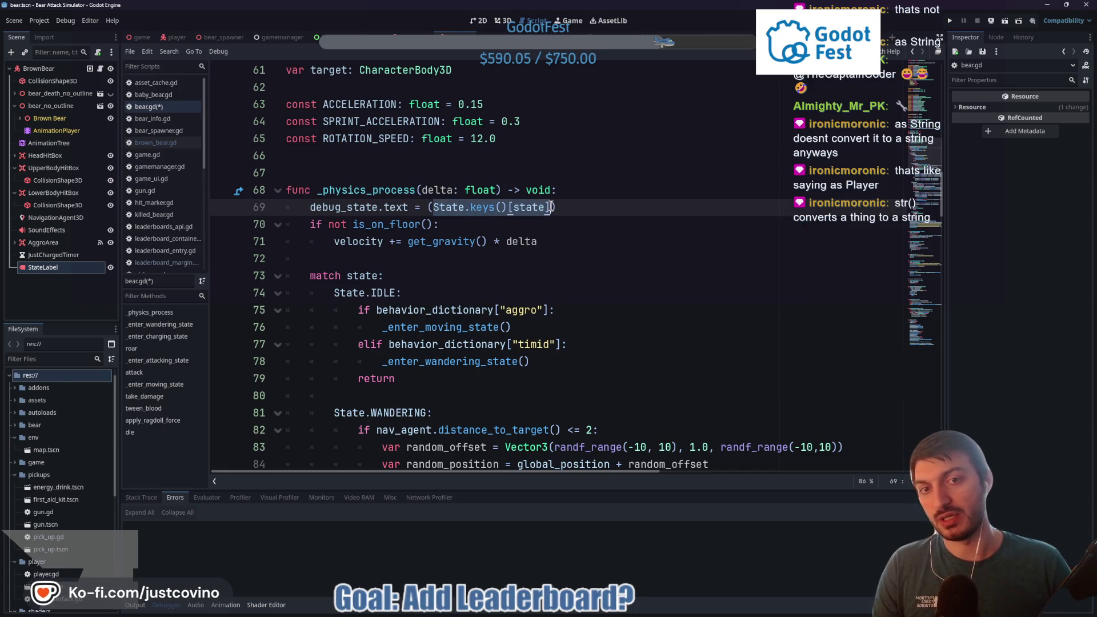
pyautogui.write('(')
pyautogui.click(430, 207)
pyautogui.write('str')
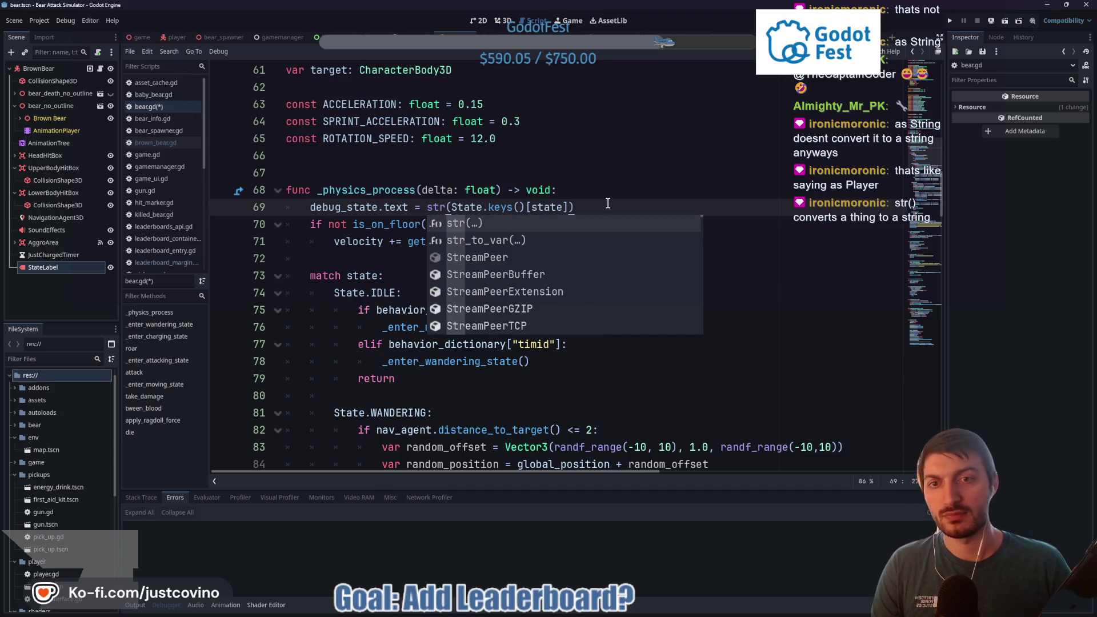
pyautogui.click(608, 203)
pyautogui.hotkey('ctrl', 's')
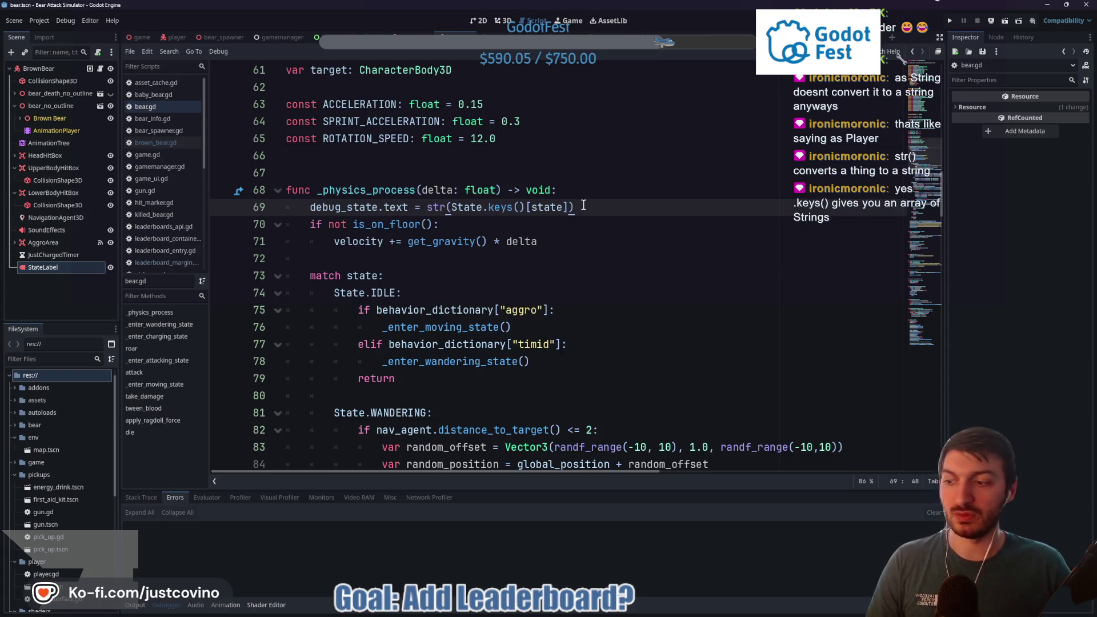
# Step: Revert the str() wrapper so line 69 reads debug_state.text = State.keys()[state], then save
pyautogui.press('Delete')
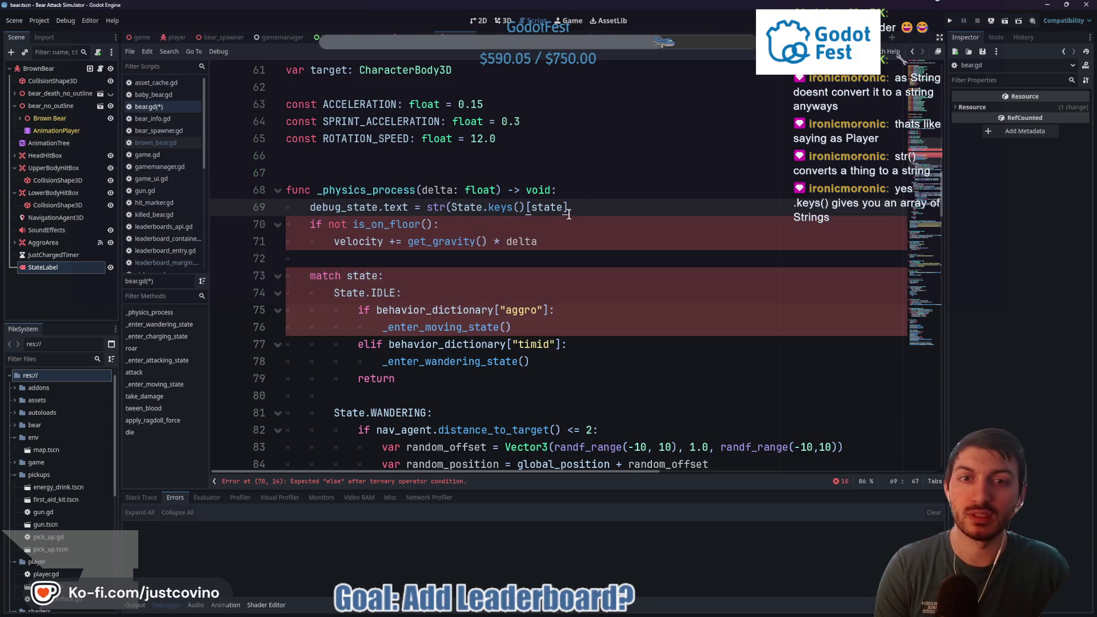
pyautogui.press('BackSpace')
pyautogui.press('BackSpace')
pyautogui.press('BackSpace')
pyautogui.press('End')
pyautogui.hotkey('ctrl', 's')
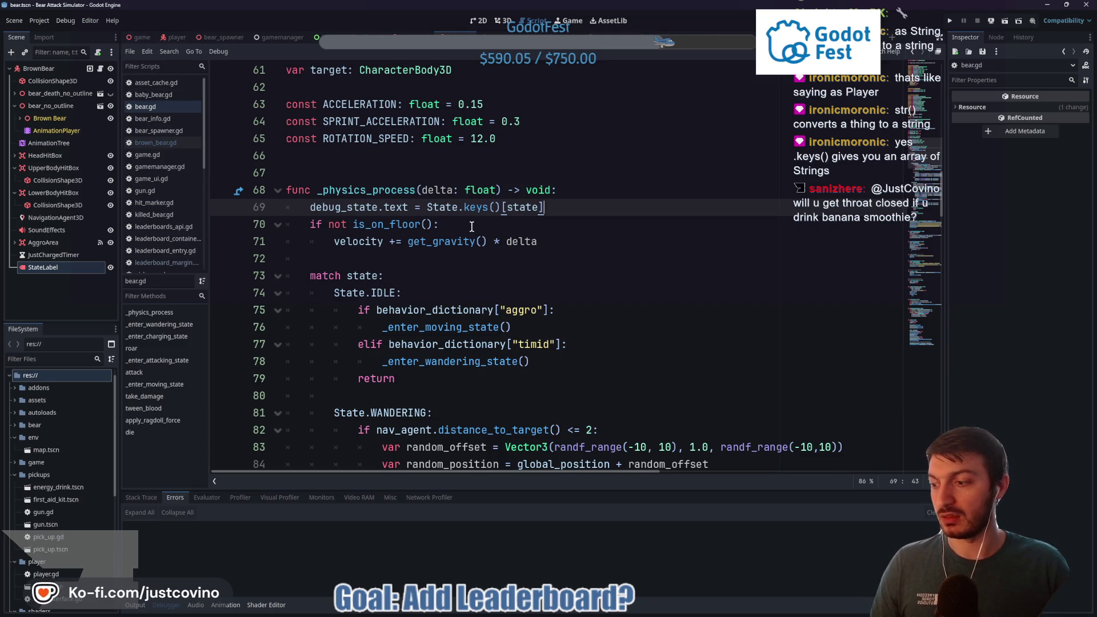
# Step: Run the game from game.tscn, lower the music, and enter the player name 'test'
pyautogui.click(140, 38)
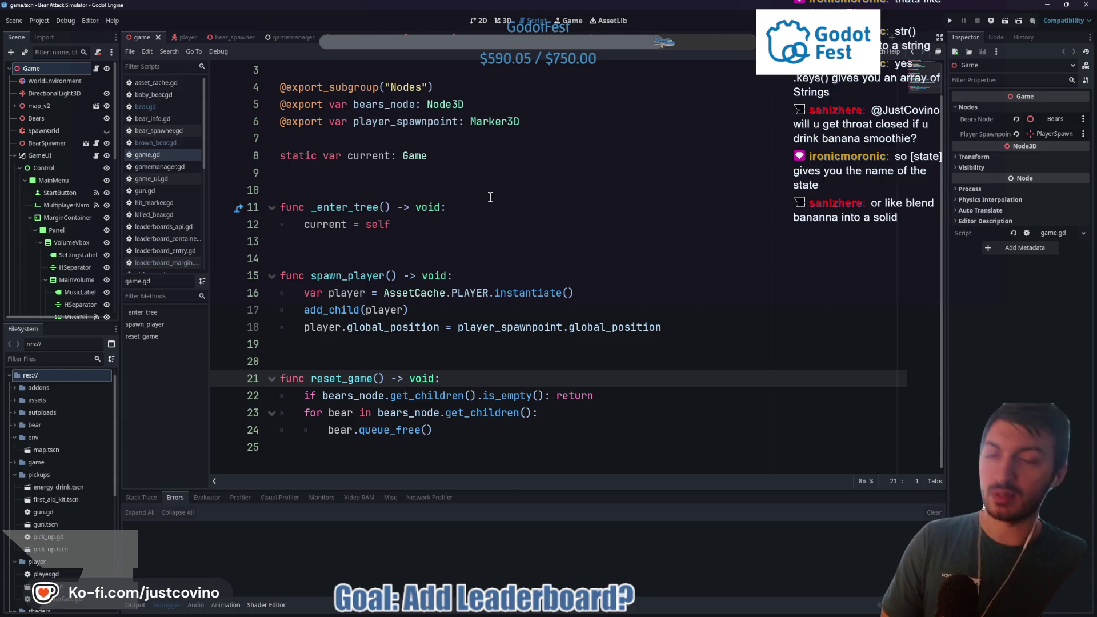
pyautogui.press('F5')
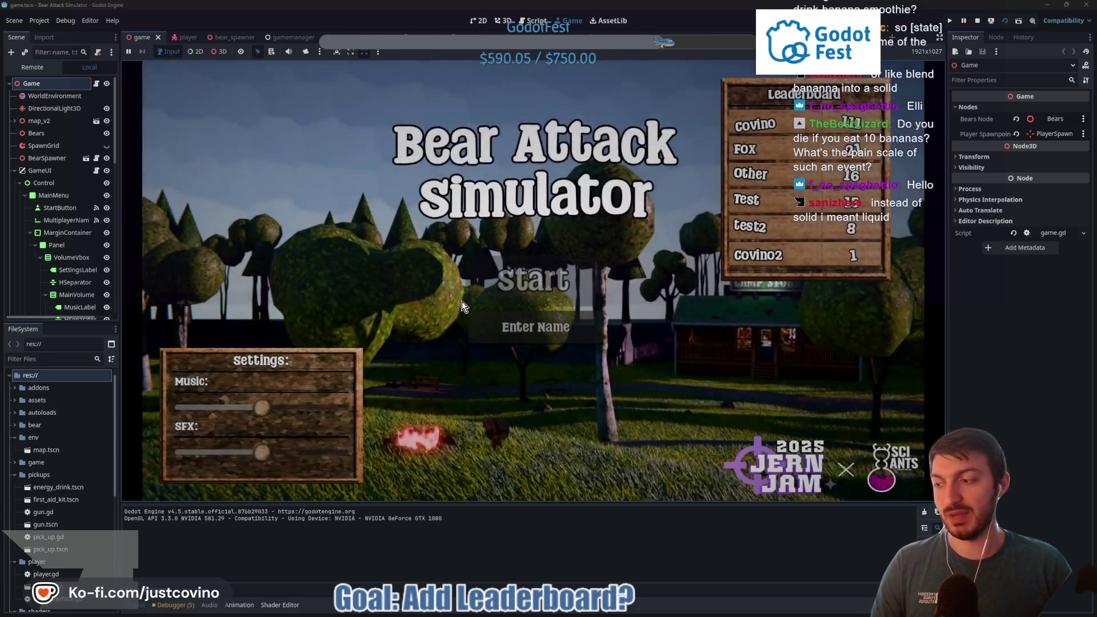
pyautogui.moveTo(268, 409); pyautogui.dragTo(212, 410)
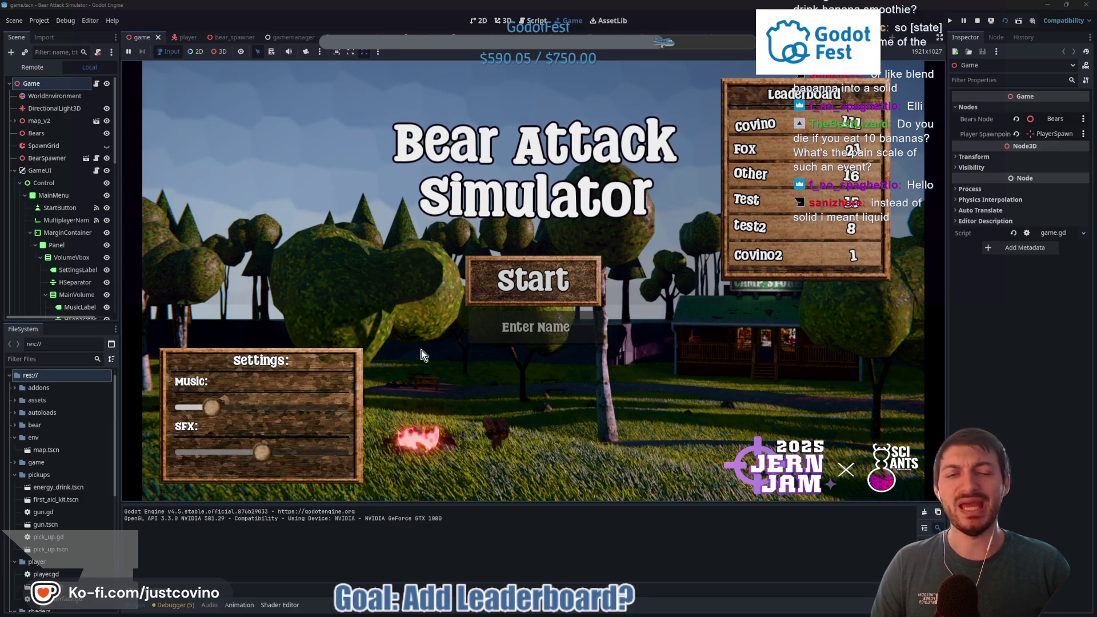
pyautogui.click(543, 332)
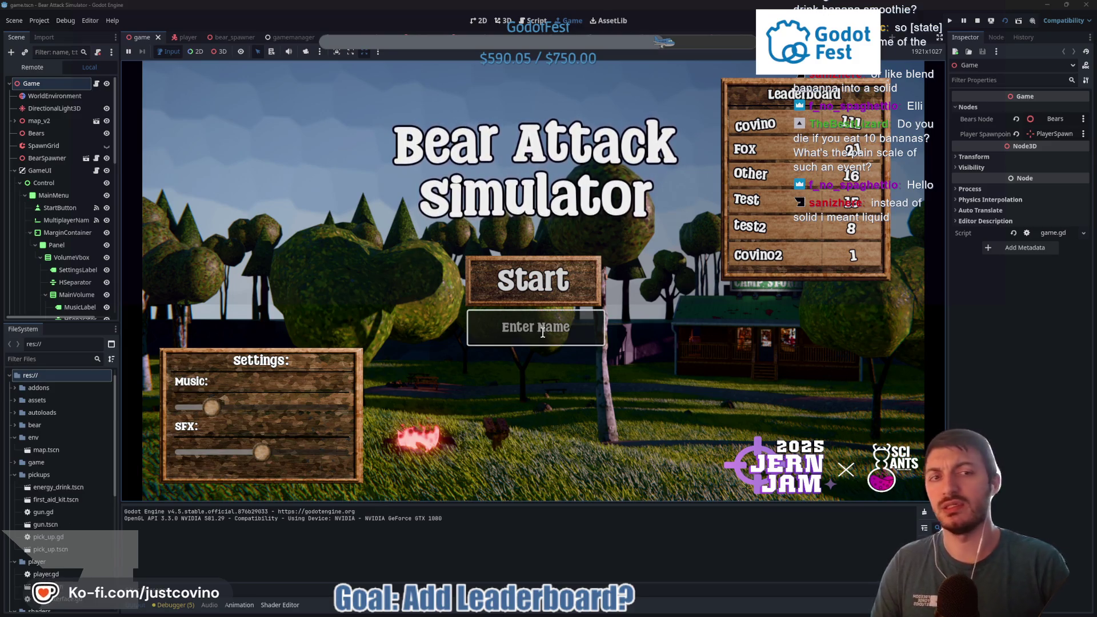
pyautogui.write('test')
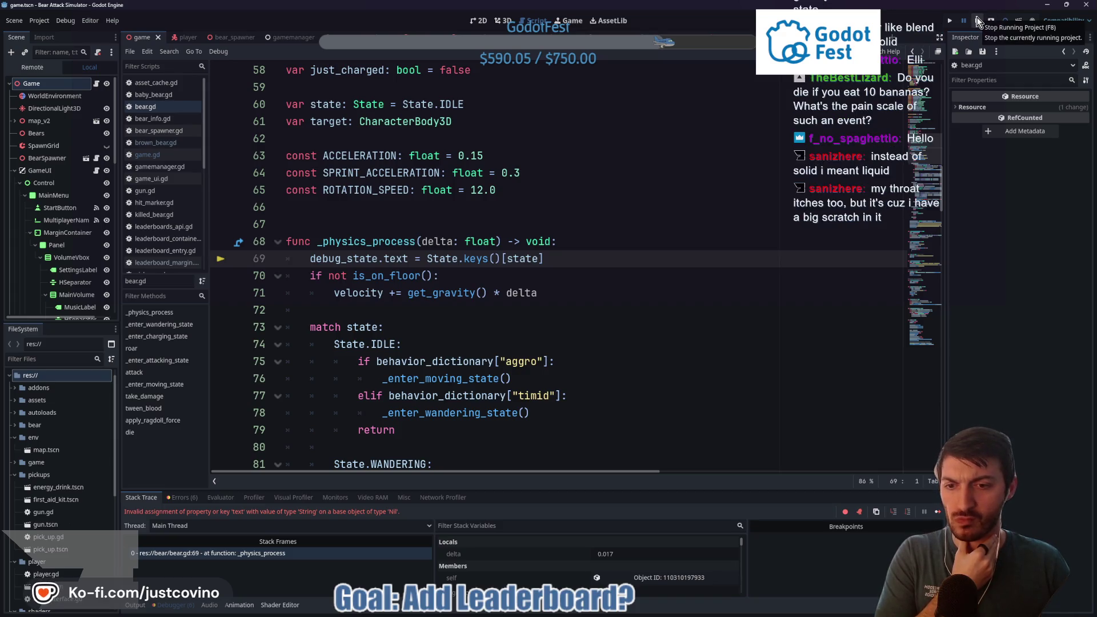
# Step: Append a ternary null check on State.keys()[state] to line 69 and save
pyautogui.click(556, 258)
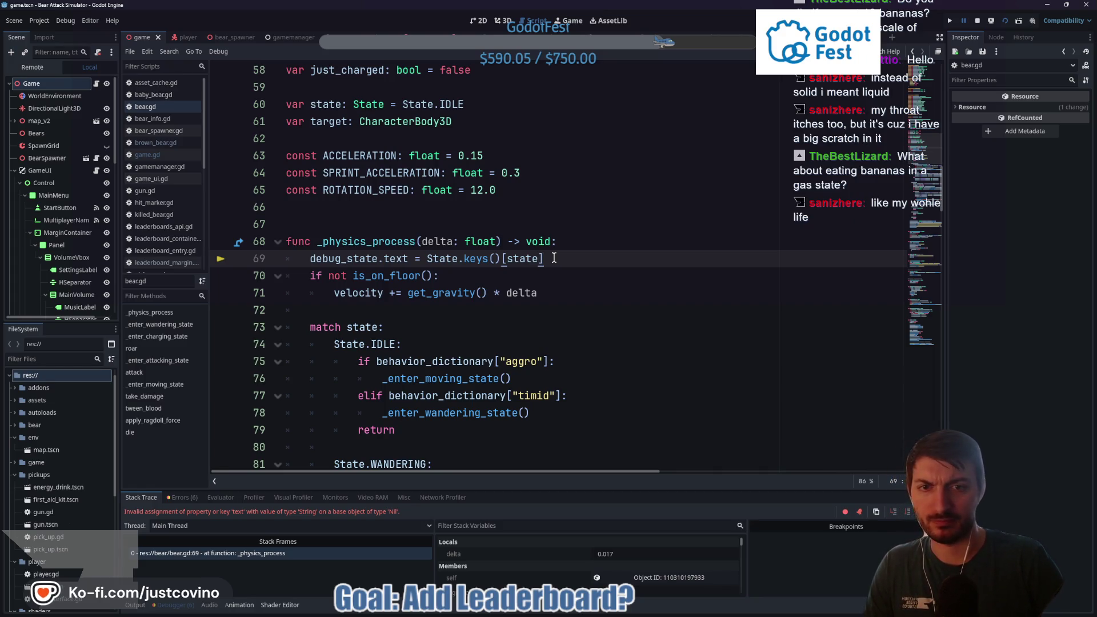
pyautogui.write('if not St')
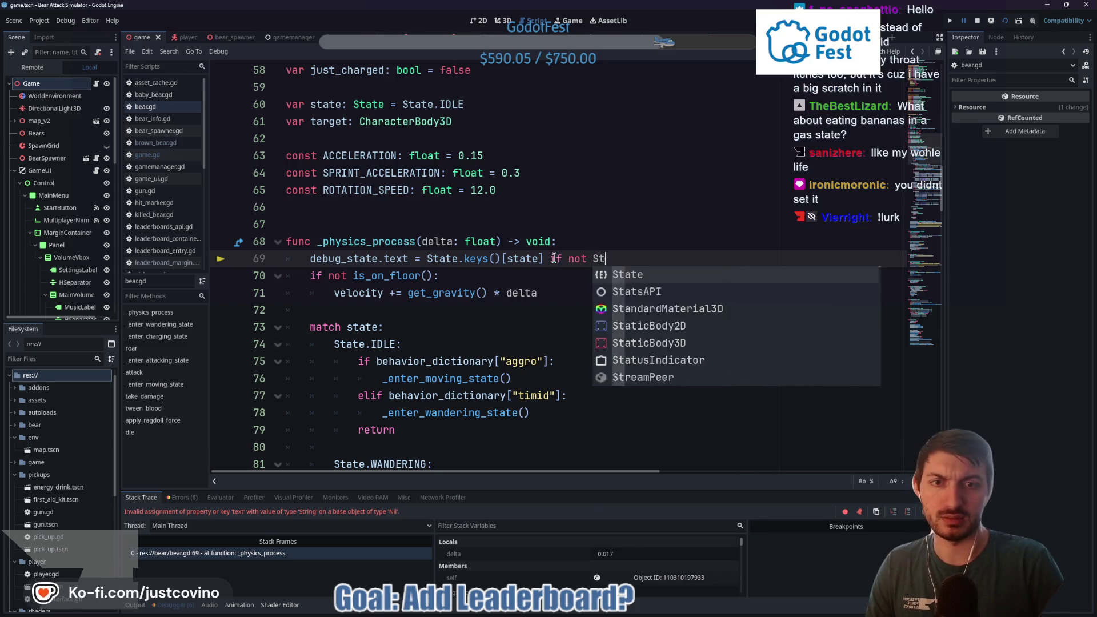
pyautogui.write('ate.keys[stat')
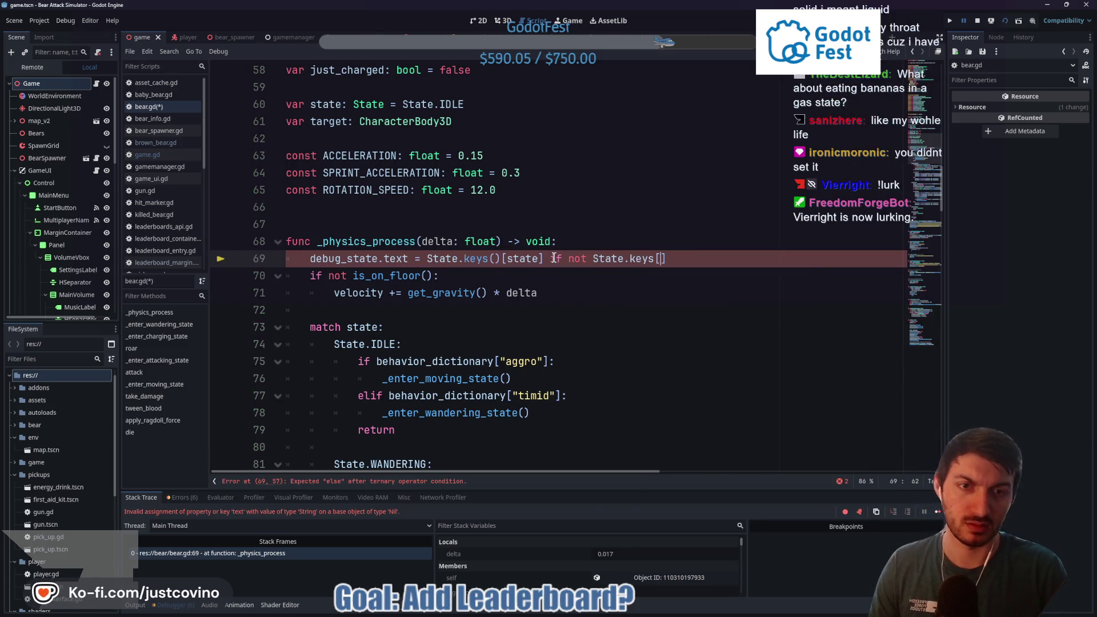
pyautogui.write('e] ')
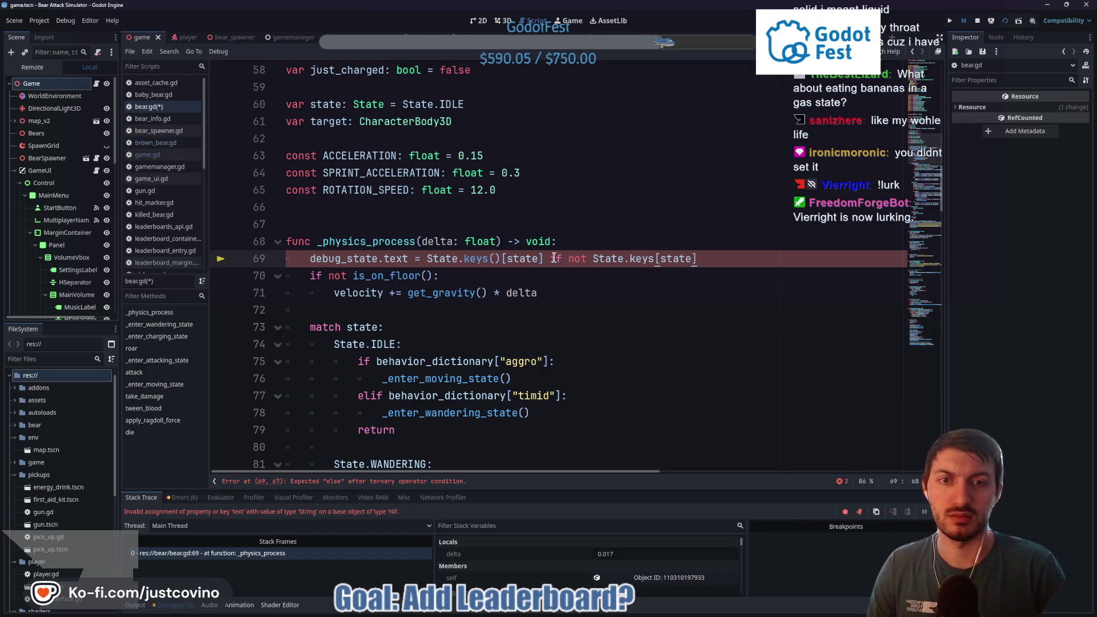
pyautogui.write('== null')
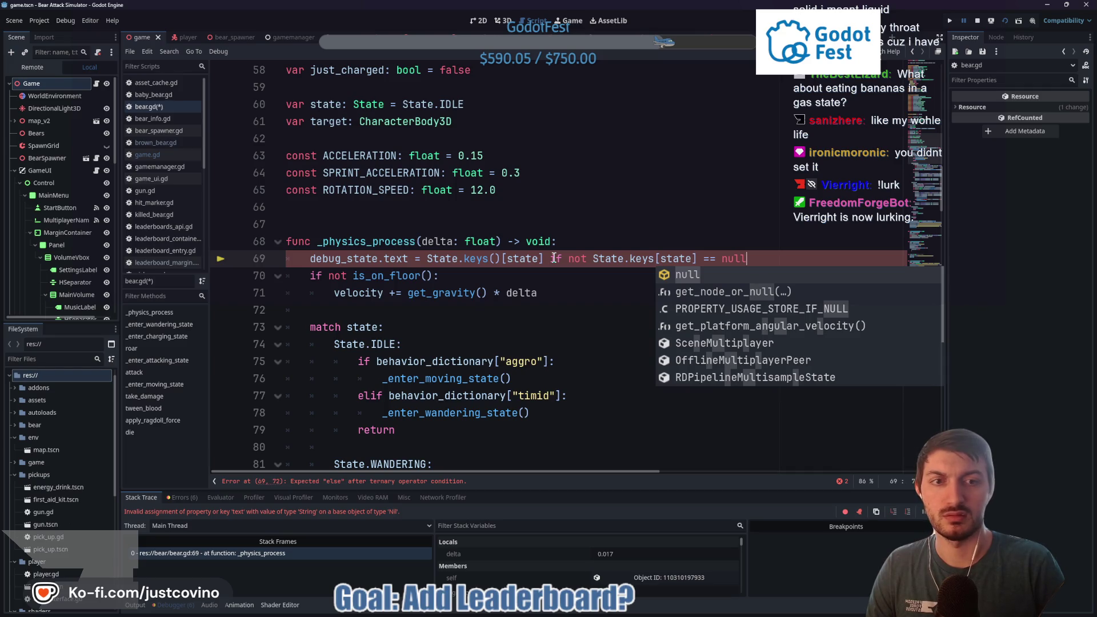
pyautogui.write(' else')
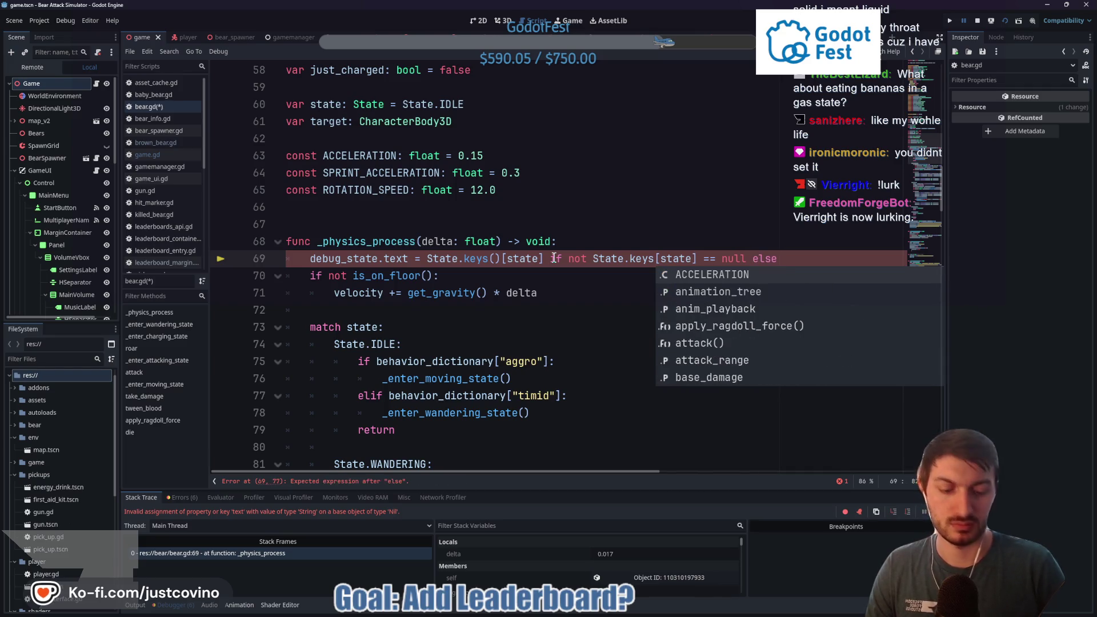
pyautogui.press('Escape')
pyautogui.write('" ')
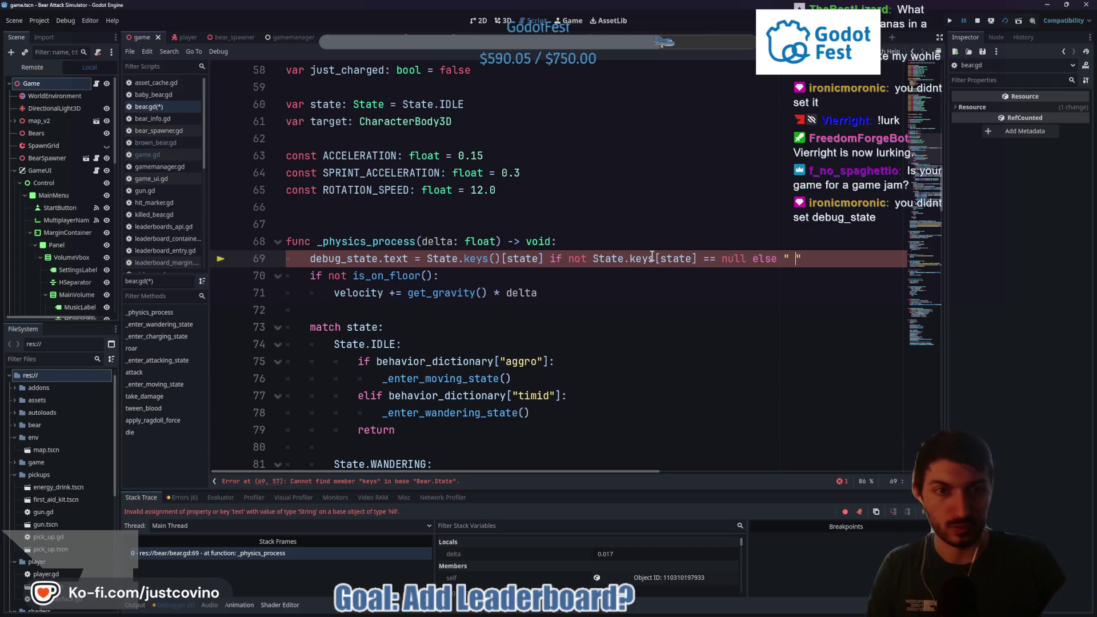
pyautogui.write('()')
pyautogui.click(697, 260)
pyautogui.hotkey('ctrl', 's')
# Step: Stop the running game and delete the ternary null check from line 69
pyautogui.click(978, 21)
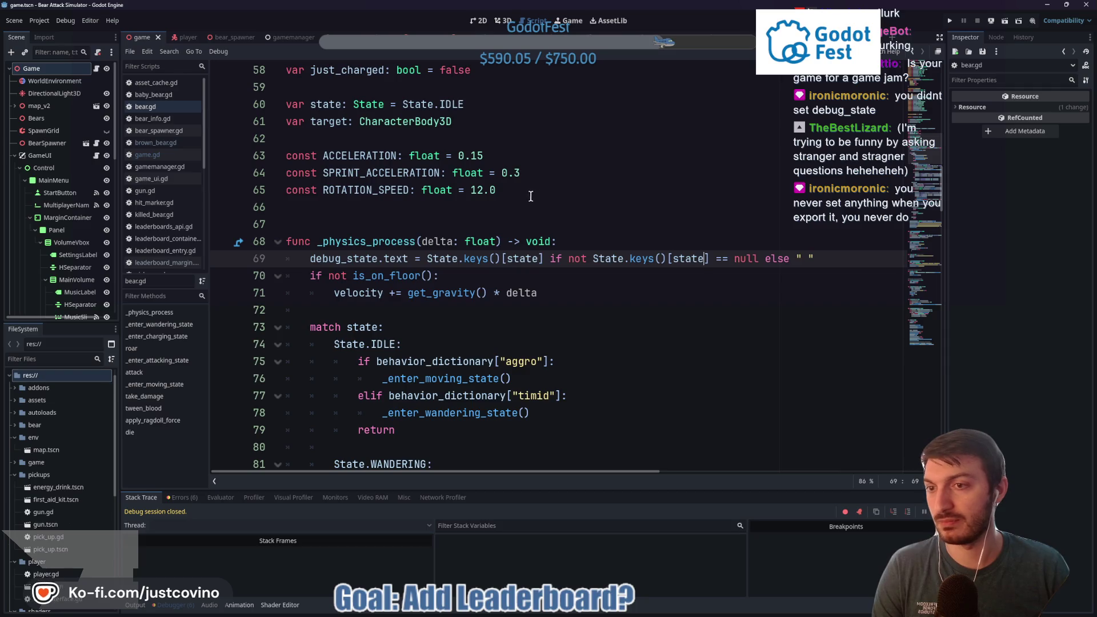
pyautogui.moveTo(814, 258); pyautogui.dragTo(546, 256)
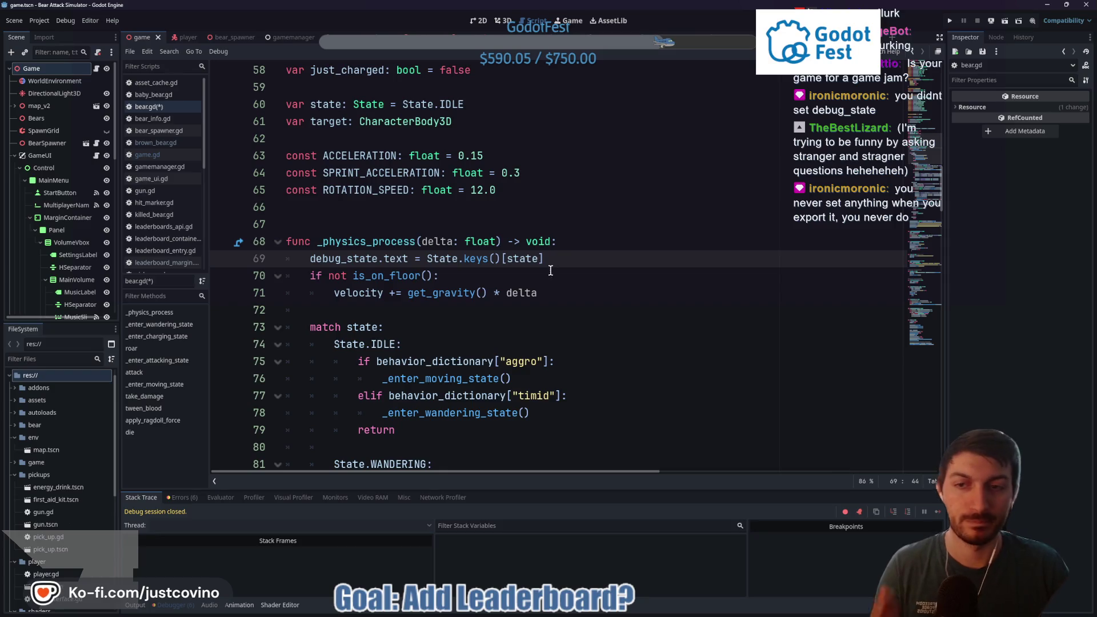
pyautogui.click(343, 37)
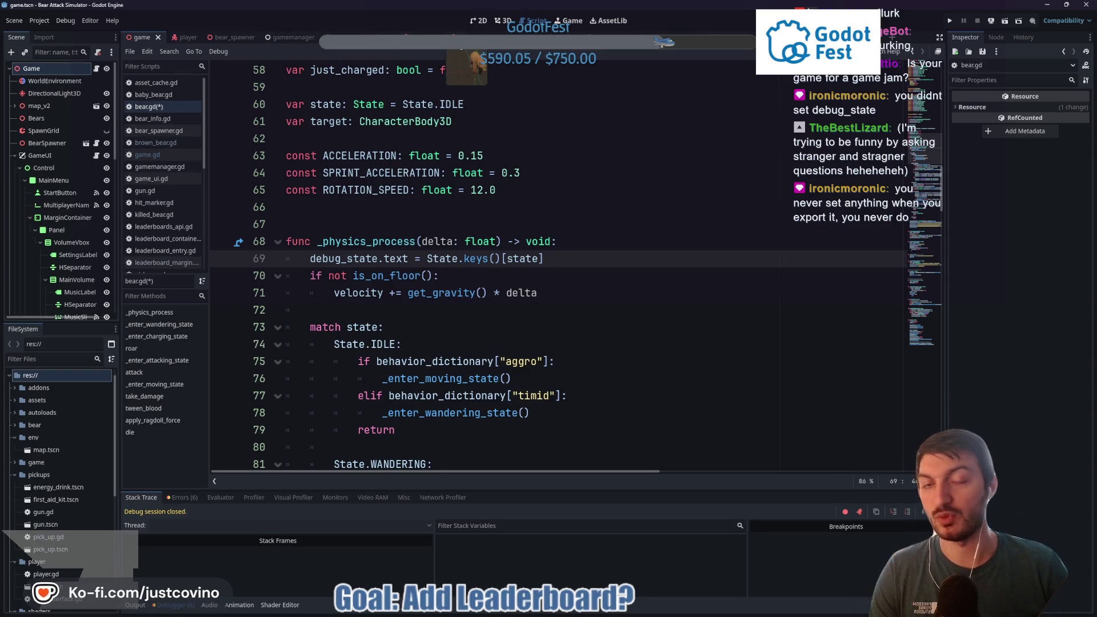
# Step: Assign StateLabel as the BrownBear's Debug State property
pyautogui.click(38, 68)
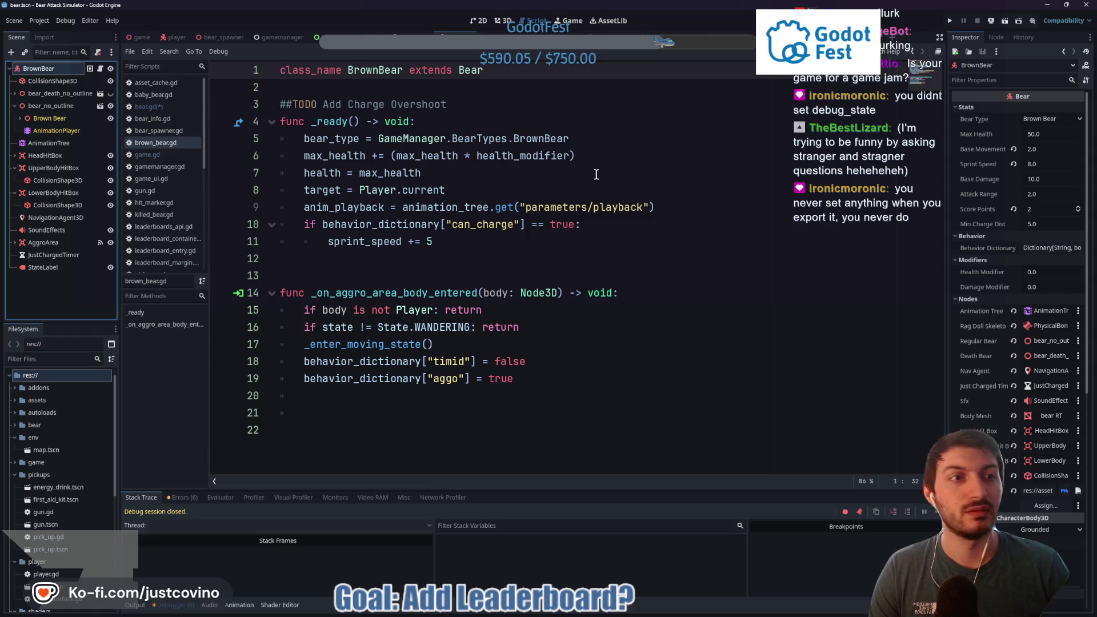
pyautogui.scroll(-3, 1036, 379)
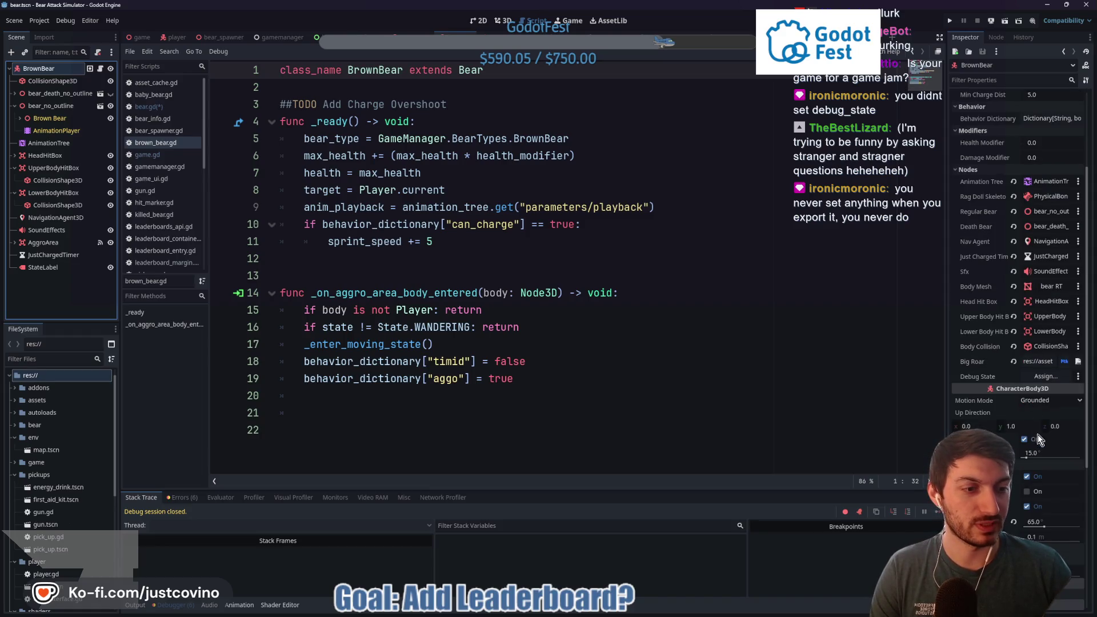
pyautogui.click(1034, 377)
pyautogui.click(514, 211)
pyautogui.click(516, 446)
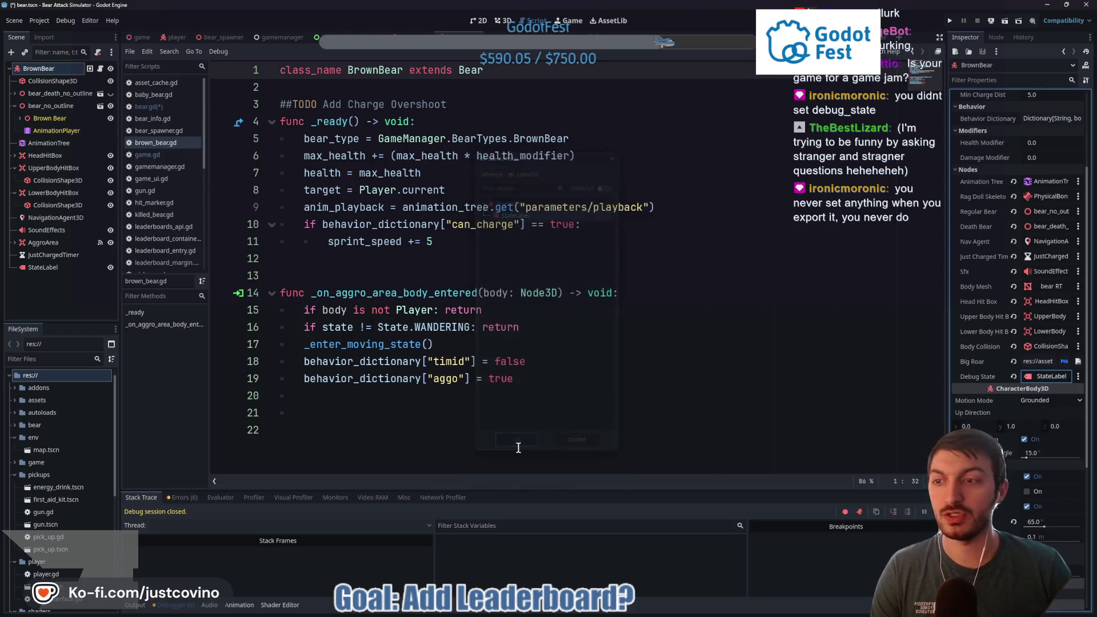
# Step: Copy the StateLabel node, switch to the baby bear scene, and undo the accidental script paste
pyautogui.click(52, 269)
pyautogui.rightClick(51, 270)
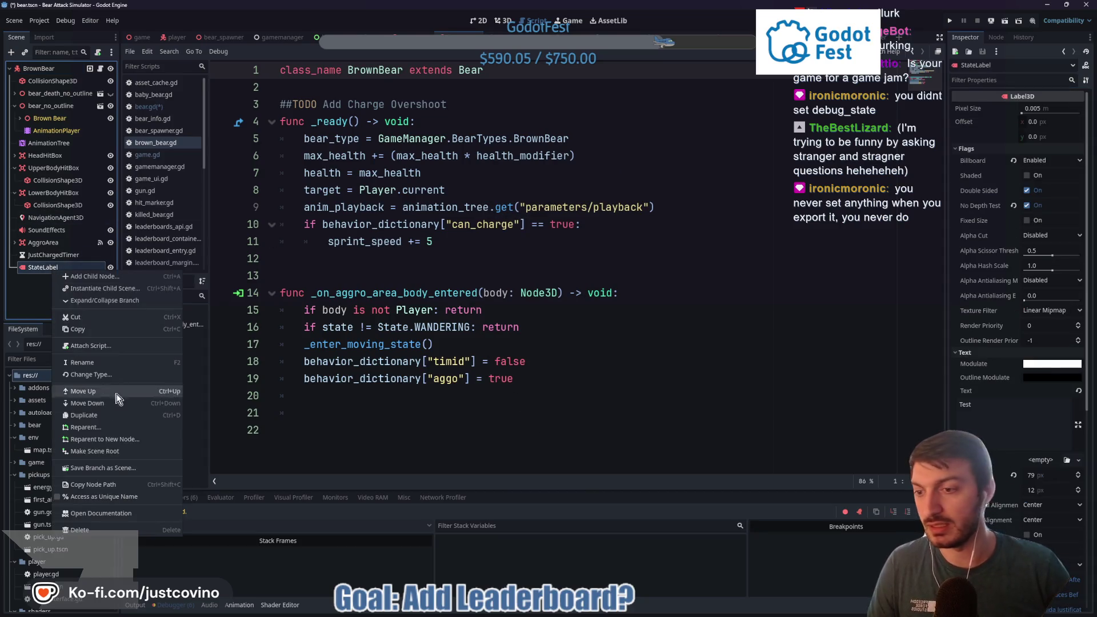
pyautogui.press('Escape')
pyautogui.click(400, 38)
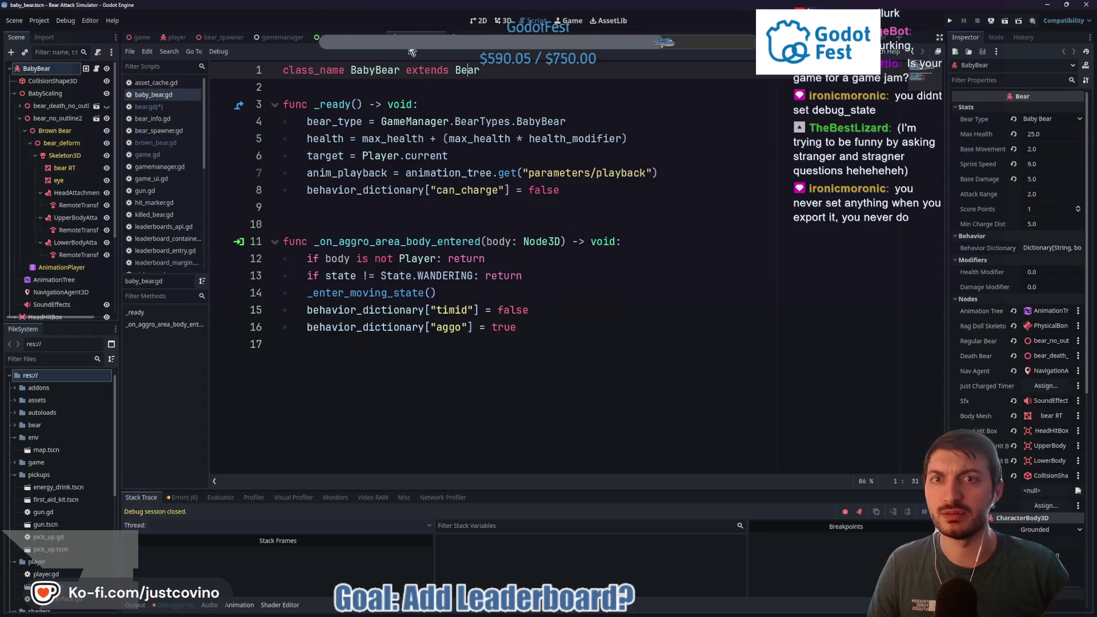
pyautogui.hotkey('ctrl', 'v')
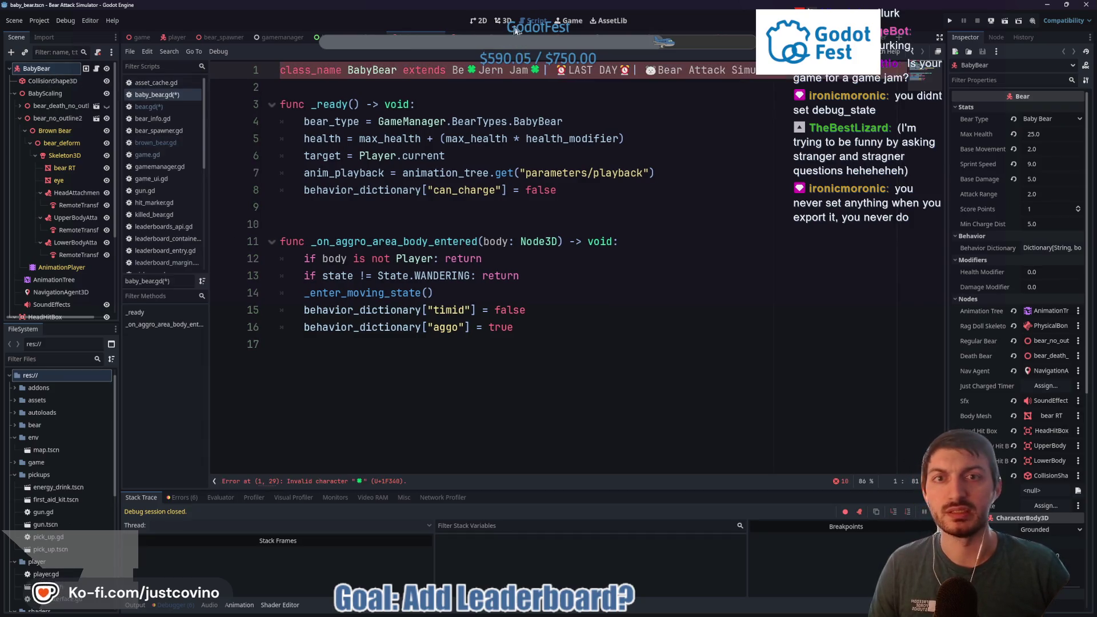
pyautogui.hotkey('ctrl', 'z')
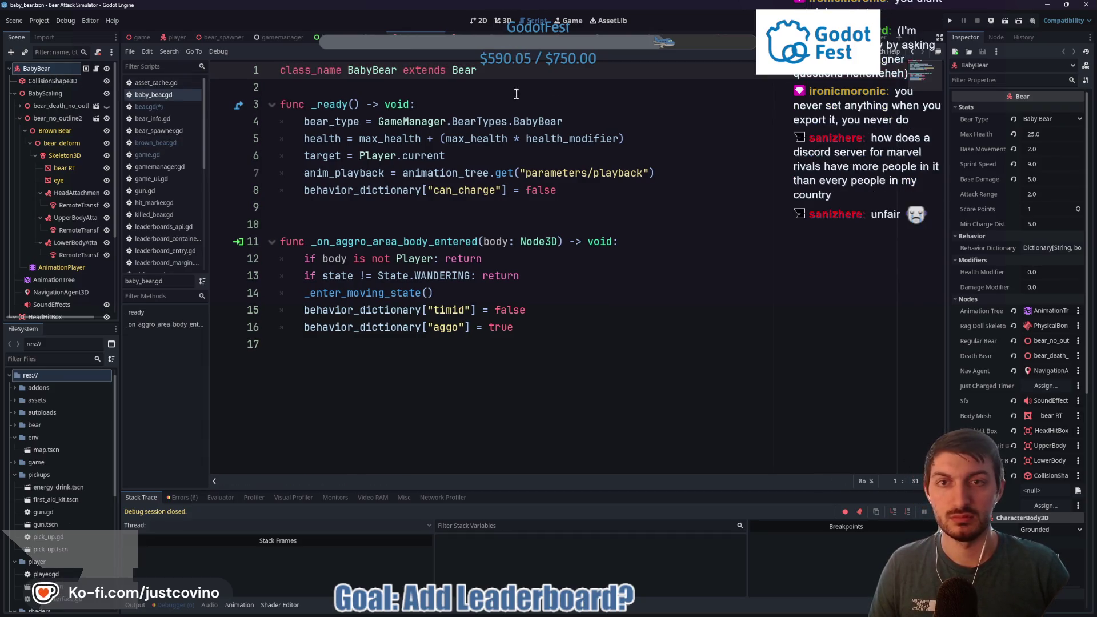
pyautogui.rightClick(40, 69)
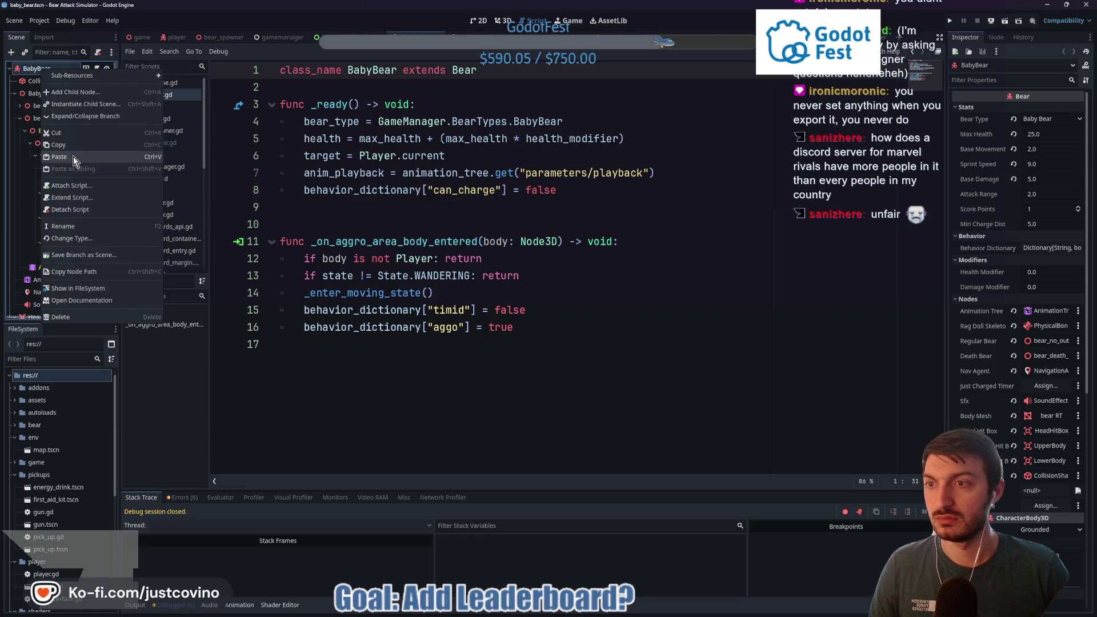
# Step: Paste StateLabel under BabyBear, lower it toward the bear in 3D, and save
pyautogui.click(63, 184)
pyautogui.hotkey('ctrl', 'F2')
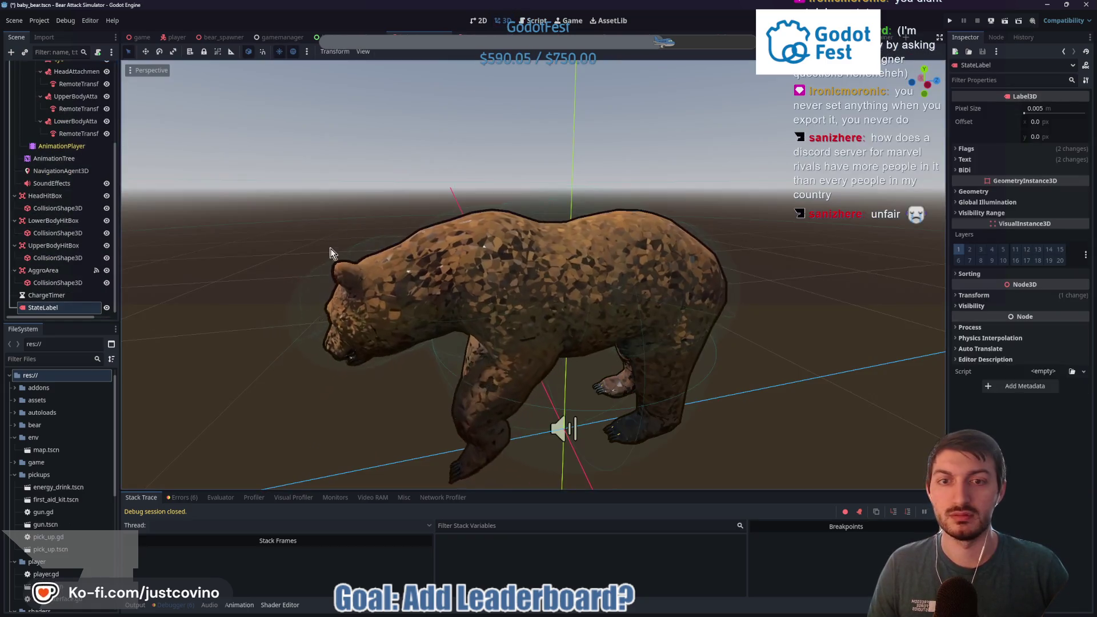
pyautogui.scroll(-6, 142, 280)
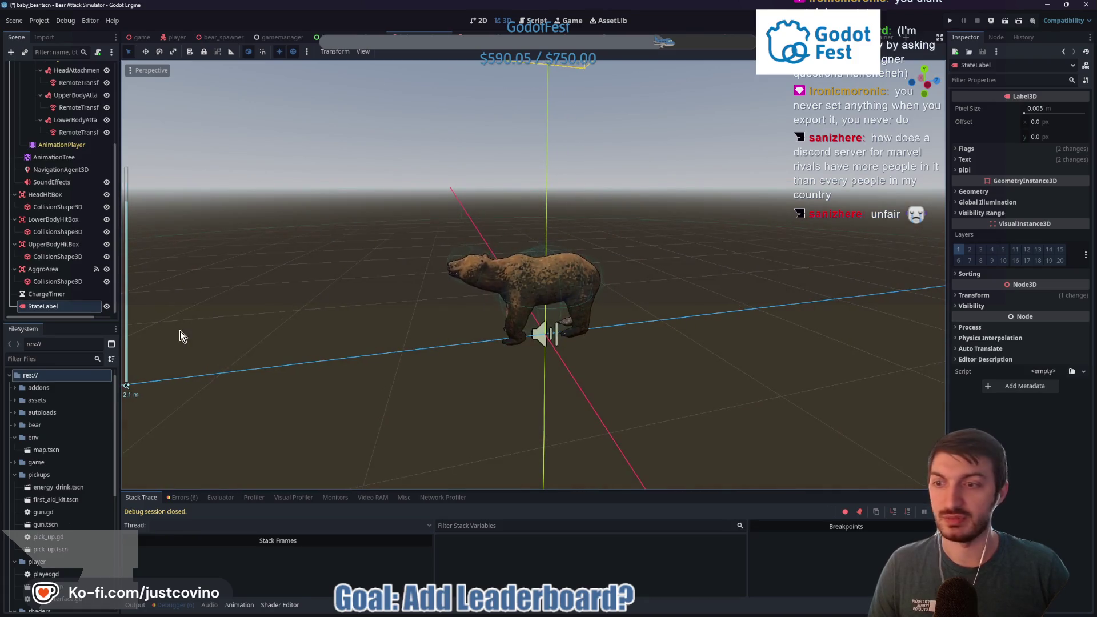
pyautogui.press('f')
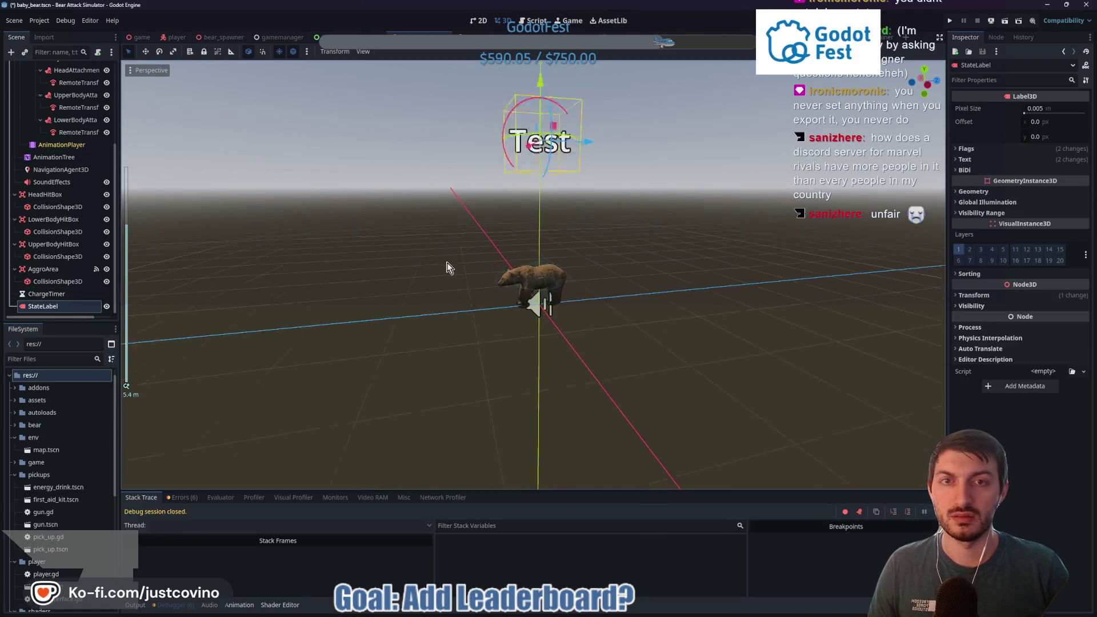
pyautogui.moveTo(539, 109); pyautogui.dragTo(539, 152)
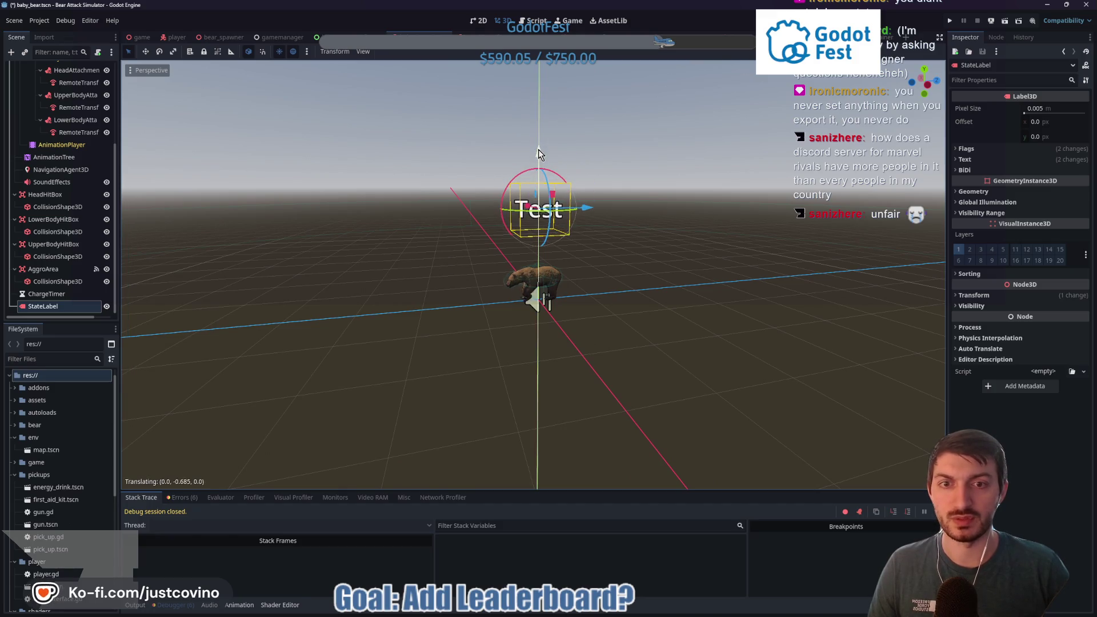
pyautogui.hotkey('ctrl', 's')
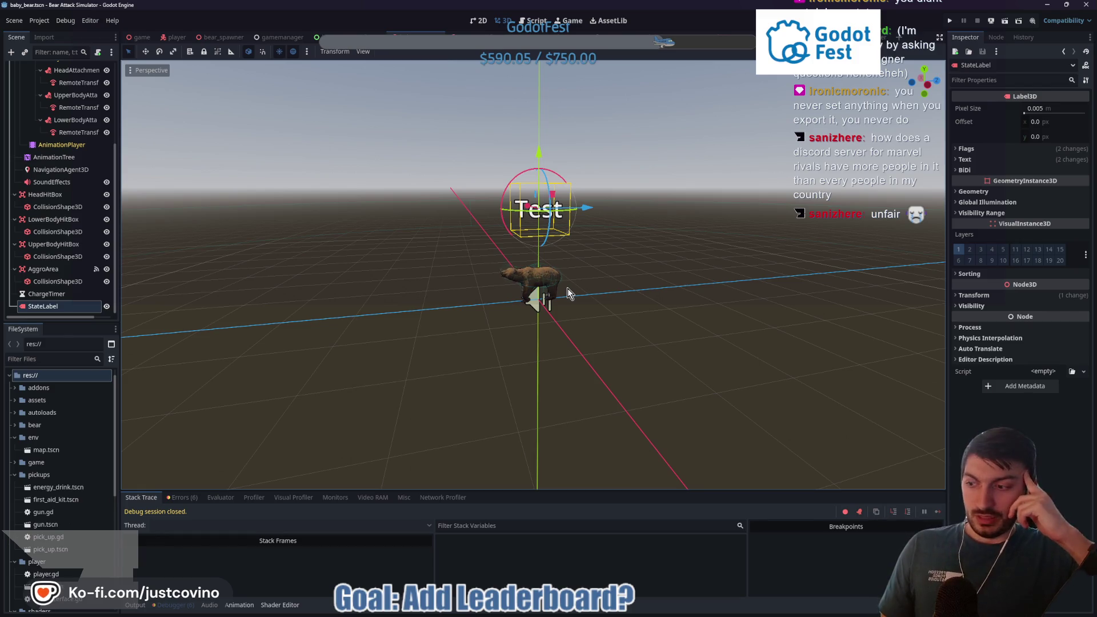
# Step: Set BabyBear's Debug State to StateLabel and save the baby bear scene
pyautogui.scroll(5, 73, 150)
pyautogui.click(37, 69)
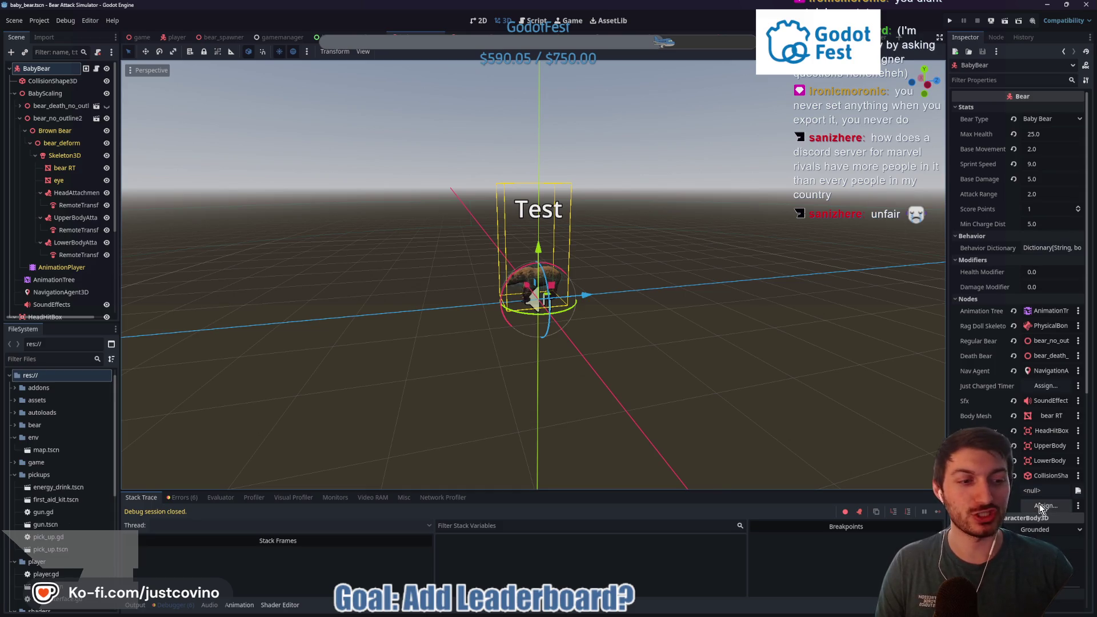
pyautogui.click(1040, 506)
pyautogui.click(521, 214)
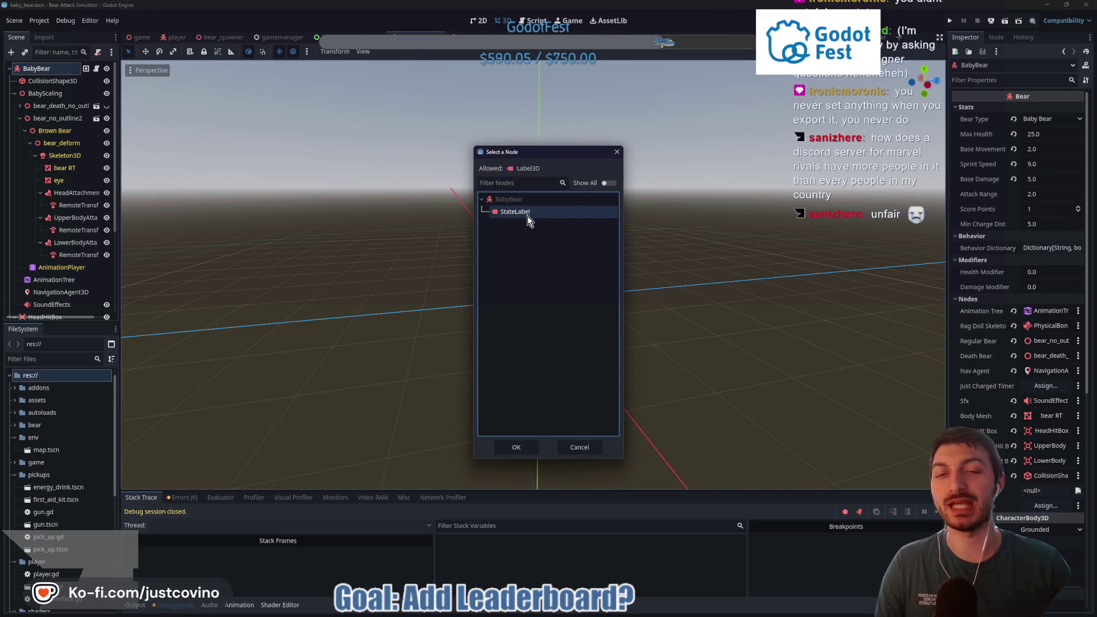
pyautogui.click(516, 447)
pyautogui.hotkey('ctrl', 's')
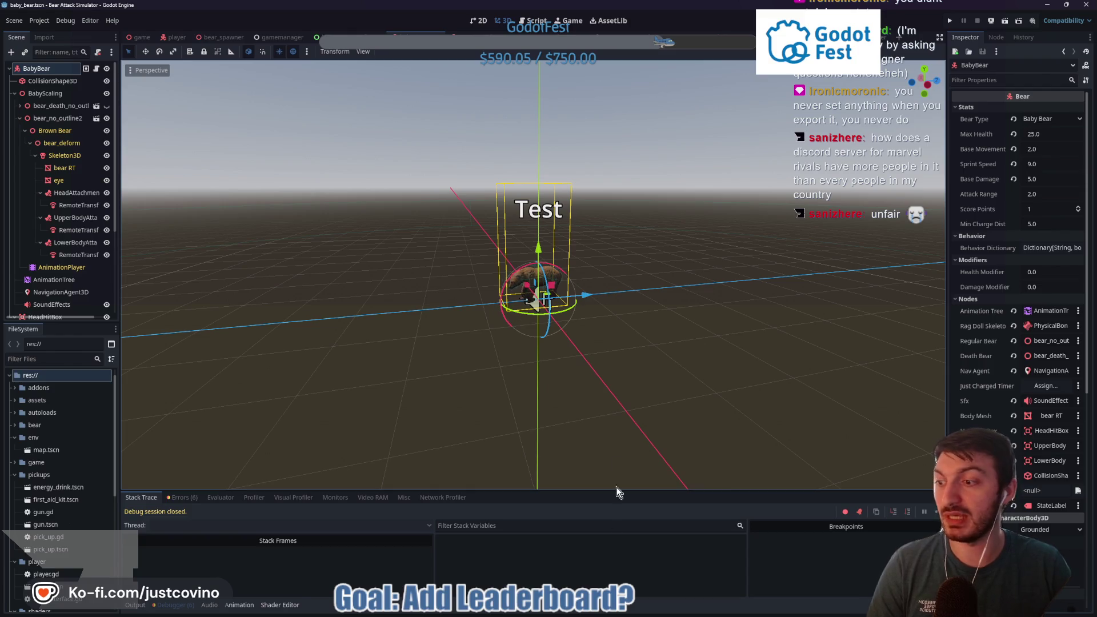
pyautogui.click(611, 611)
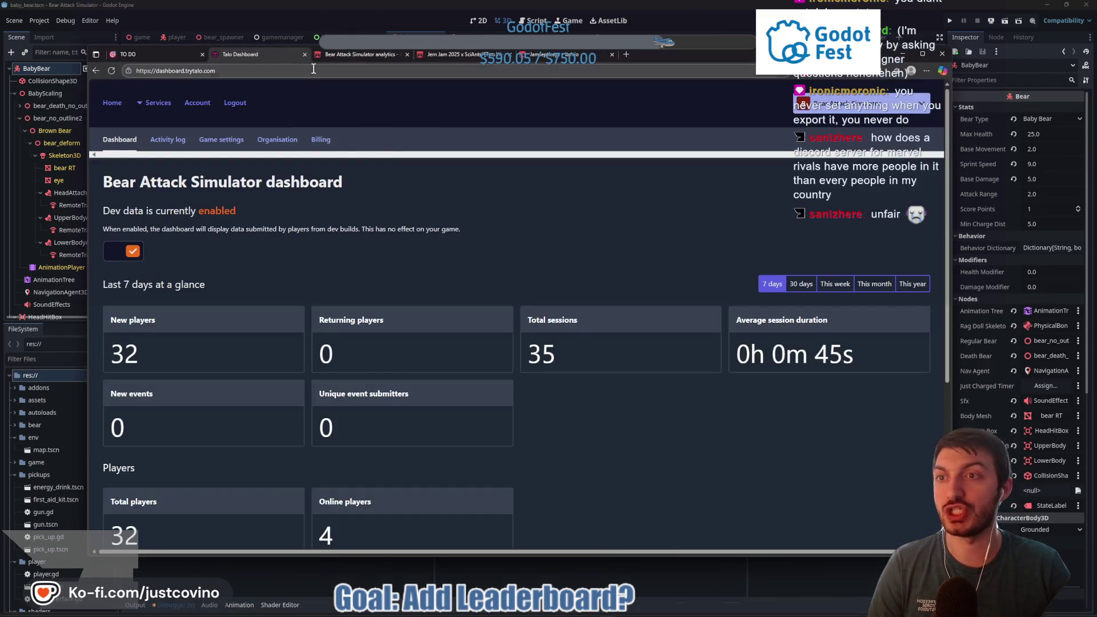
# Step: Check the Jern Jam 2025 itch.io tab, close the fifth tab, and minimise the browser
pyautogui.hotkey('ctrl', 'Tab')
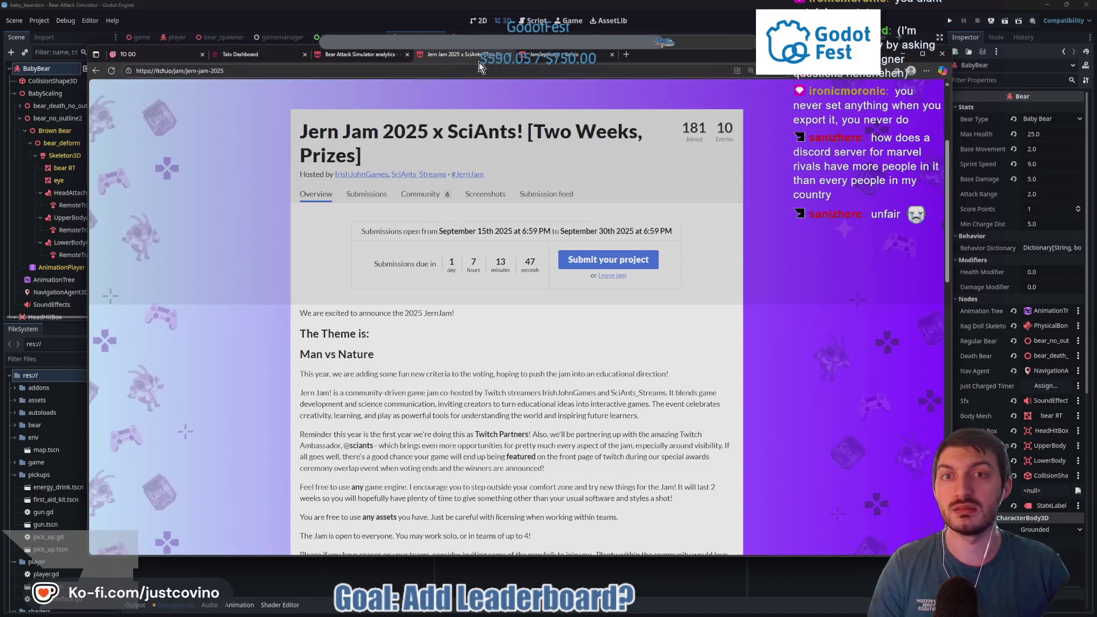
pyautogui.click(612, 56)
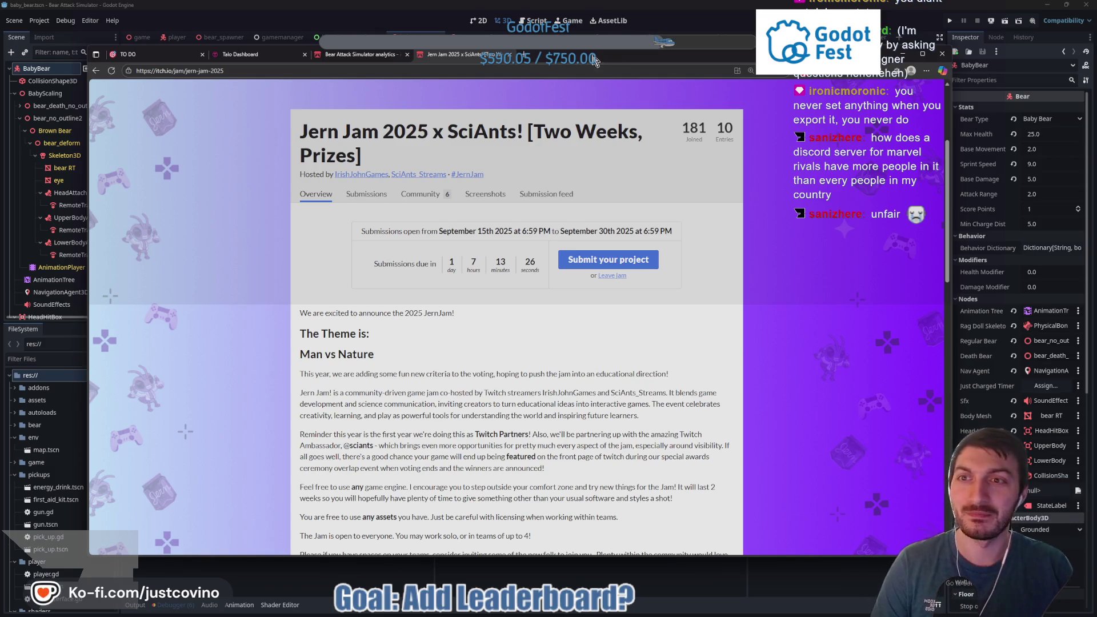
pyautogui.click(383, 23)
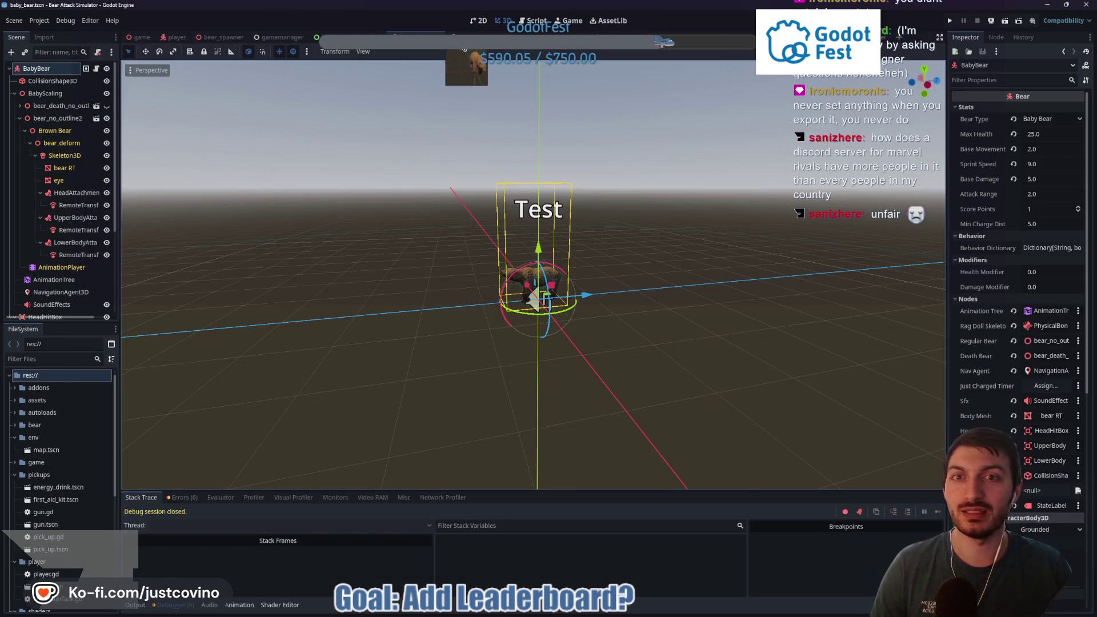
# Step: Save bear.tscn, then run the game with music lowered and start as player 'test'
pyautogui.click(460, 37)
pyautogui.hotkey('ctrl', 's')
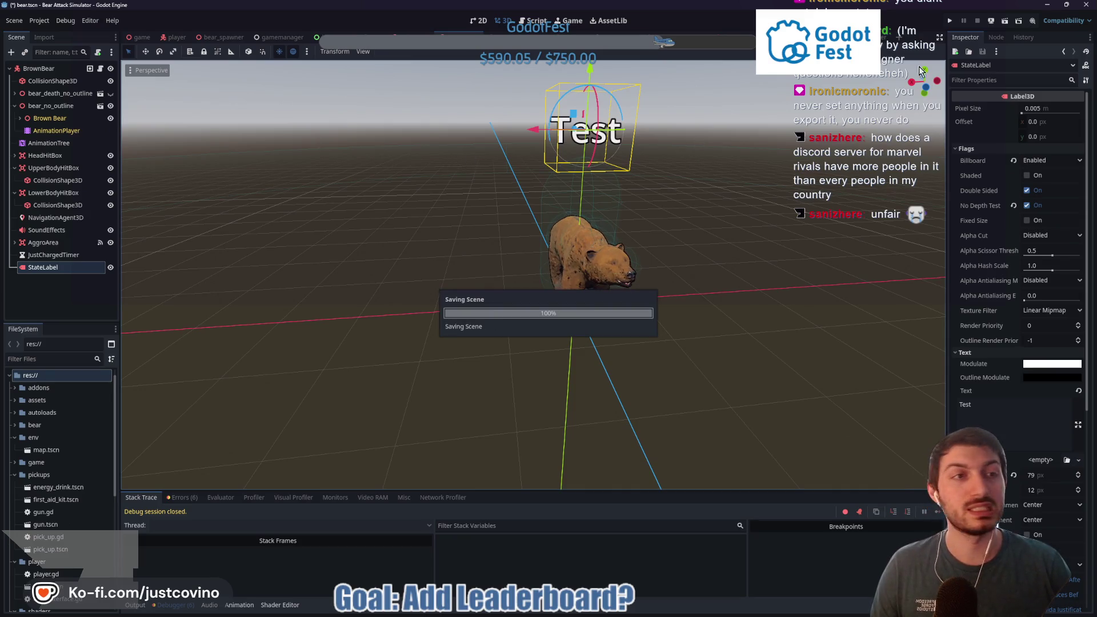
pyautogui.click(138, 37)
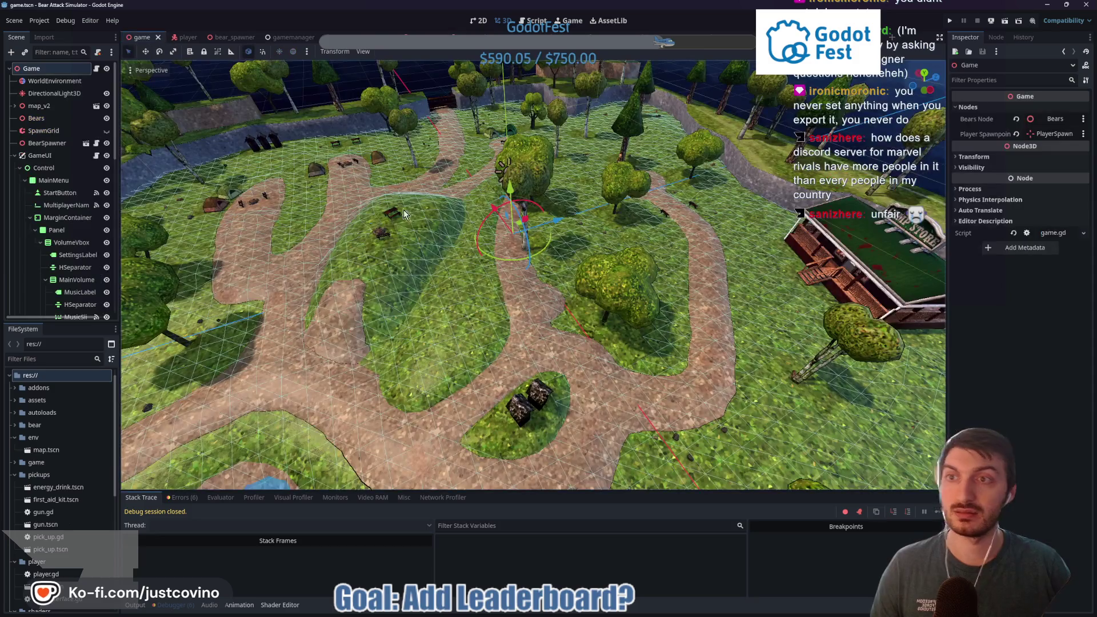
pyautogui.press('F5')
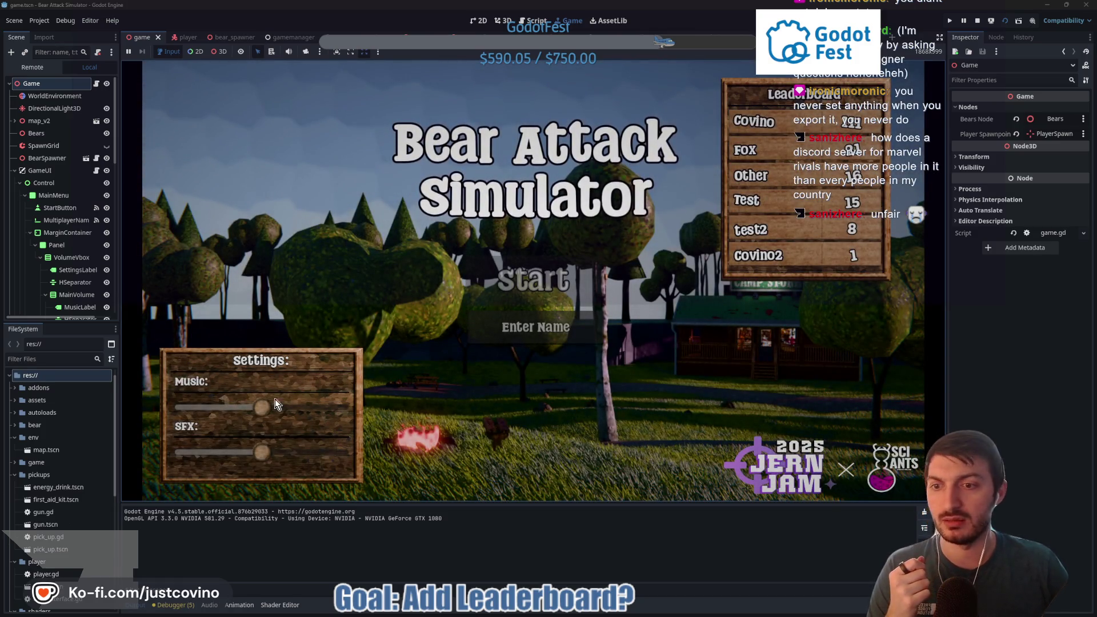
pyautogui.moveTo(275, 400); pyautogui.dragTo(208, 409)
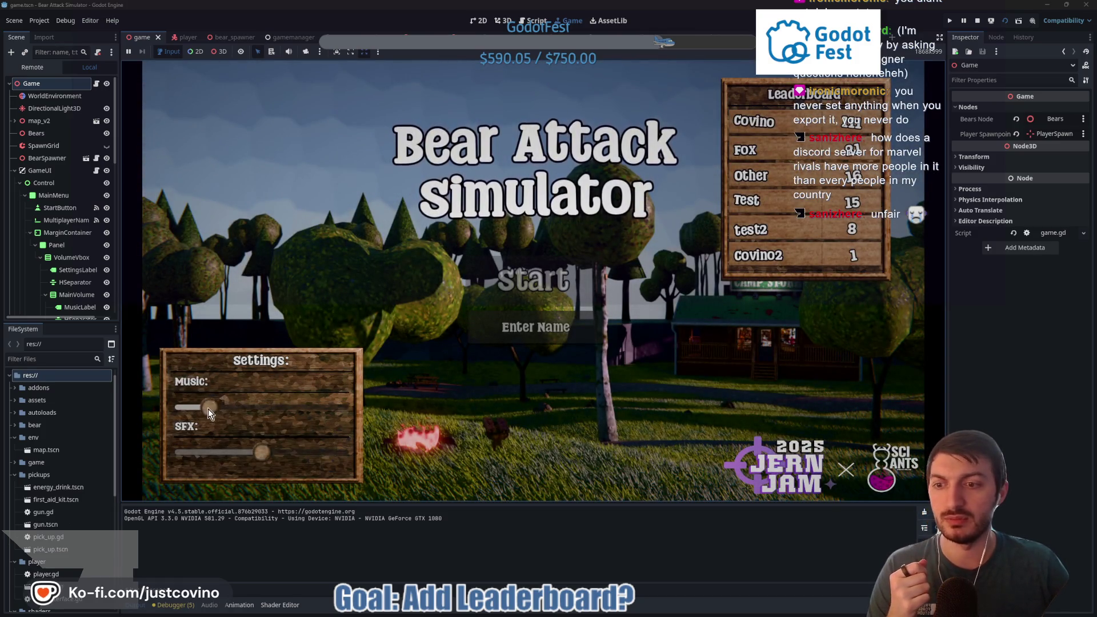
pyautogui.click(520, 328)
pyautogui.write('test')
pyautogui.click(531, 280)
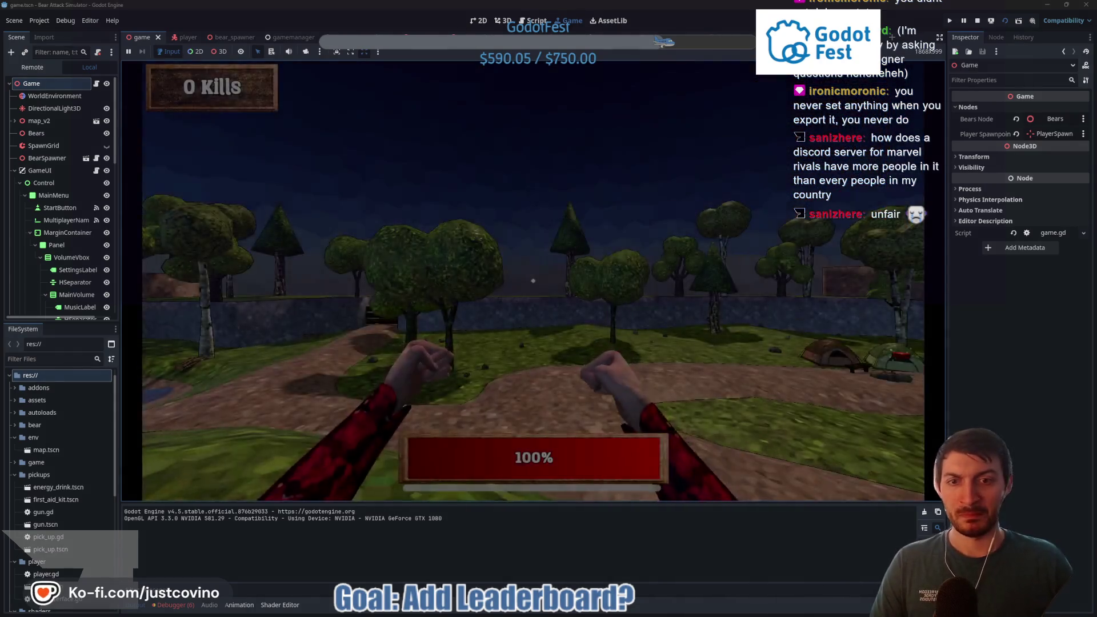
# Step: Walk near the bears to watch their ATTACKING and MOVING labels, then return to menu and stop
pyautogui.press('w')
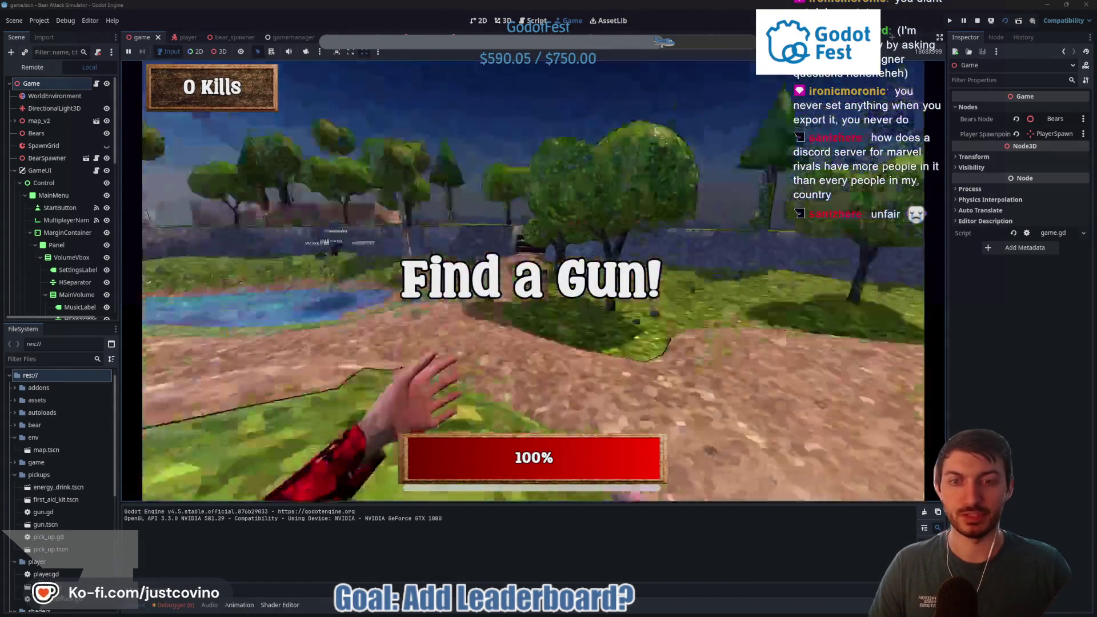
pyautogui.press('w')
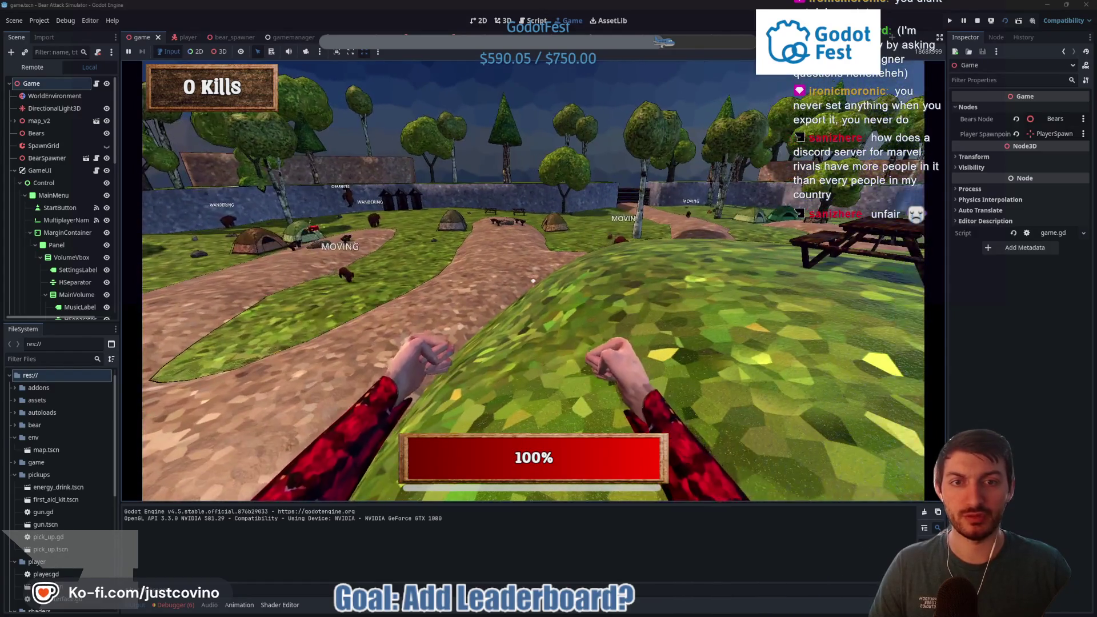
pyautogui.press('w')
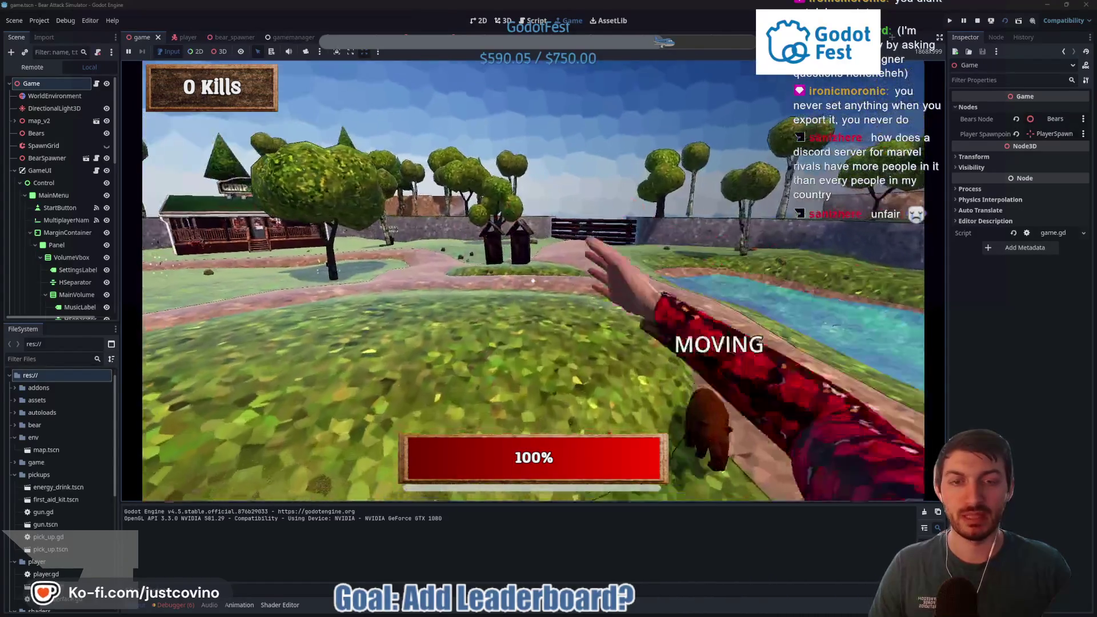
pyautogui.press('w')
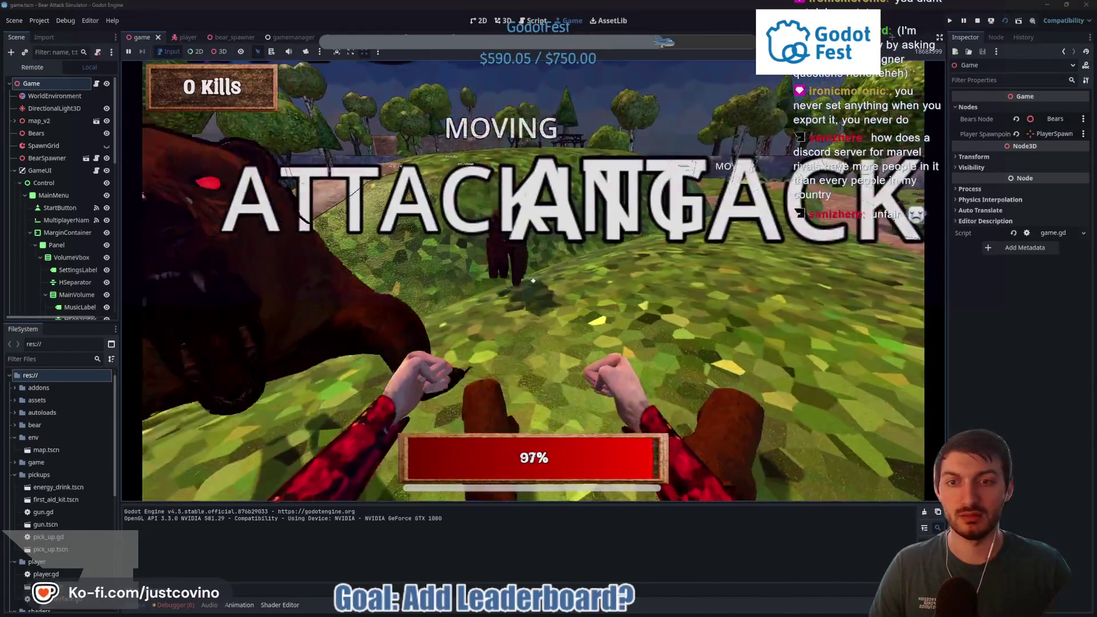
pyautogui.press('w')
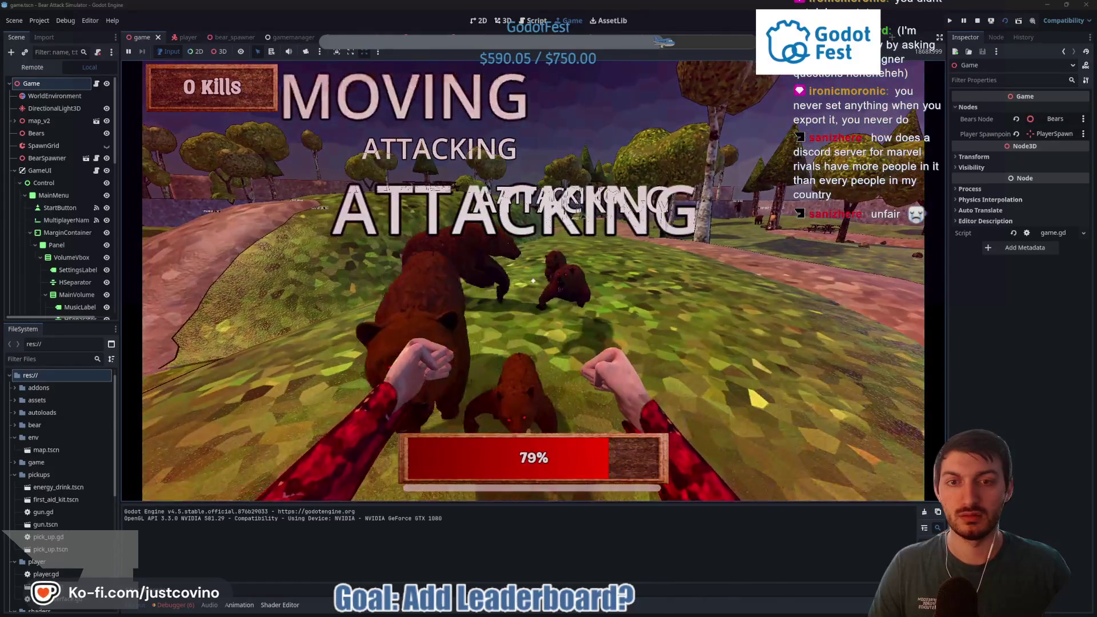
pyautogui.press('w')
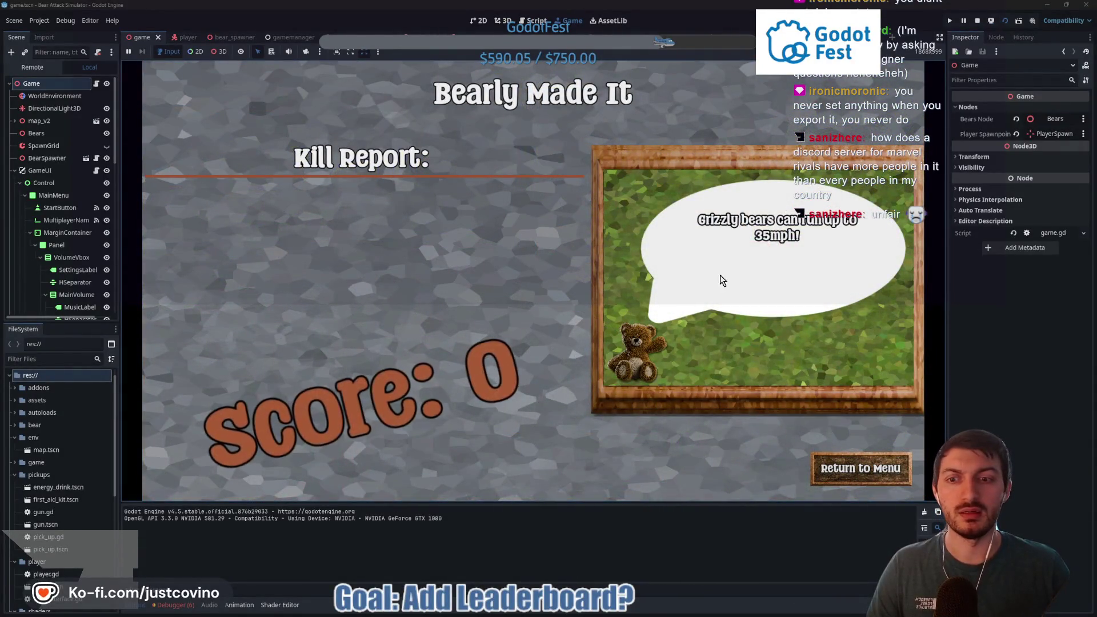
pyautogui.click(851, 462)
pyautogui.click(977, 22)
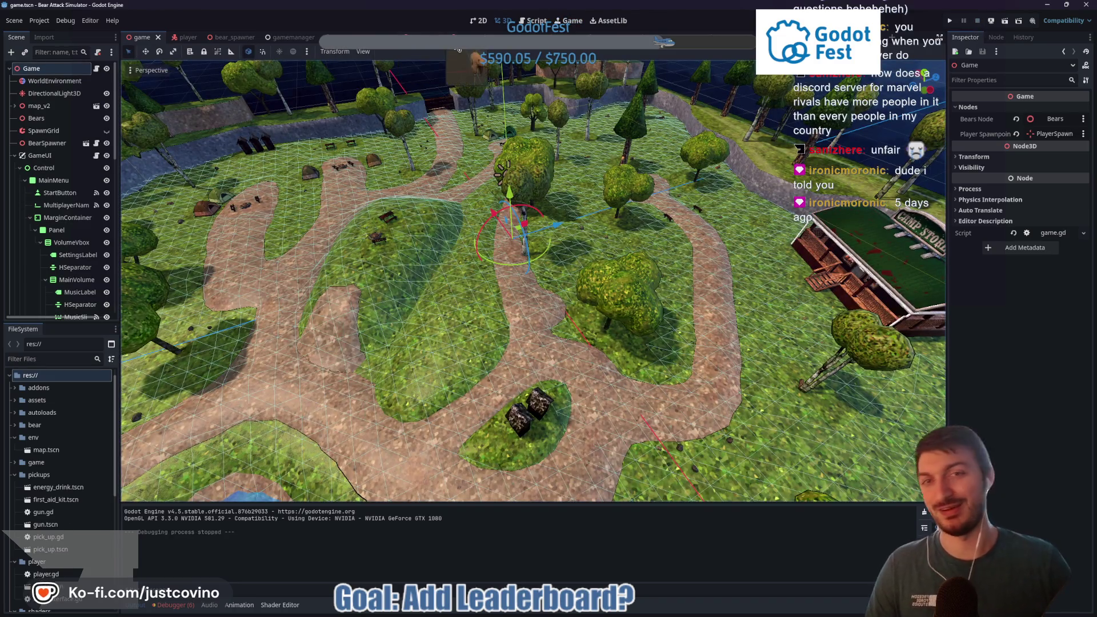
# Step: Load big_bear/big_bear_attack_left in the bear's AnimationPlayer and find its _enter_moving_state() call near 1.03 s
pyautogui.click(420, 38)
pyautogui.click(100, 69)
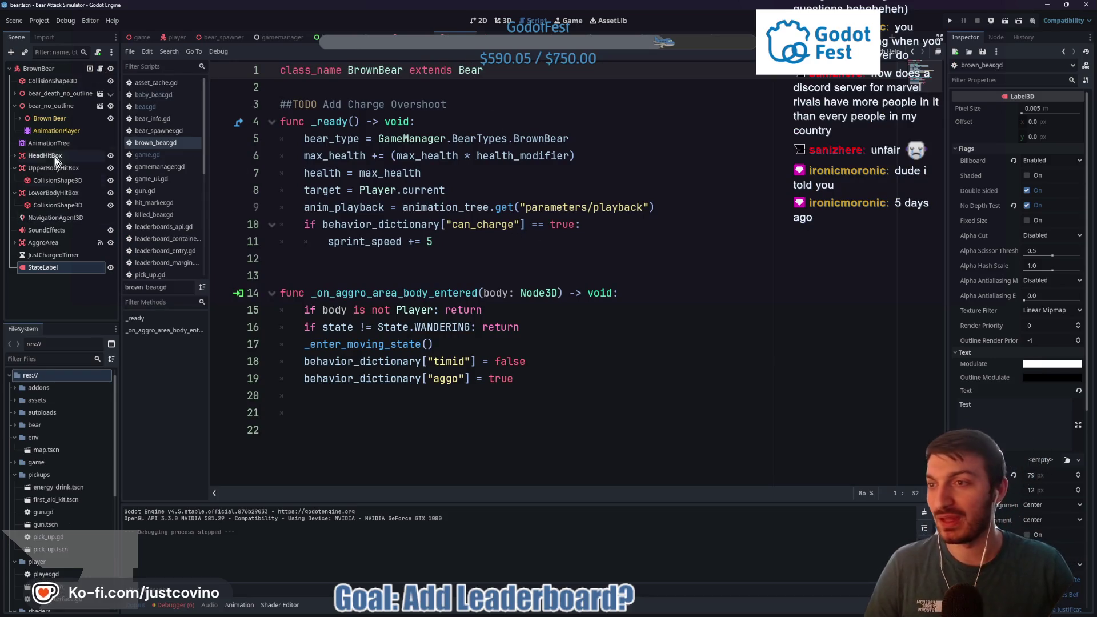
pyautogui.click(56, 130)
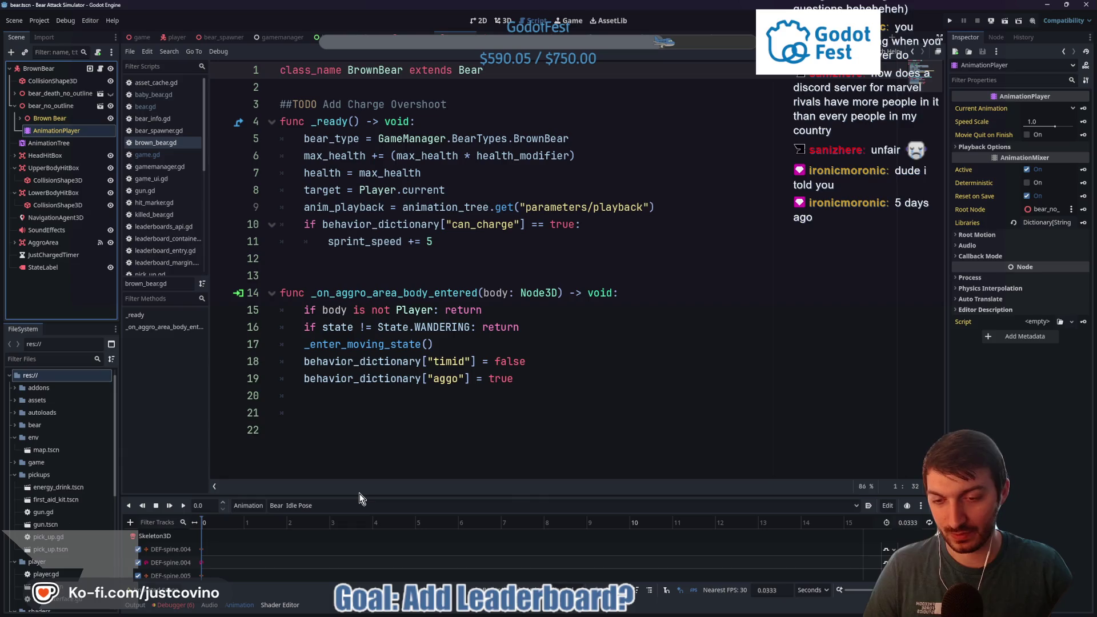
pyautogui.moveTo(359, 494); pyautogui.dragTo(348, 218)
pyautogui.click(338, 228)
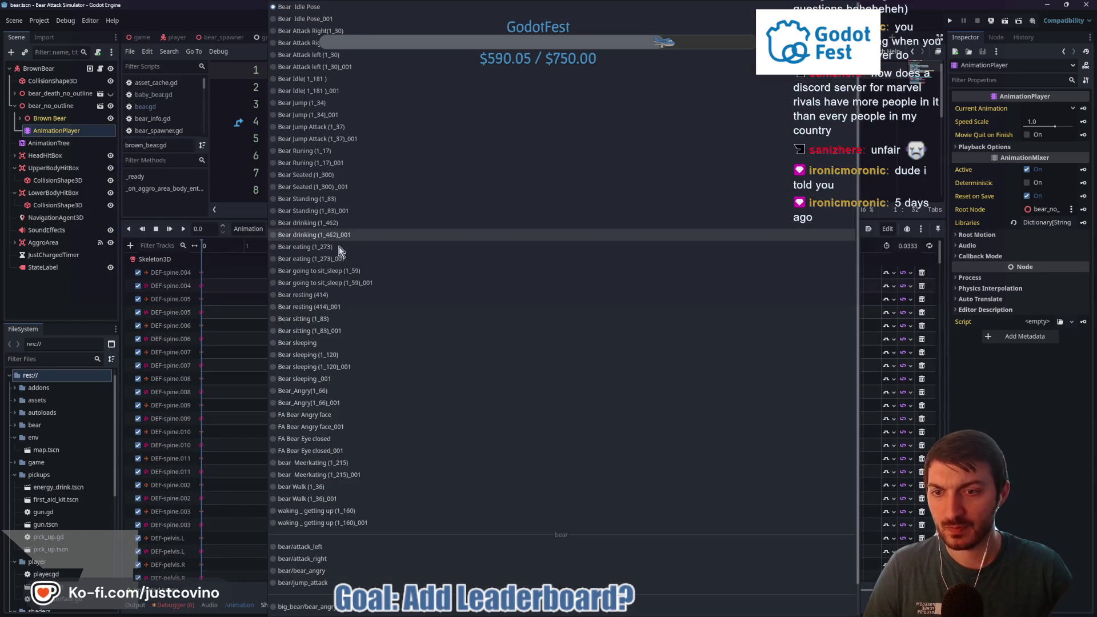
pyautogui.scroll(-1, 320, 547)
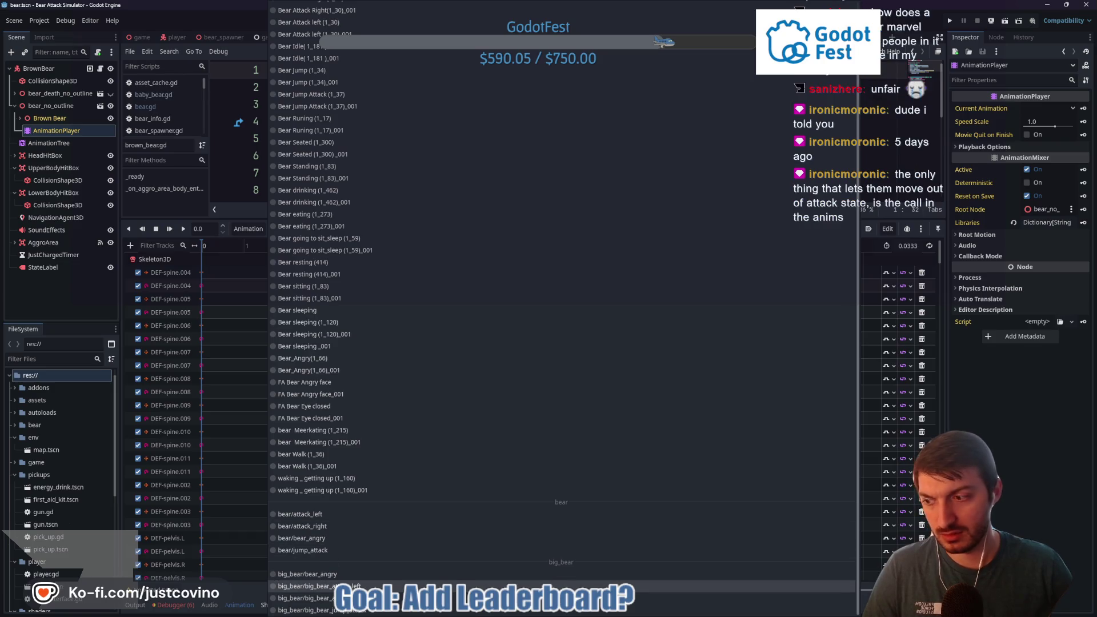
pyautogui.click(312, 586)
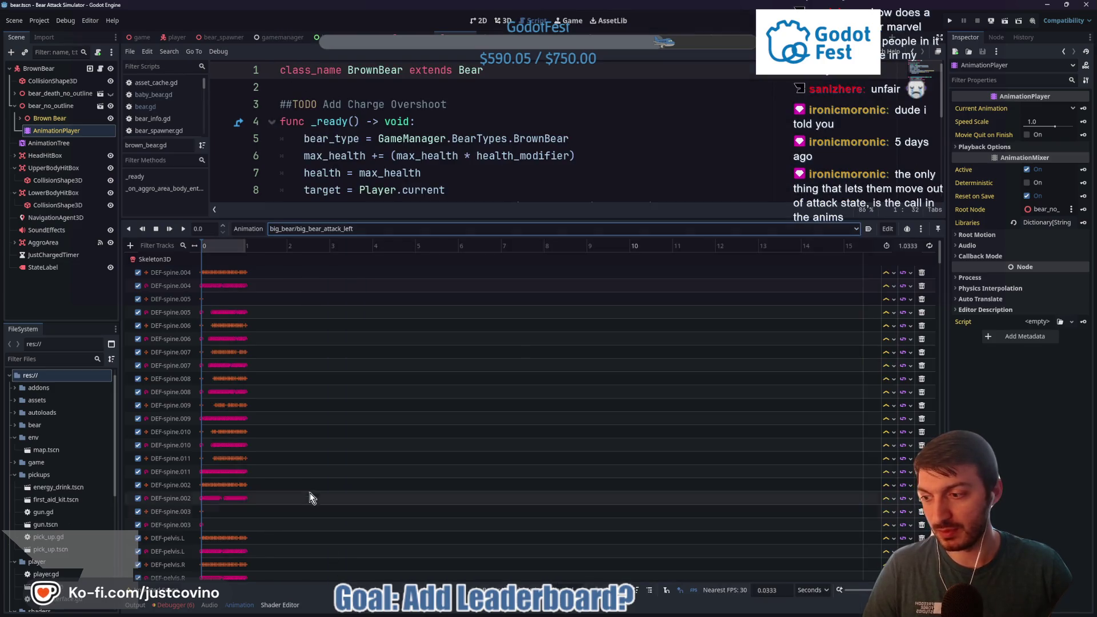
pyautogui.scroll(-10, 314, 467)
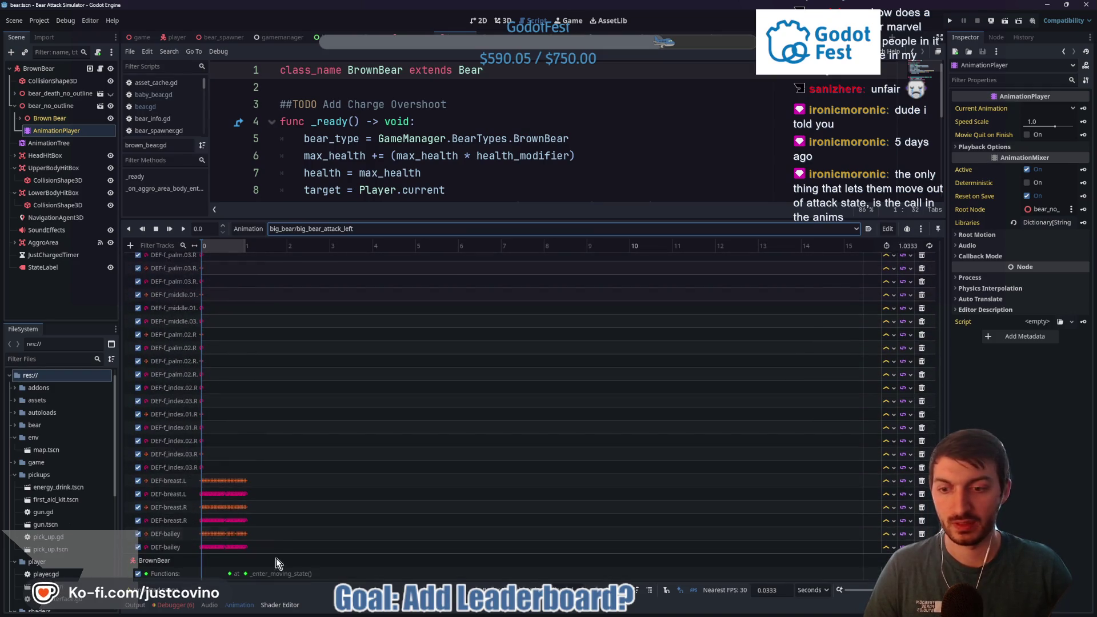
pyautogui.moveTo(248, 576)
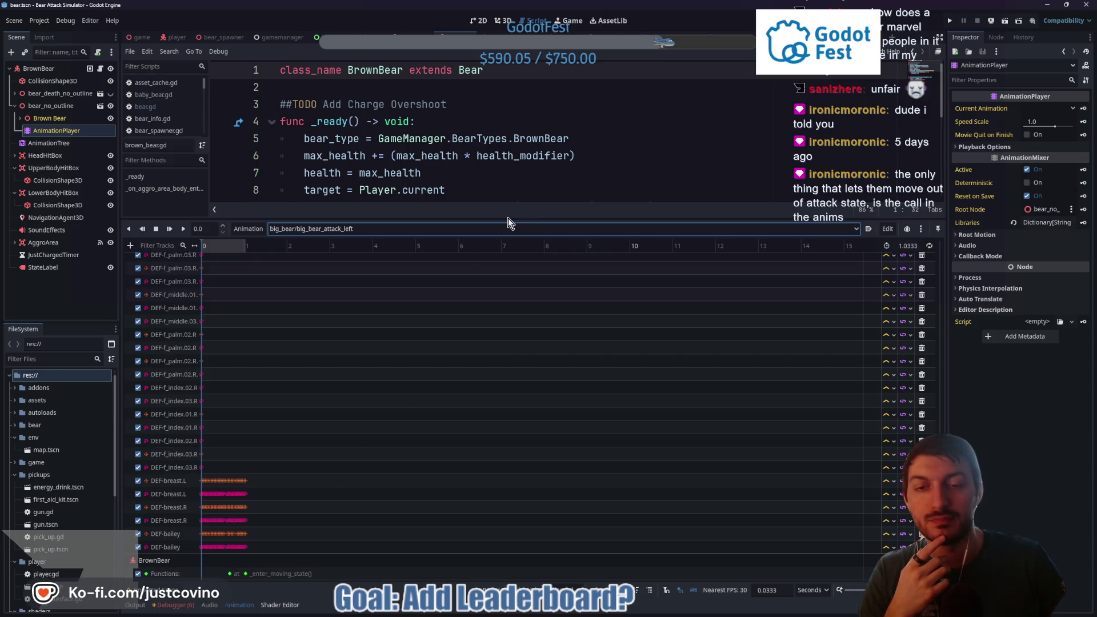
pyautogui.moveTo(502, 220); pyautogui.dragTo(503, 431)
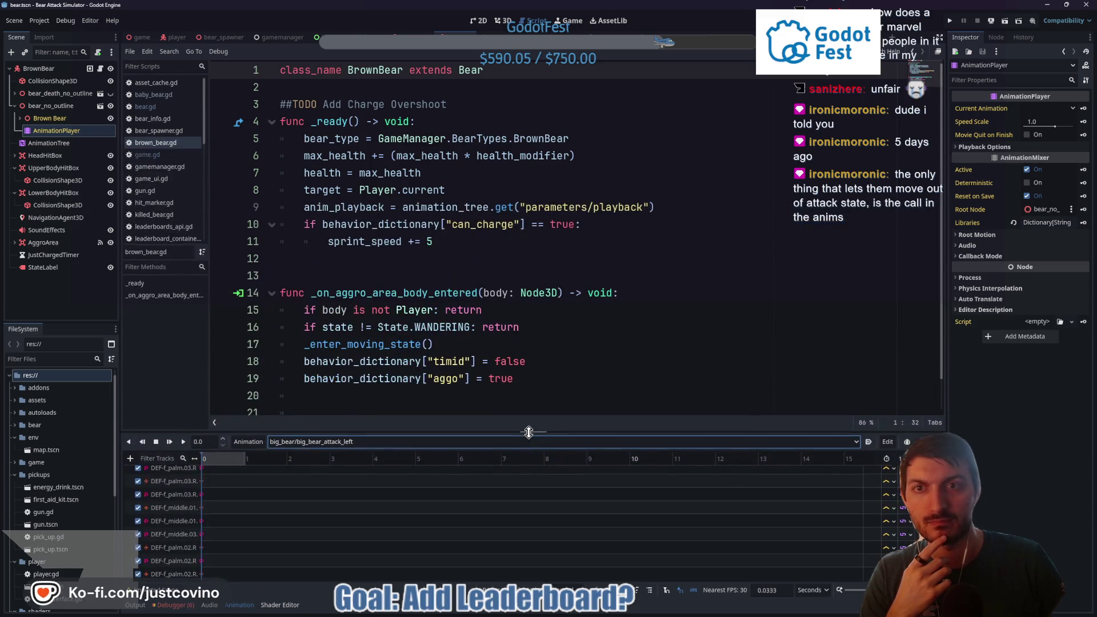
# Step: Add a get_tree().create_timer(anim_playback...) line after the AttackTree travel call in _enter_attacking_state
pyautogui.keyDown('ctrl'); pyautogui.click(468, 71); pyautogui.keyUp('ctrl')
pyautogui.scroll(-10, 481, 227)
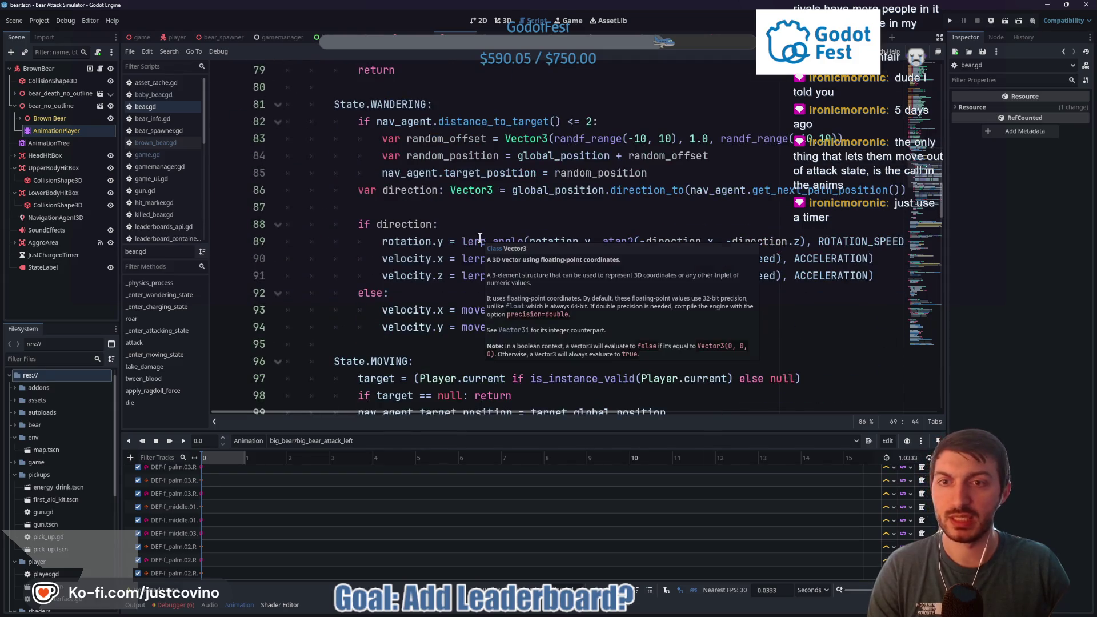
pyautogui.scroll(-5, 469, 237)
pyautogui.scroll(-7, 467, 239)
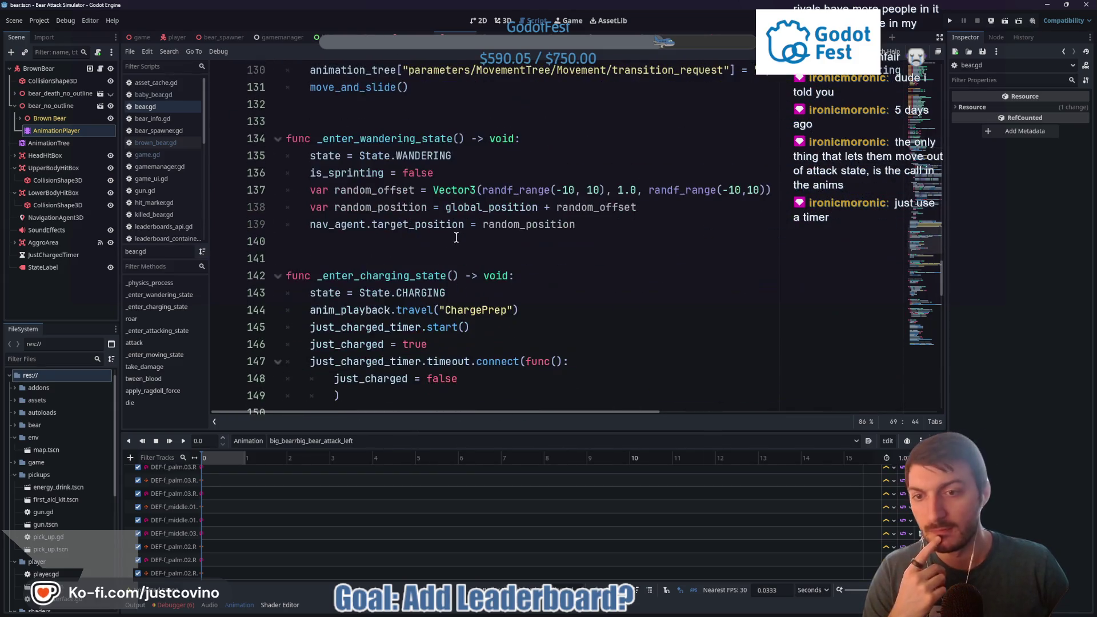
pyautogui.scroll(-4, 456, 237)
pyautogui.scroll(6, 451, 236)
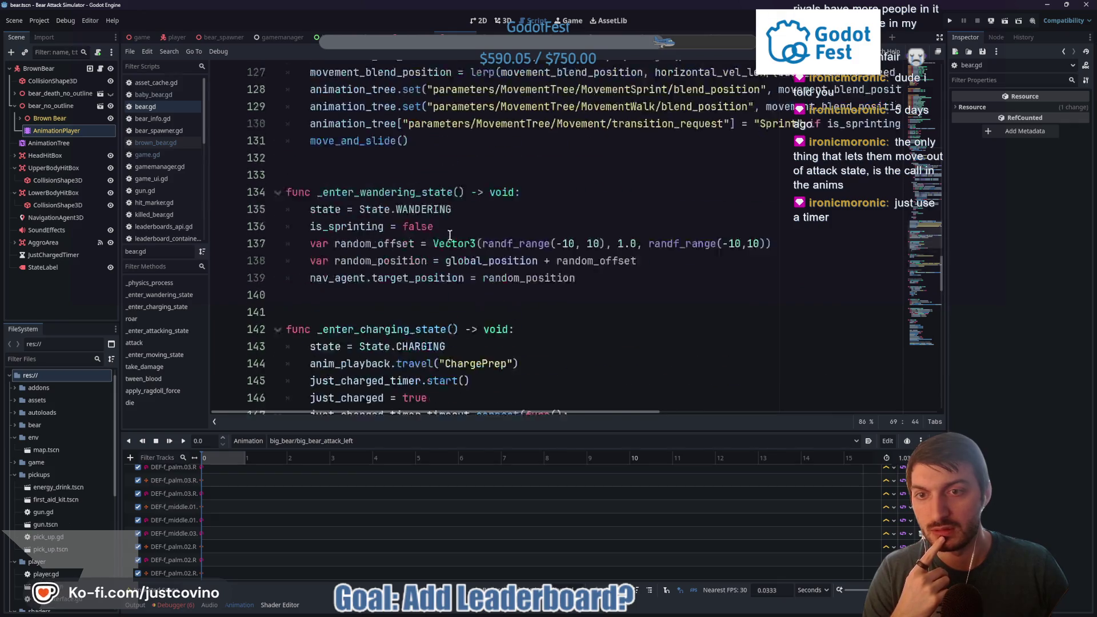
pyautogui.scroll(-5, 448, 236)
pyautogui.scroll(-4, 447, 235)
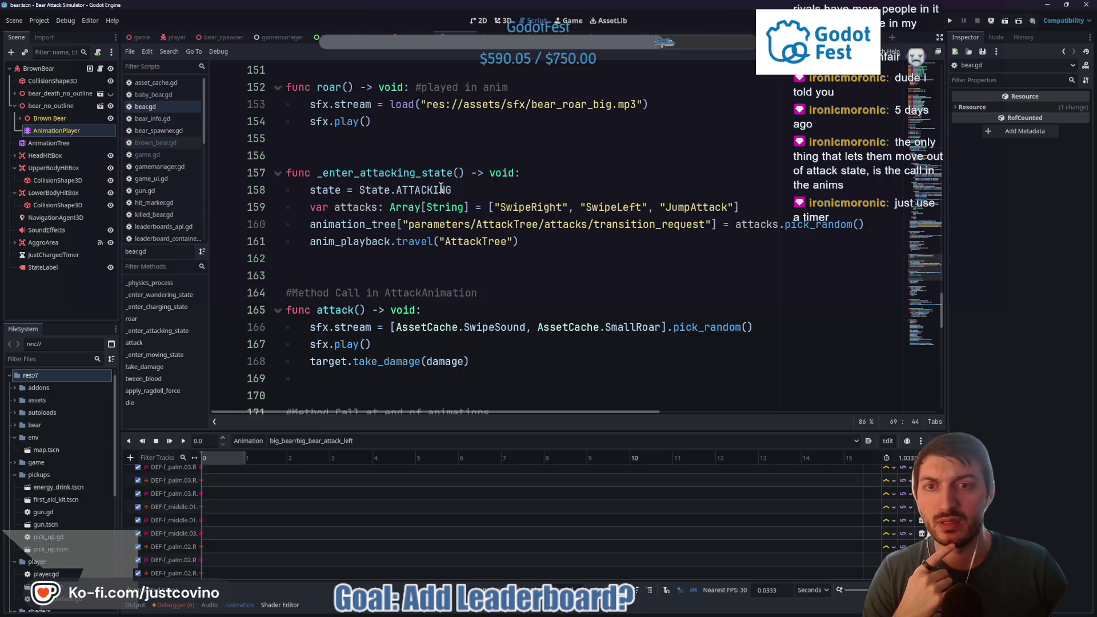
pyautogui.click(538, 243)
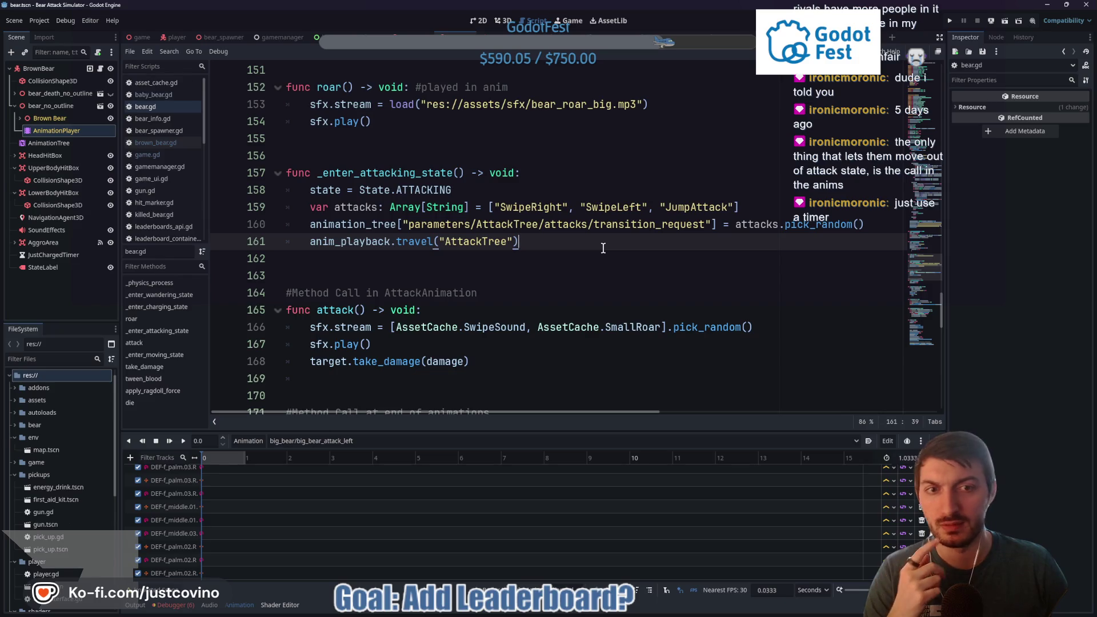
pyautogui.press('Return')
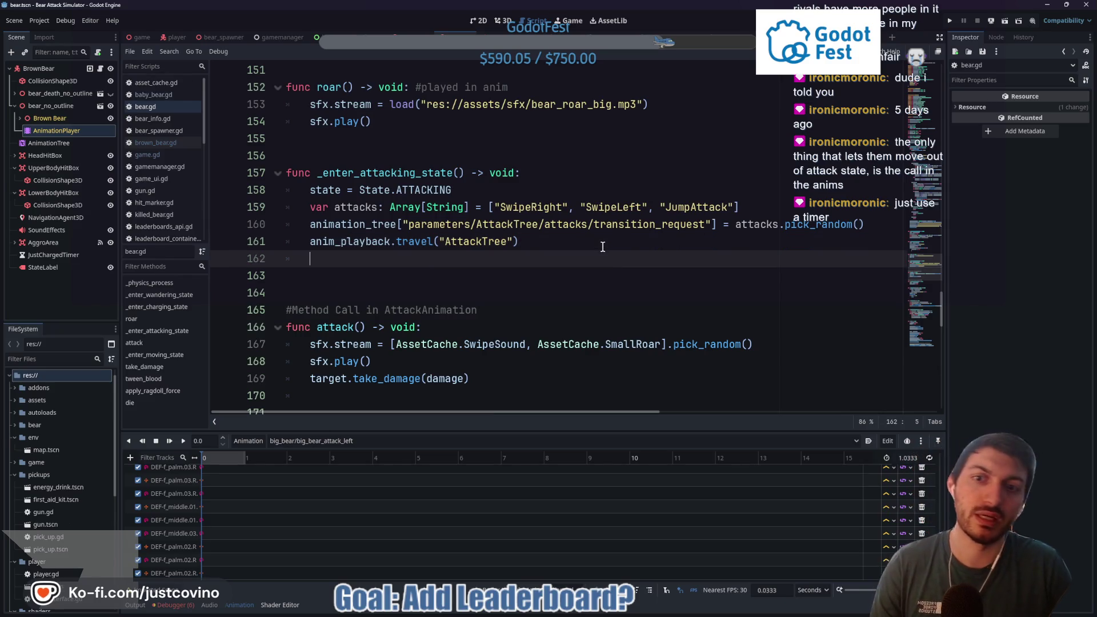
pyautogui.write('get_tre')
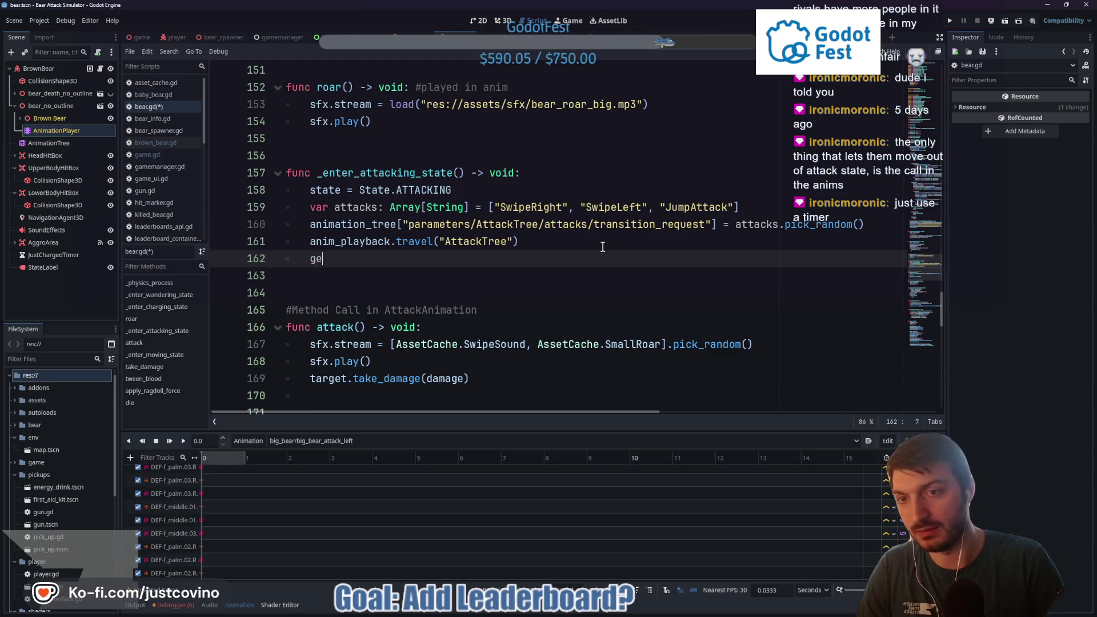
pyautogui.press('Return')
pyautogui.write('.crea')
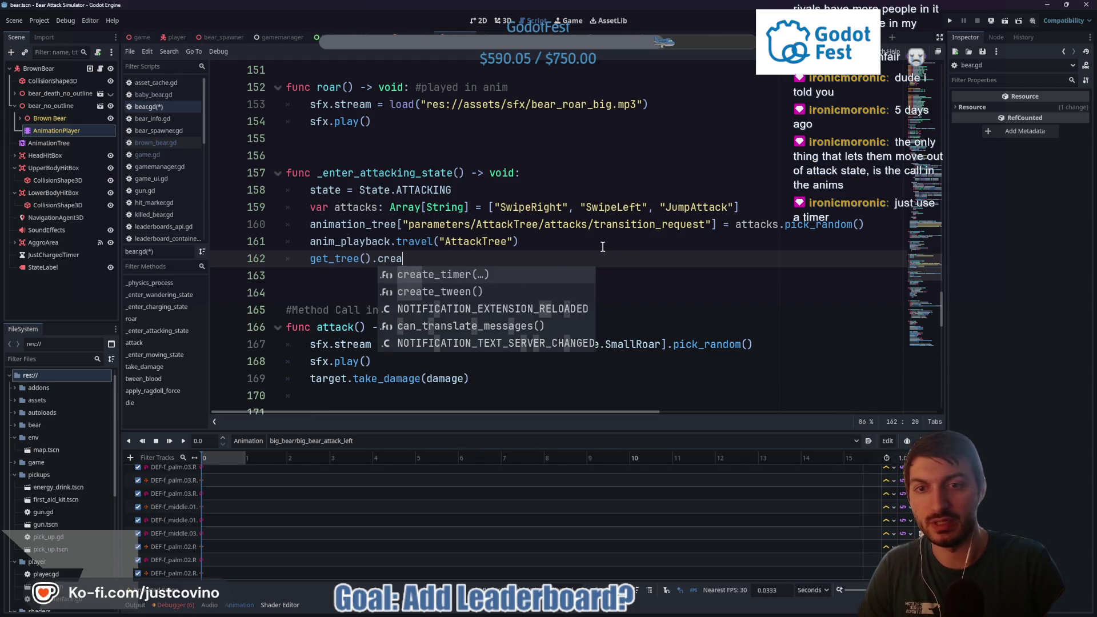
pyautogui.press('Return')
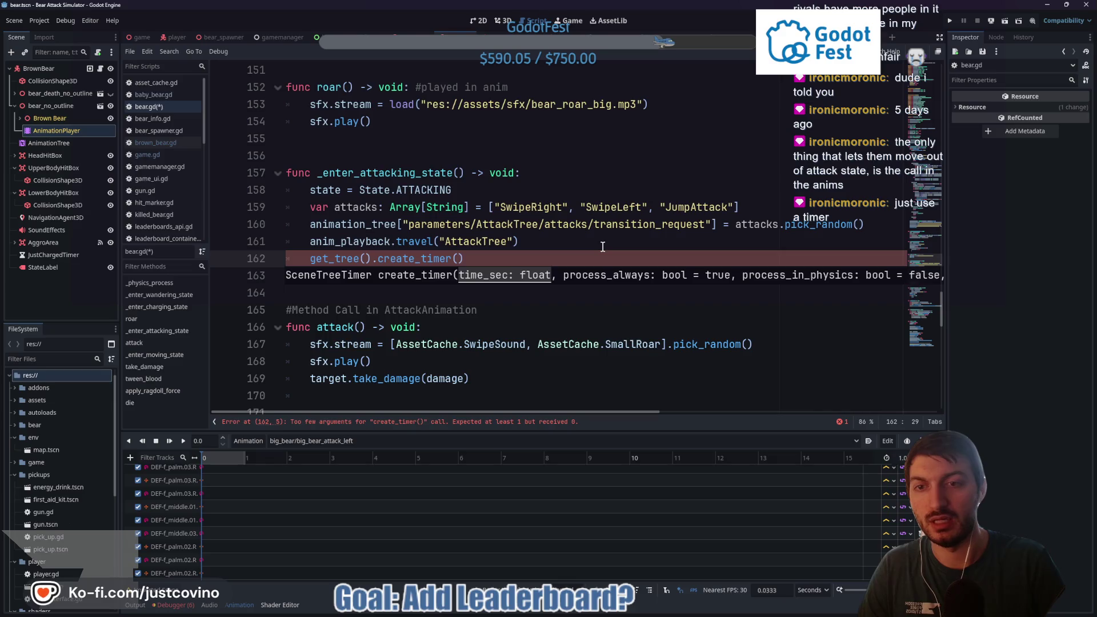
pyautogui.write('anim)pla')
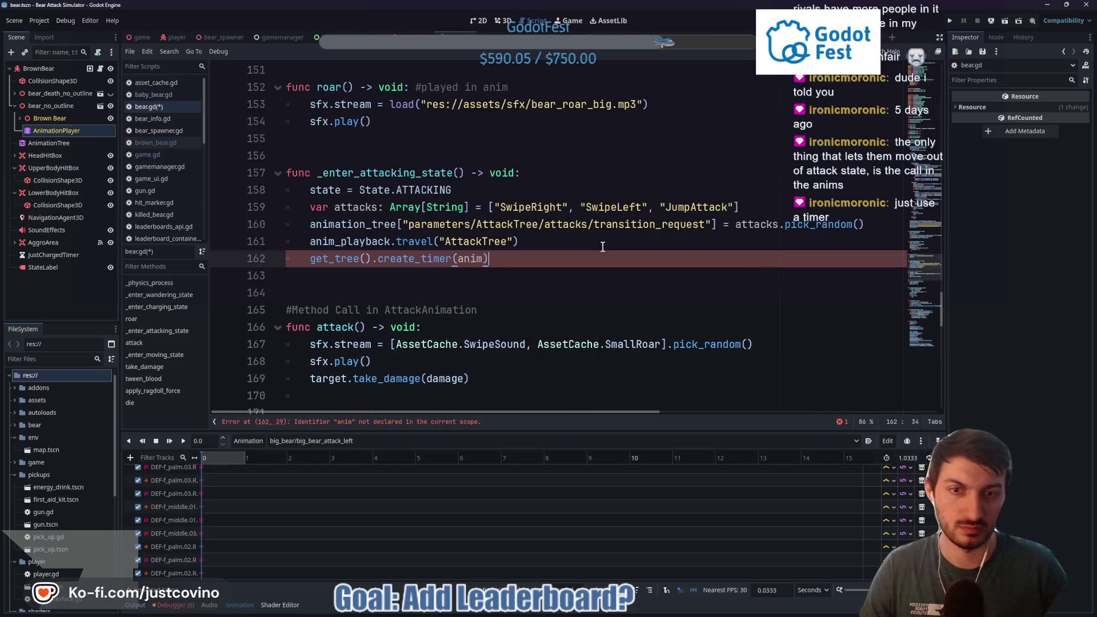
pyautogui.write('_play')
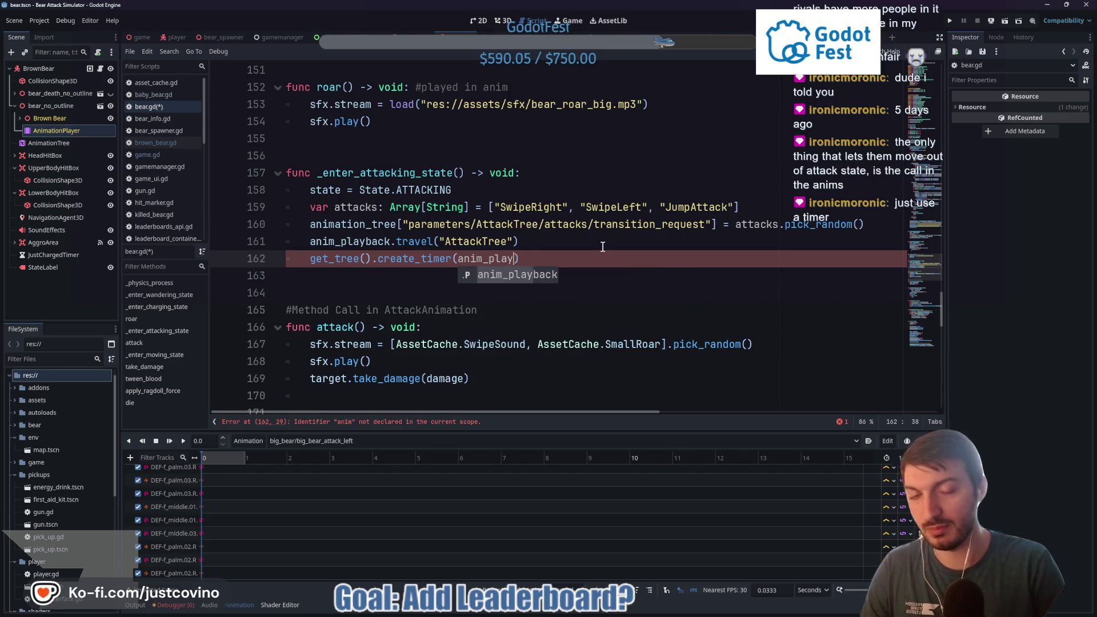
pyautogui.press('Return')
# Step: Use anim_playback.get_current_length() as the timer's duration
pyautogui.write('.l')
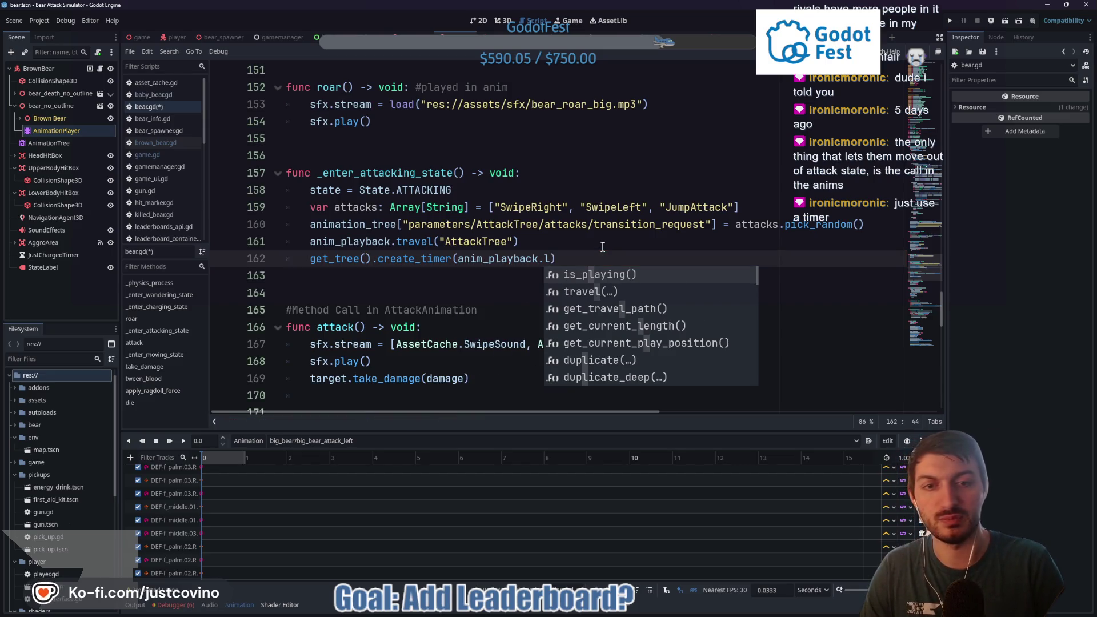
pyautogui.press('Down')
pyautogui.press('Down')
pyautogui.press('Down')
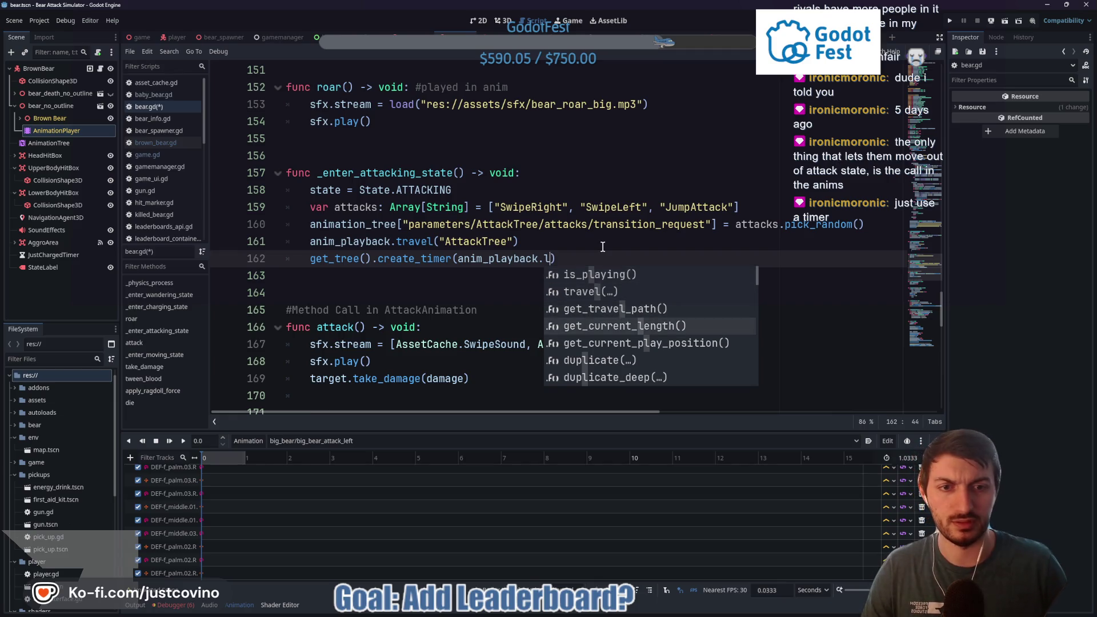
pyautogui.press('Down')
pyautogui.press('Down')
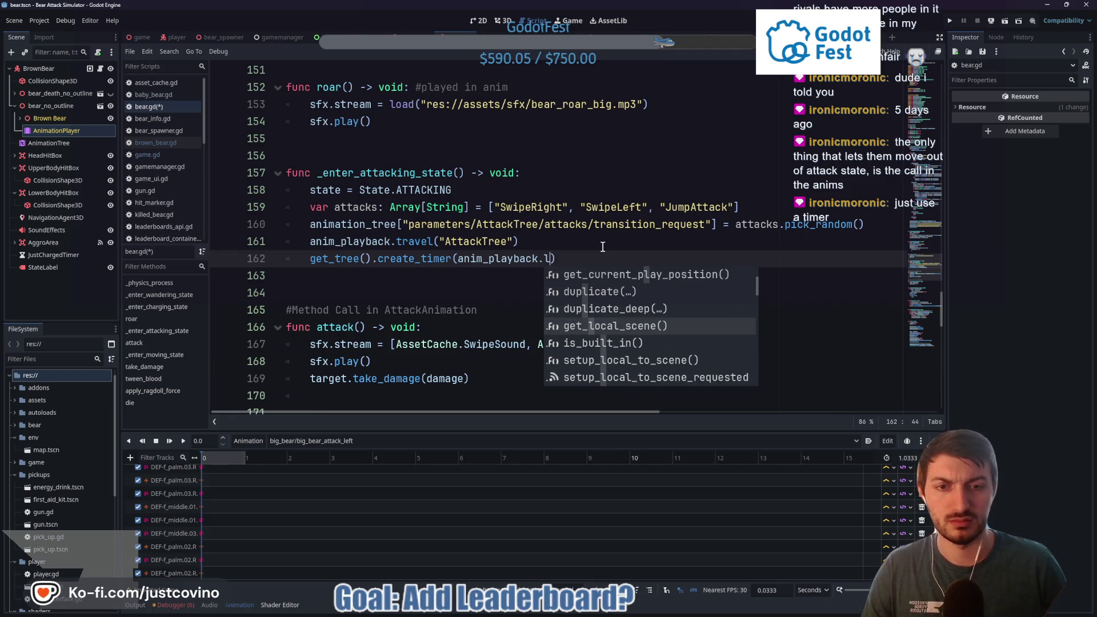
pyautogui.press('Down')
pyautogui.press('Down')
pyautogui.press('Down')
pyautogui.press('Down')
pyautogui.press('Down')
pyautogui.press('Down')
pyautogui.press('Down')
pyautogui.press('Down')
pyautogui.press('Down')
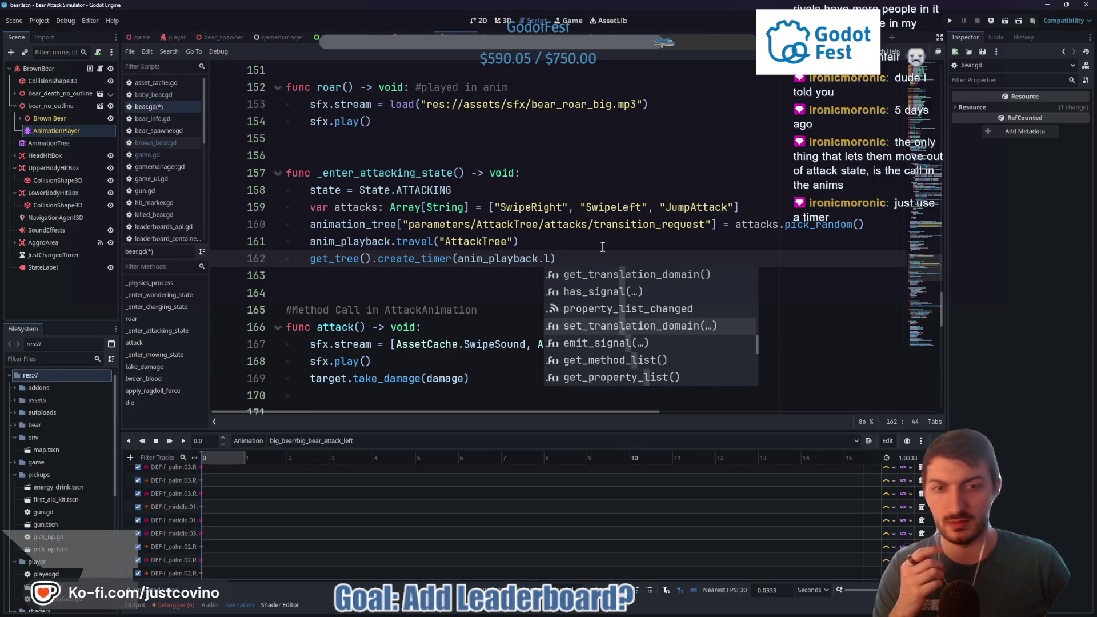
pyautogui.press('Down')
pyautogui.press('Down')
pyautogui.press('Down')
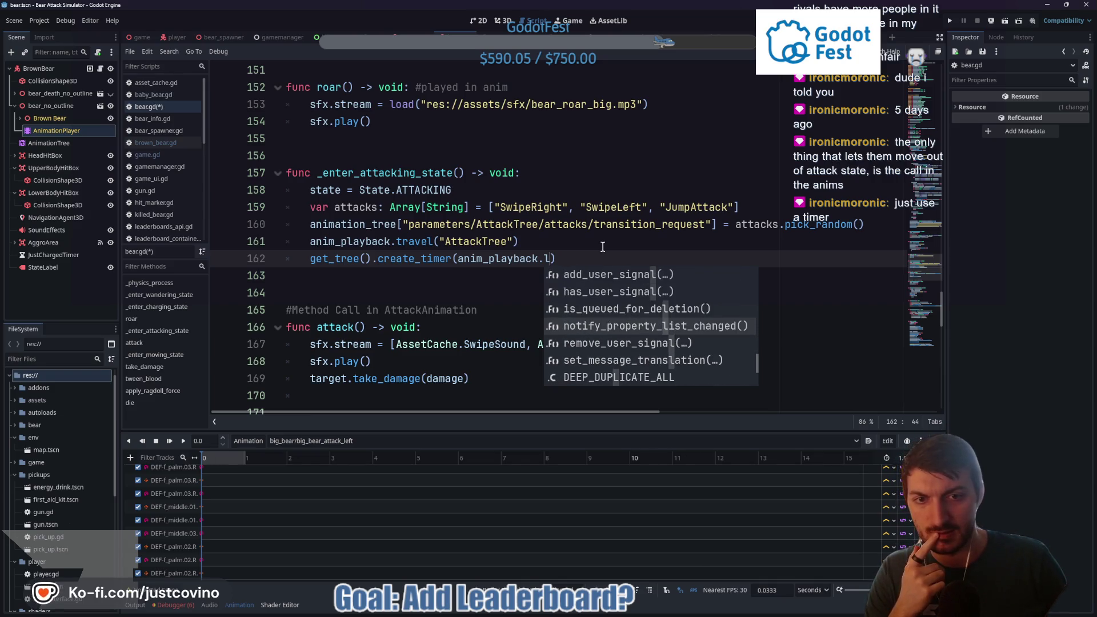
pyautogui.press('Down')
pyautogui.press('Down')
pyautogui.press('Down')
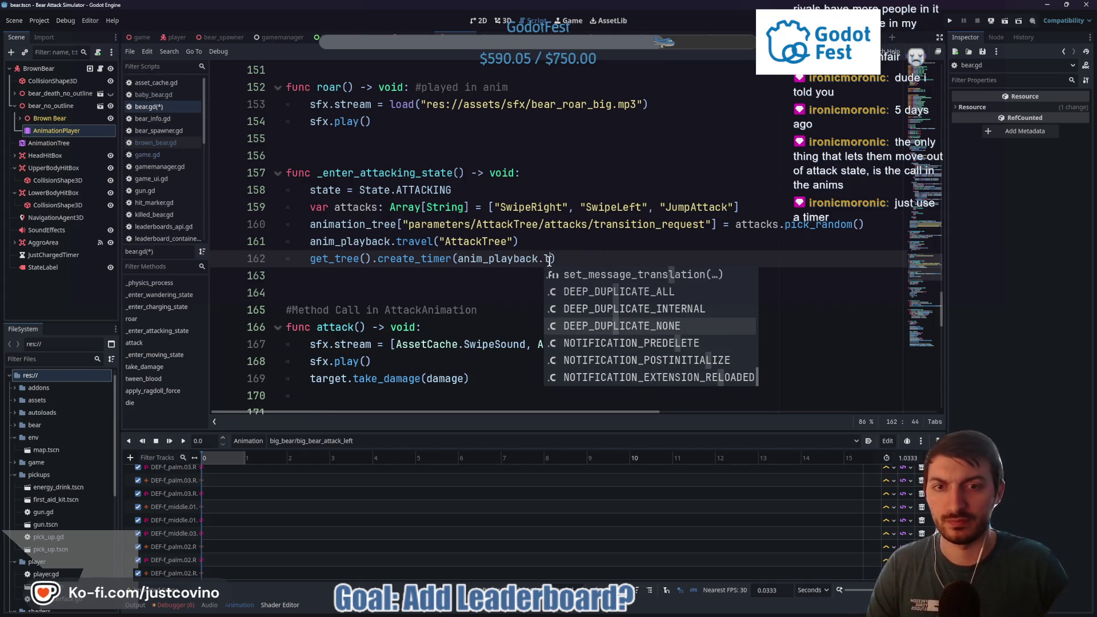
pyautogui.press('BackSpace')
pyautogui.press('BackSpace')
pyautogui.press('BackSpace')
pyautogui.press('BackSpace')
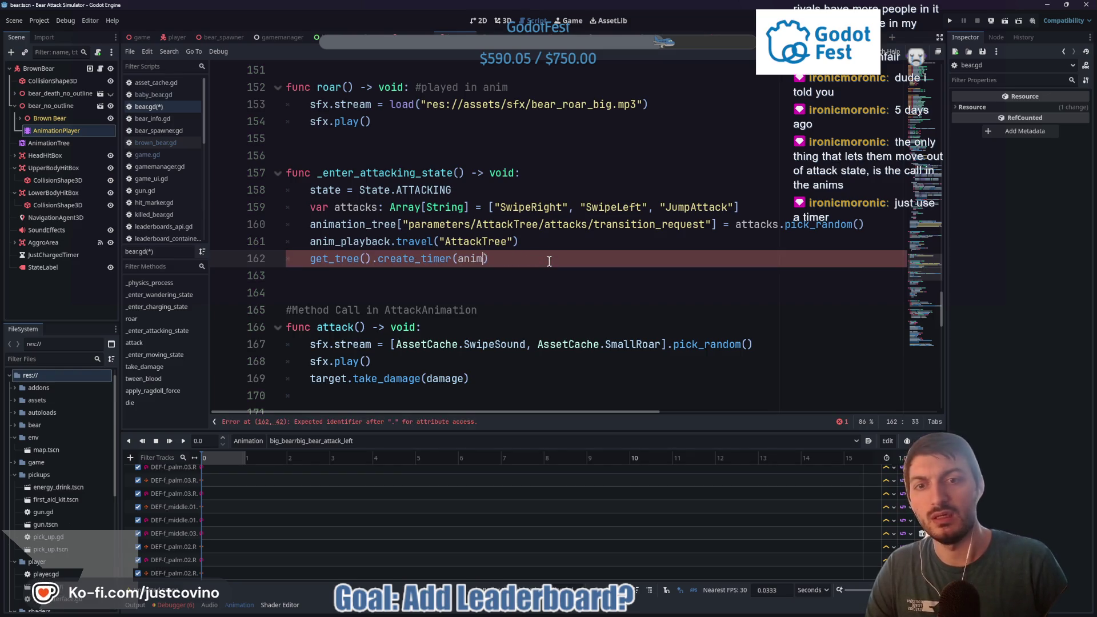
pyautogui.write('nimation')
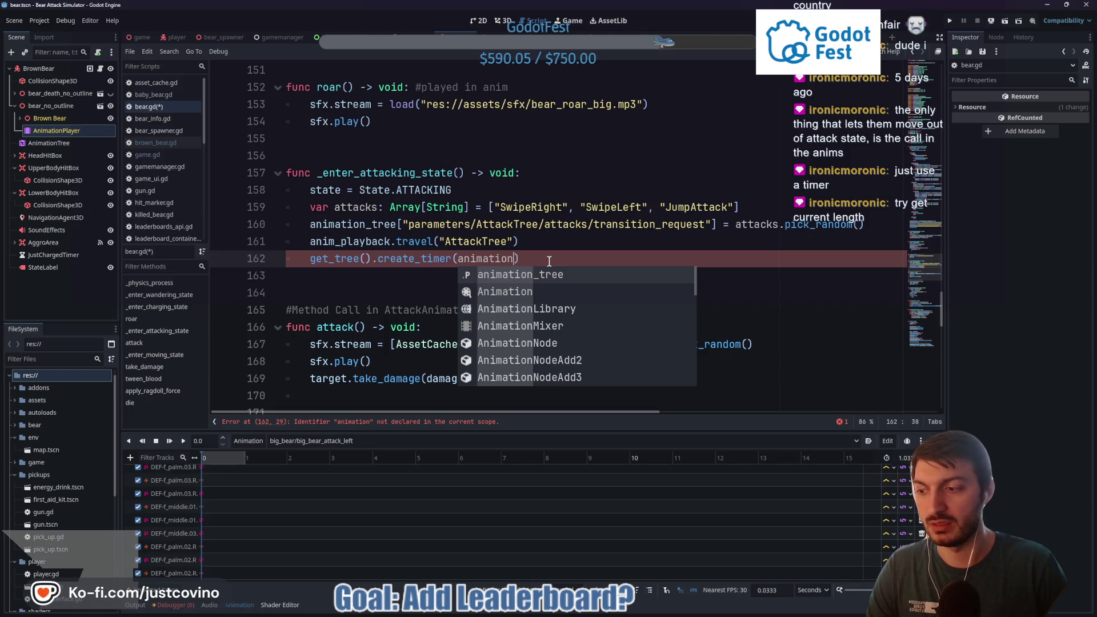
pyautogui.press('BackSpace')
pyautogui.press('BackSpace')
pyautogui.press('BackSpace')
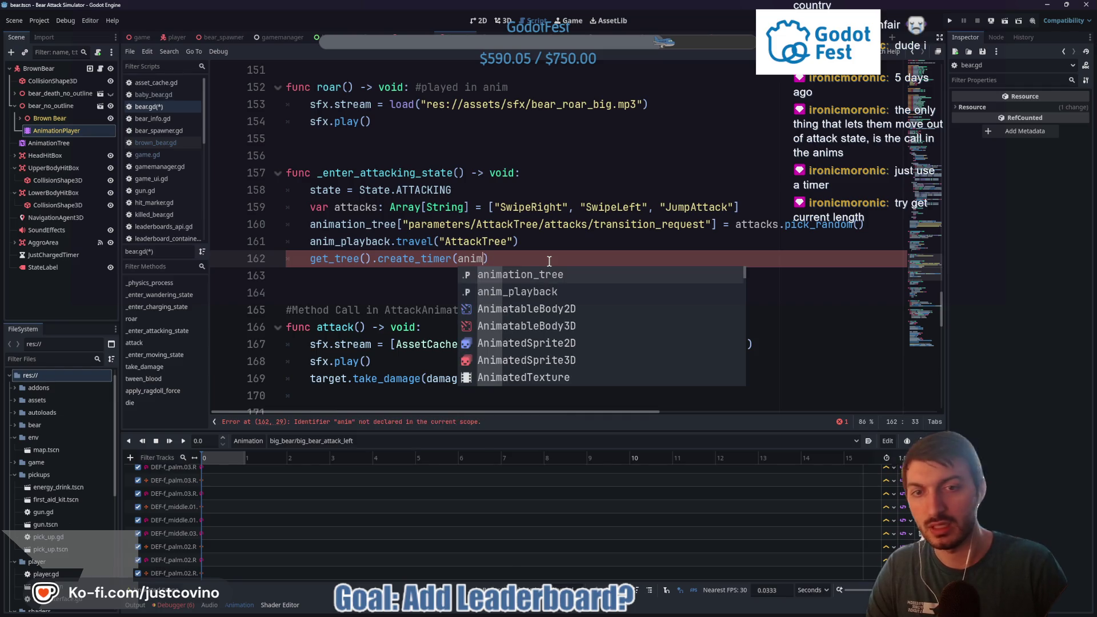
pyautogui.press('Down')
pyautogui.press('Return')
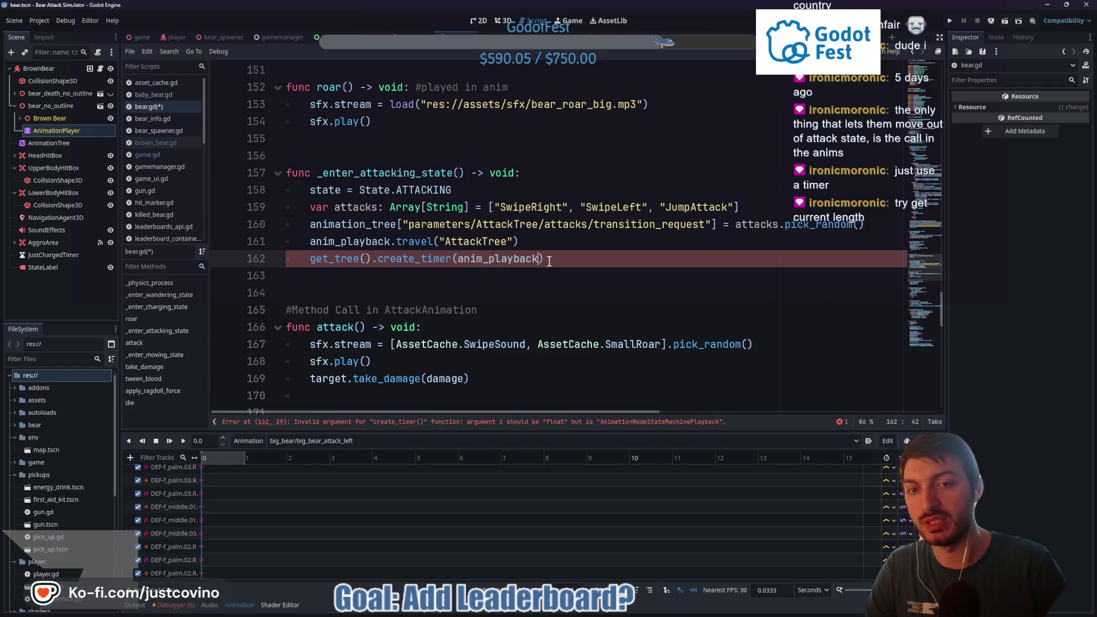
pyautogui.write('.')
pyautogui.press('Return')
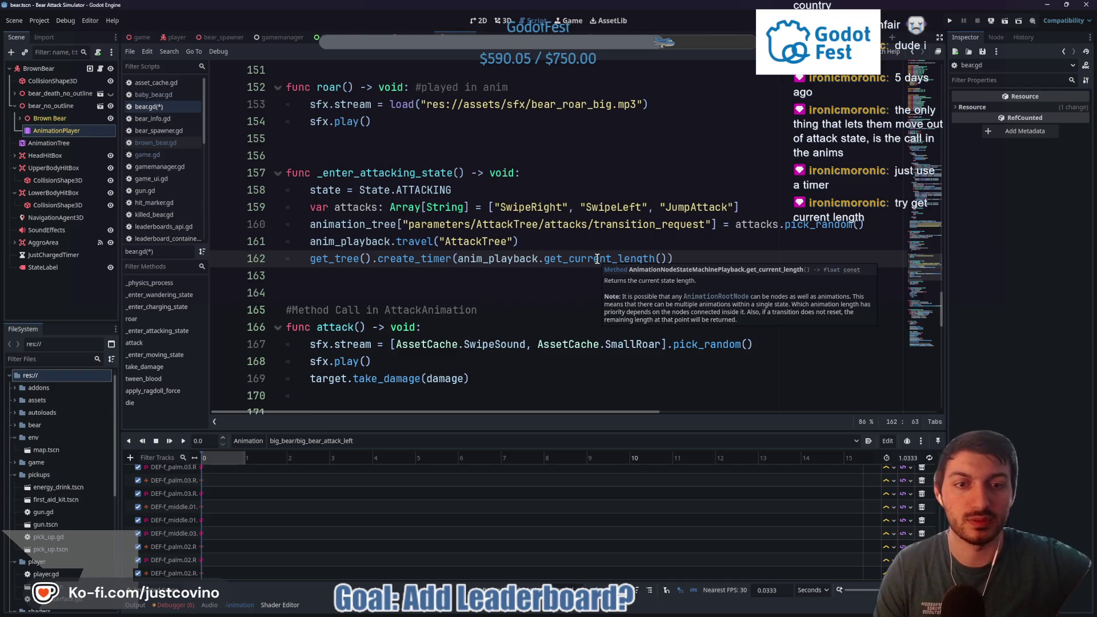
pyautogui.write(')')
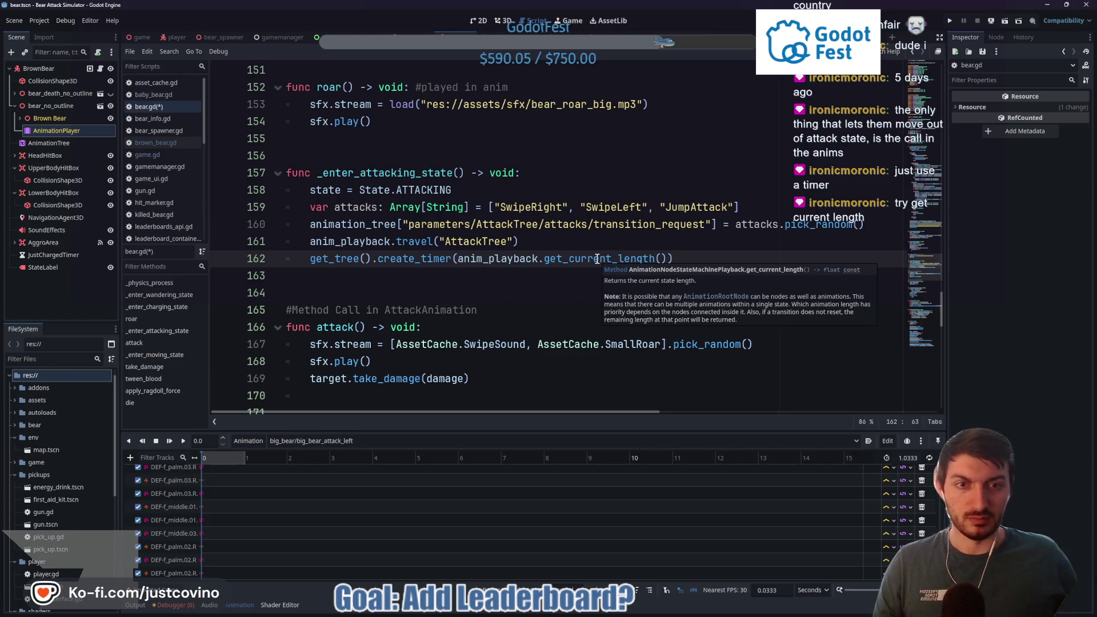
# Step: Connect the timer's timeout to _enter_moving_state on line 162 and save bear.gd
pyautogui.click(709, 262)
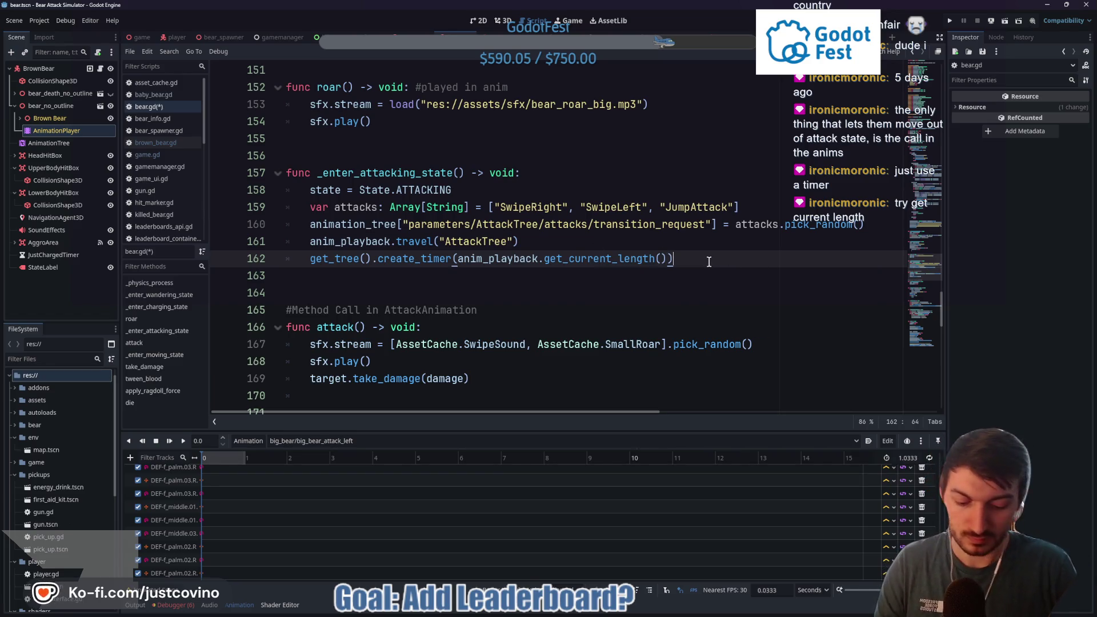
pyautogui.write('.timeout.co')
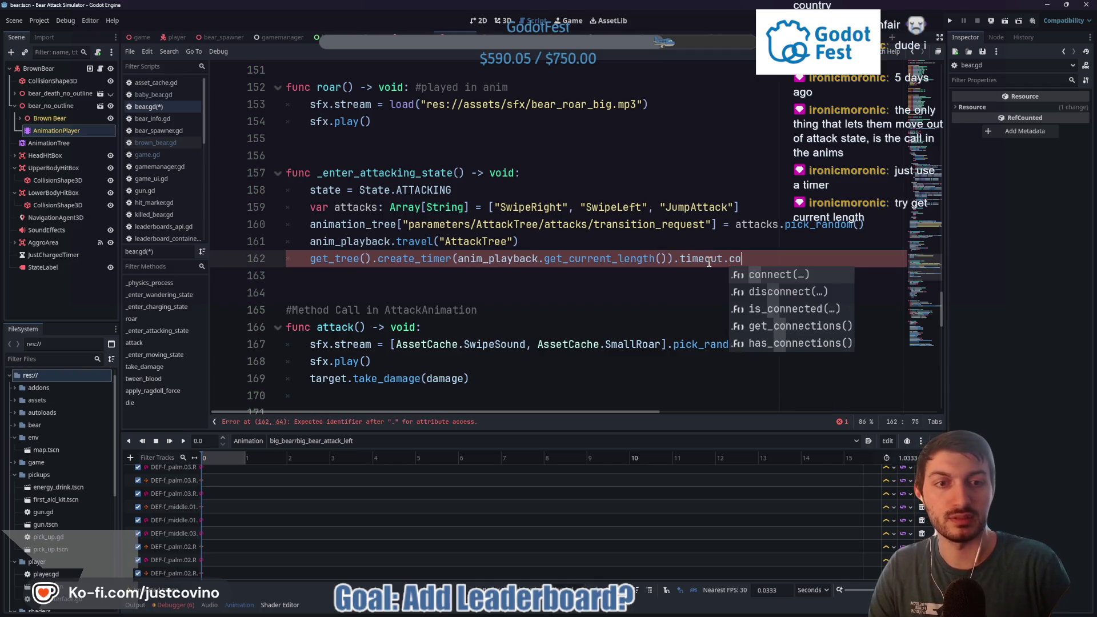
pyautogui.press('Return')
pyautogui.write('_movin')
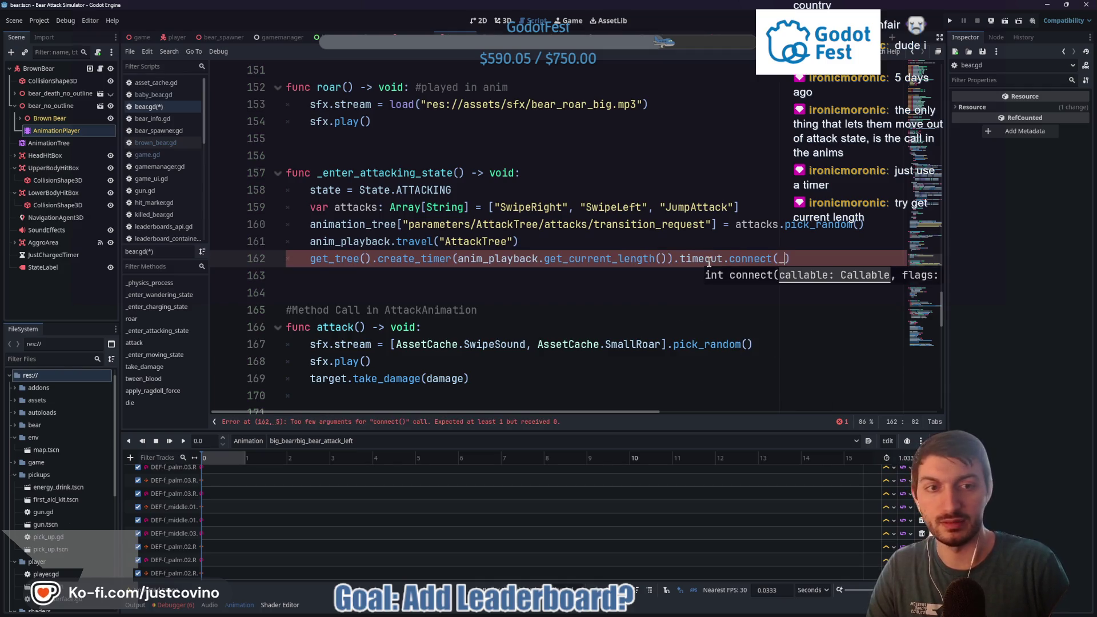
pyautogui.press('Return')
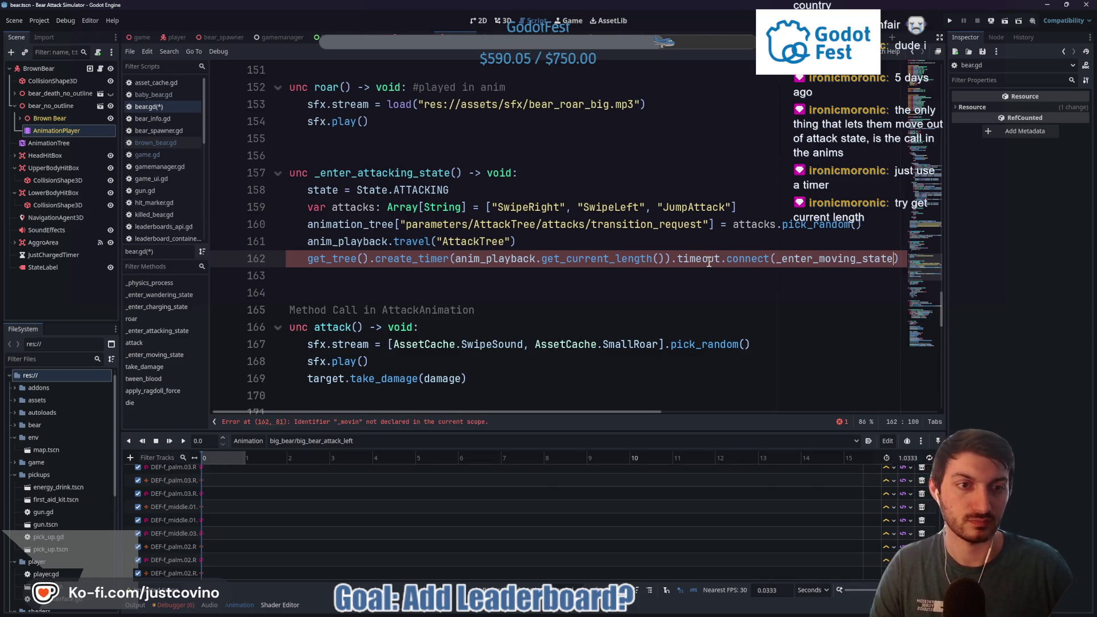
pyautogui.click(512, 276)
pyautogui.hotkey('ctrl', 's')
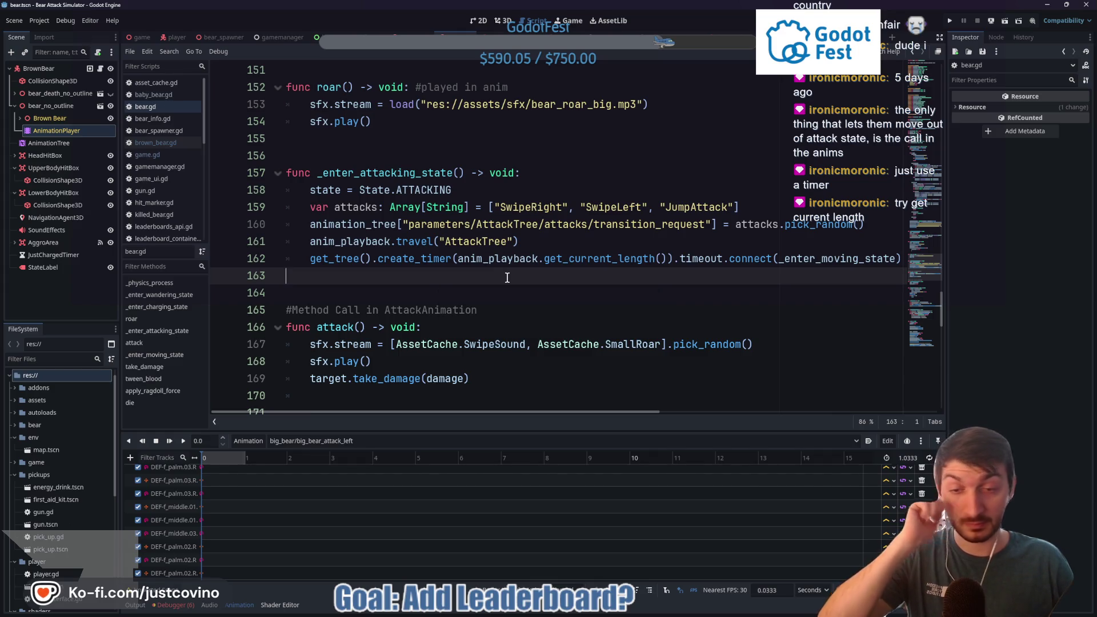
pyautogui.hotkey('ctrl', 'Tab')
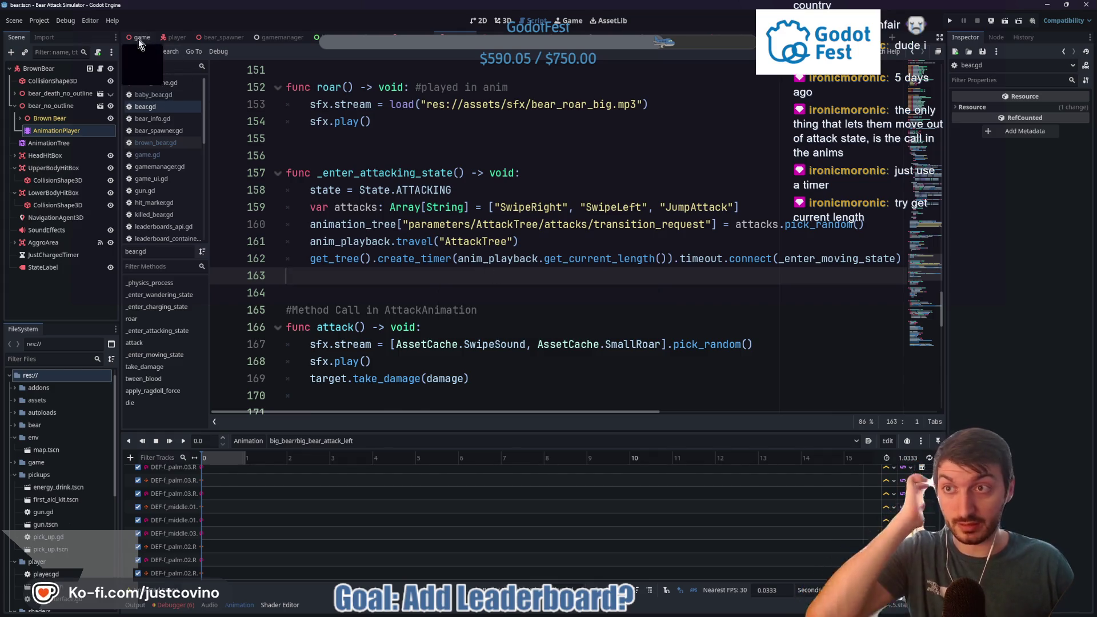
# Step: Launch a new play-test with music lowered, player name 'test', and start a match
pyautogui.press('F5')
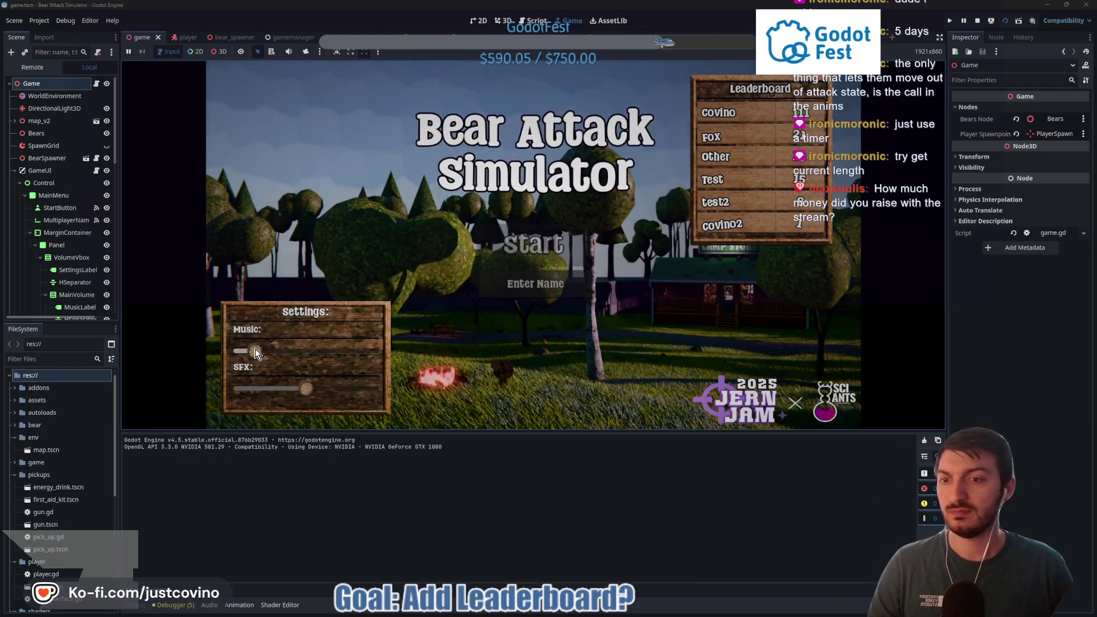
pyautogui.moveTo(312, 344); pyautogui.dragTo(246, 350)
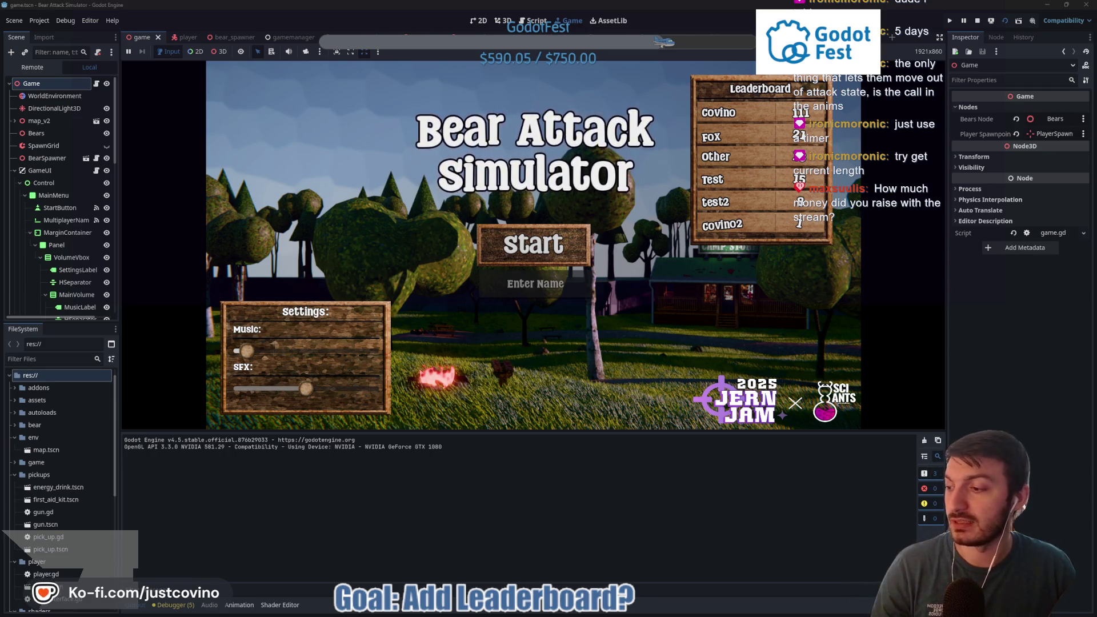
pyautogui.click(518, 290)
pyautogui.write('test')
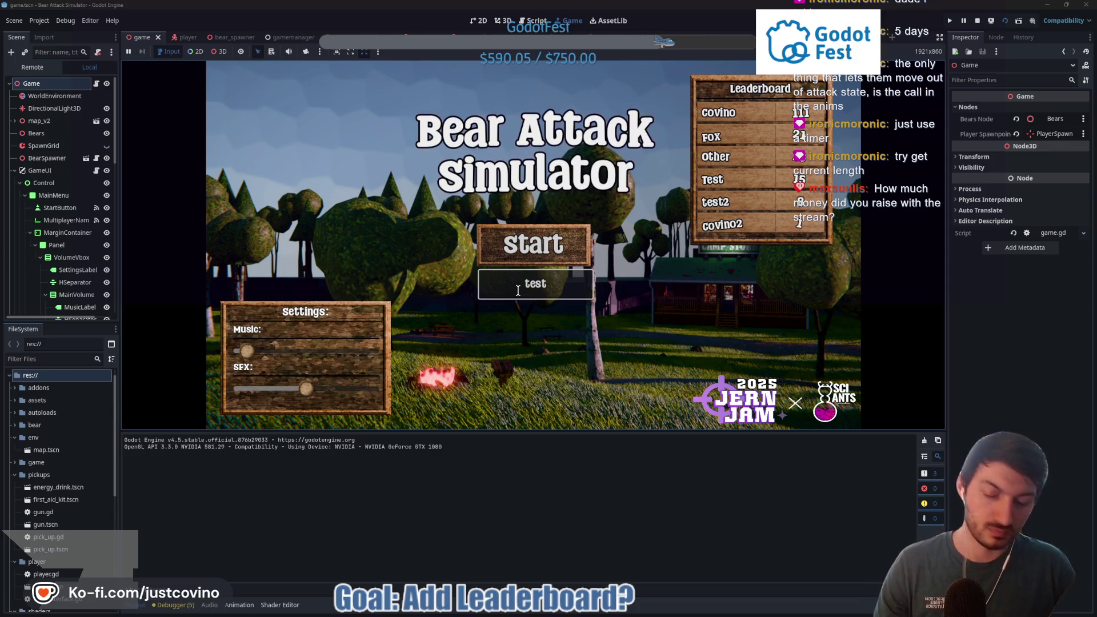
pyautogui.click(246, 352)
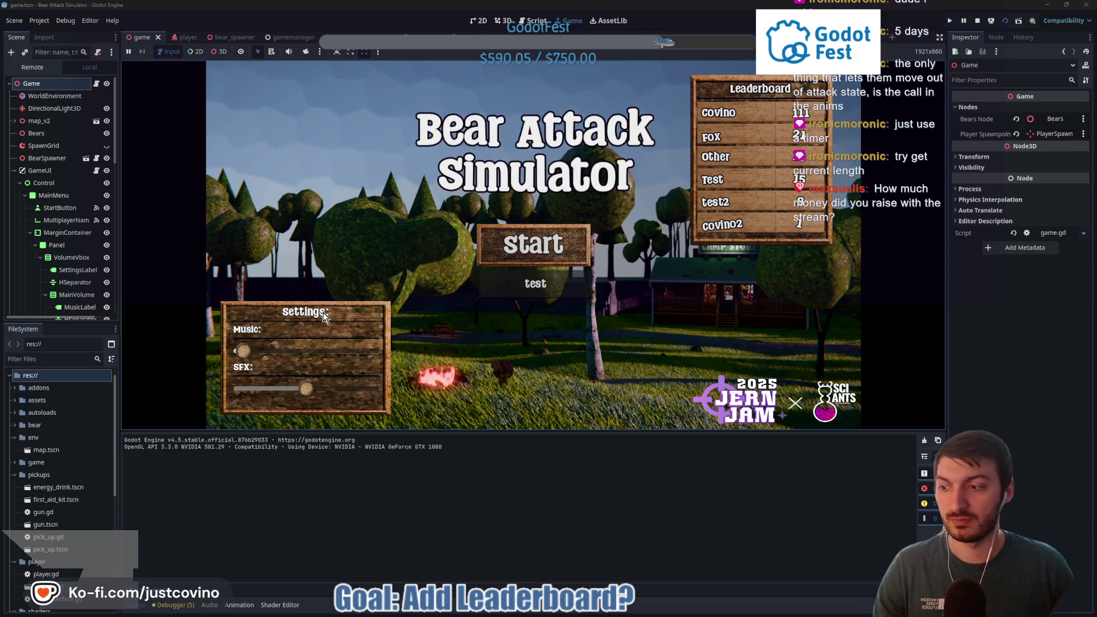
pyautogui.click(534, 244)
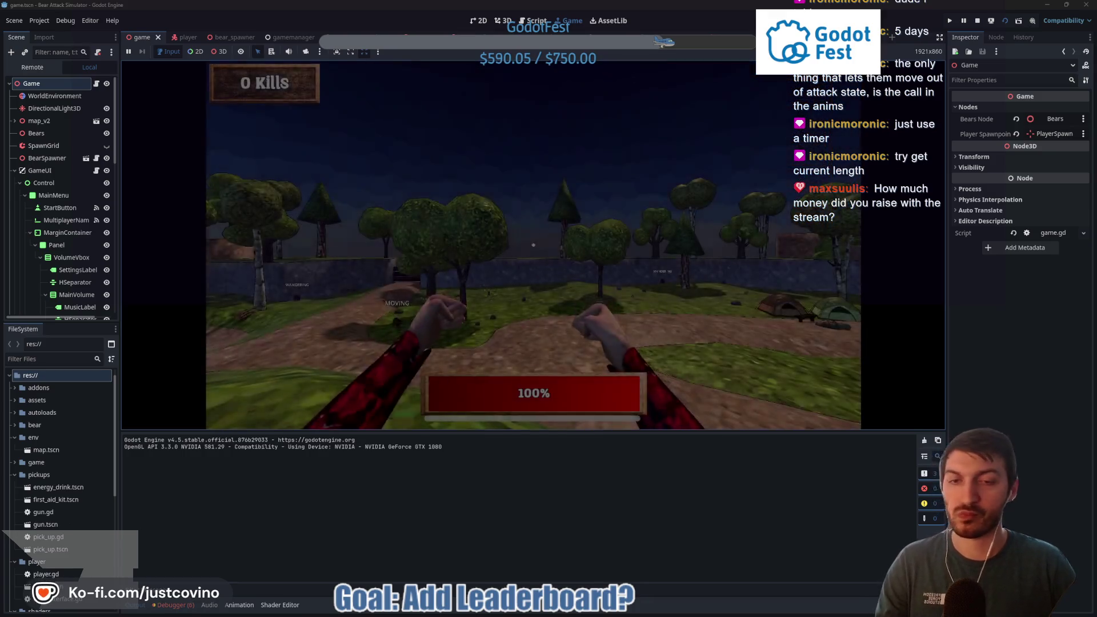
# Step: Play through the bear fights to 2 kills at 45% health, then stop the game with F8
pyautogui.press('w')
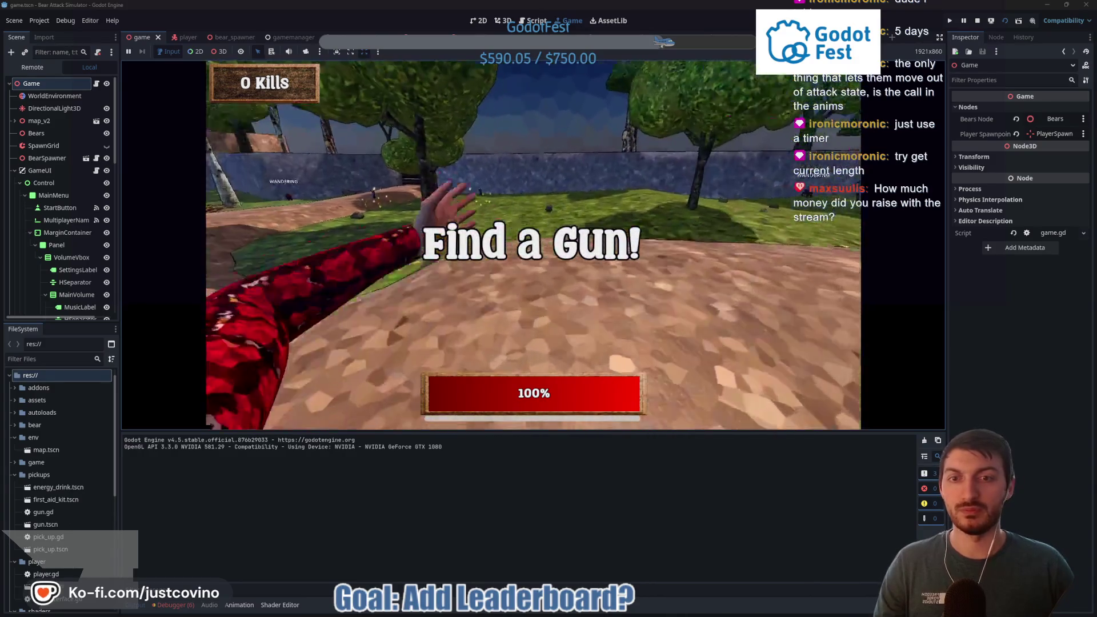
pyautogui.press('e')
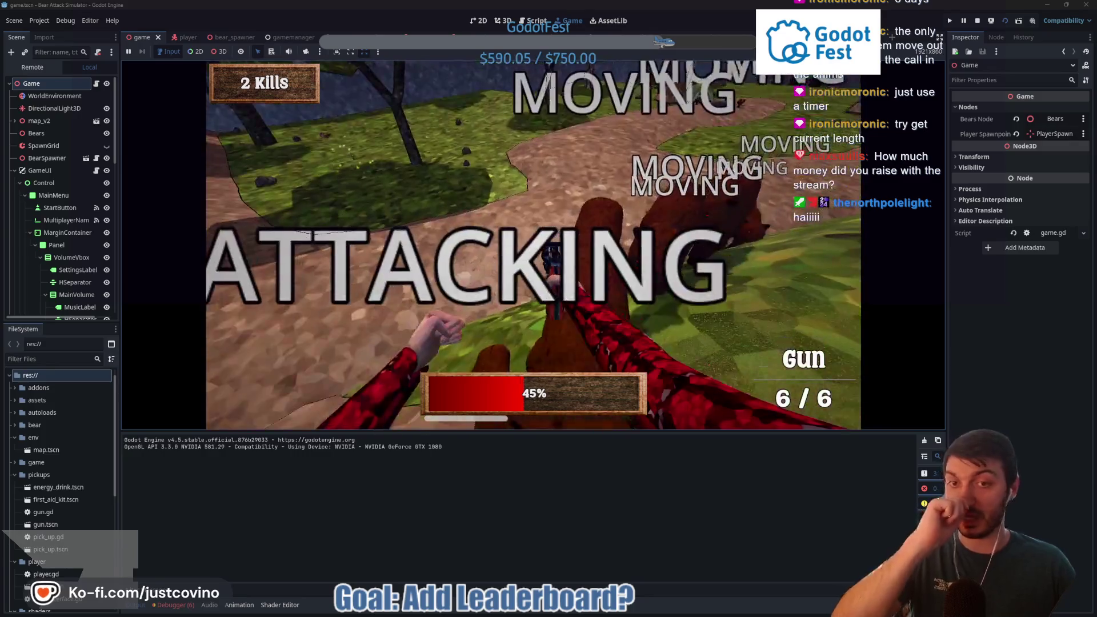
pyautogui.press('F8')
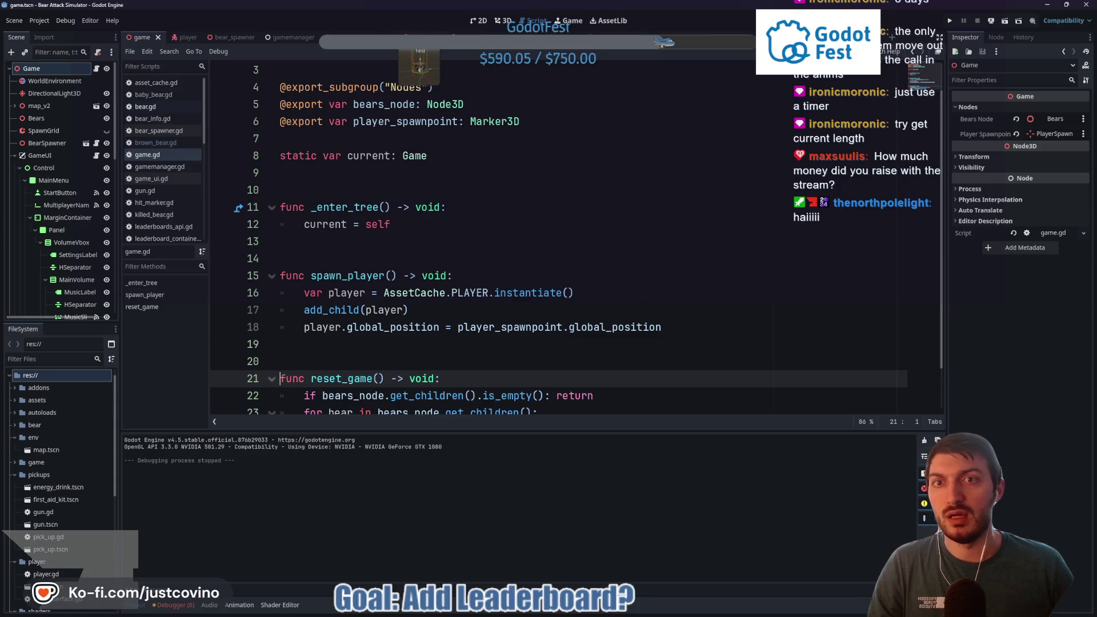
# Step: Bring the baby_bear scene up in the 3D editor
pyautogui.click(355, 37)
pyautogui.click(503, 23)
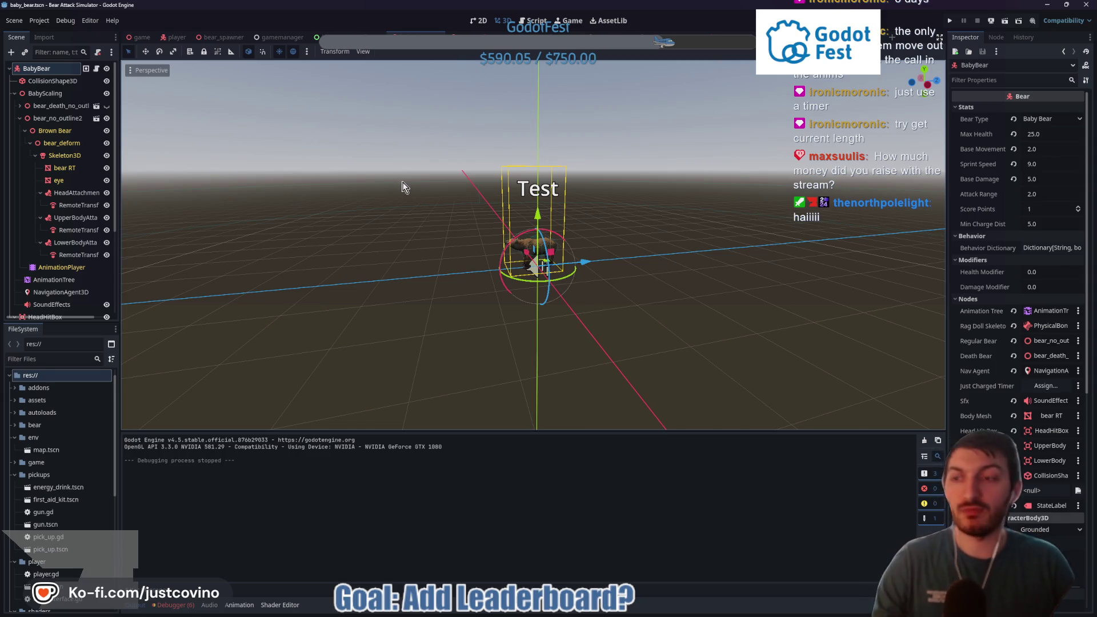
# Step: Inspect the baby bear's nodes and the CollisionShape3D transform settings
pyautogui.click(76, 292)
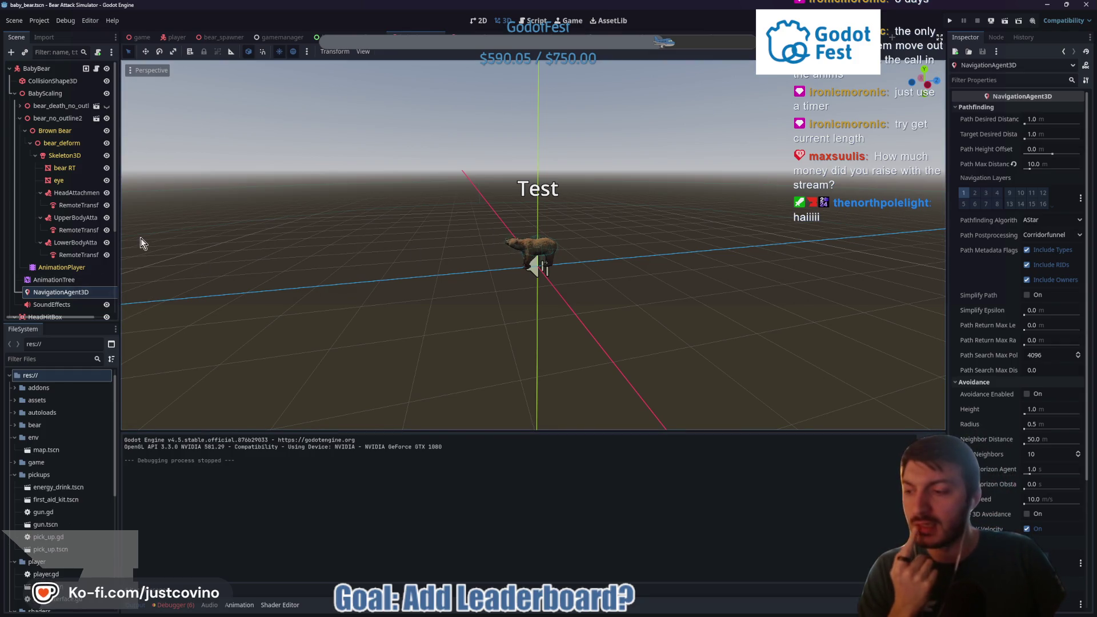
pyautogui.click(65, 132)
pyautogui.click(62, 119)
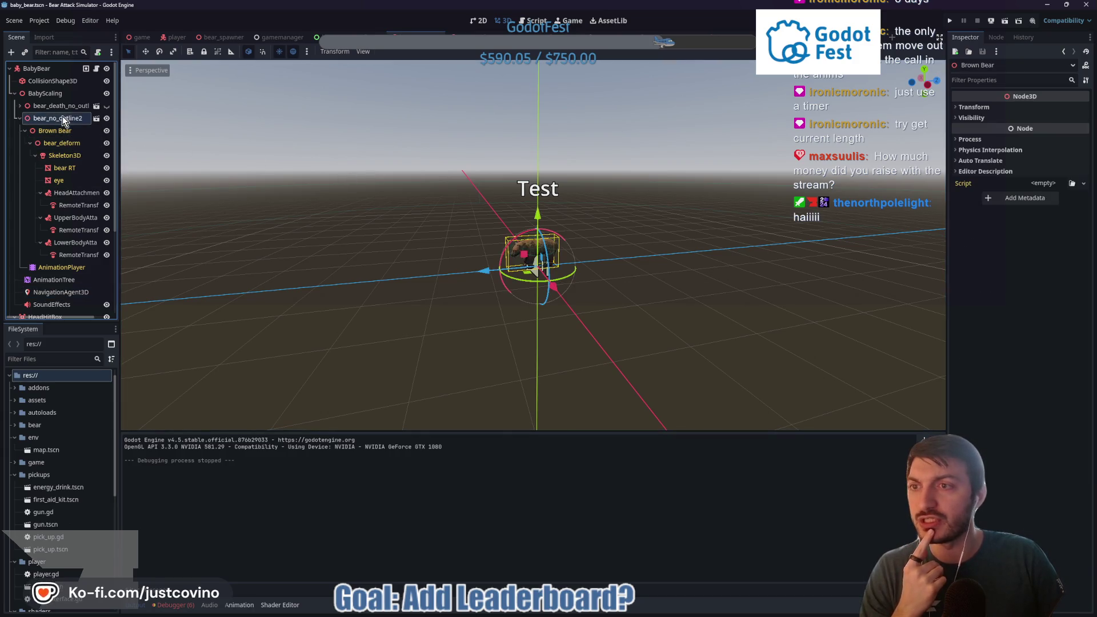
pyautogui.click(53, 81)
pyautogui.scroll(5, 628, 315)
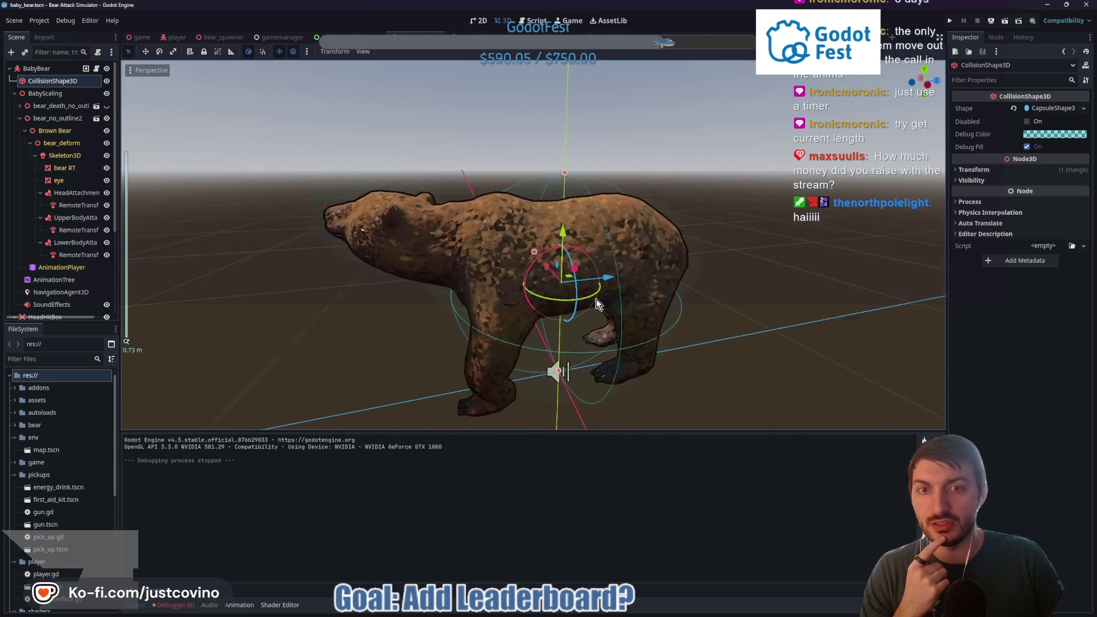
pyautogui.moveTo(818, 287)
pyautogui.mouseDown()
pyautogui.moveTo(804, 261)
pyautogui.moveTo(814, 263)
pyautogui.mouseUp()
pyautogui.scroll(-4, 801, 281)
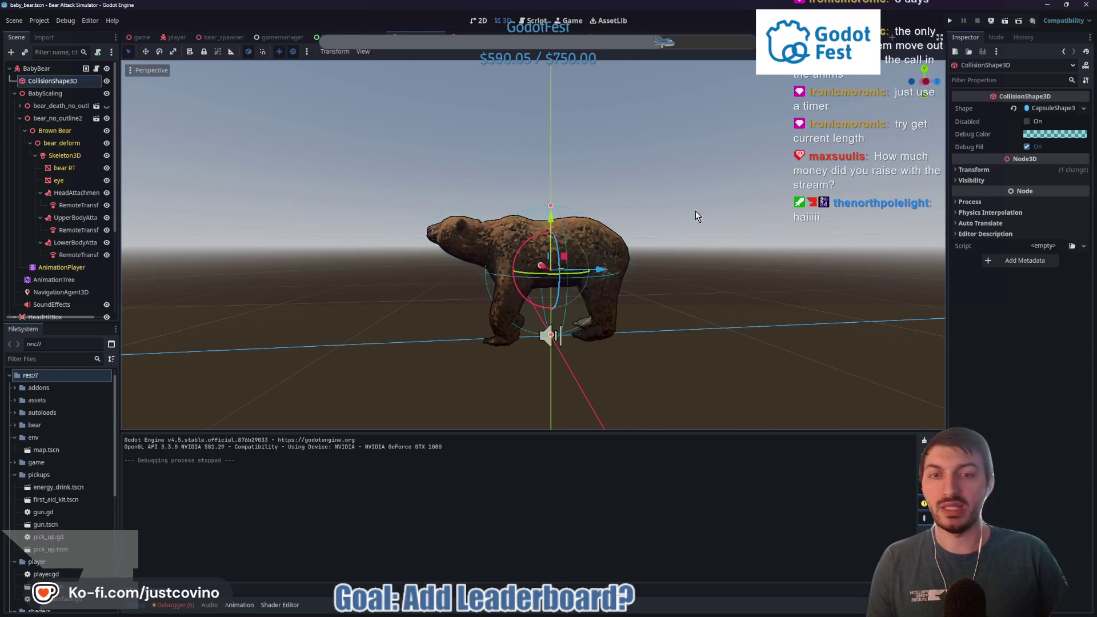
pyautogui.click(976, 172)
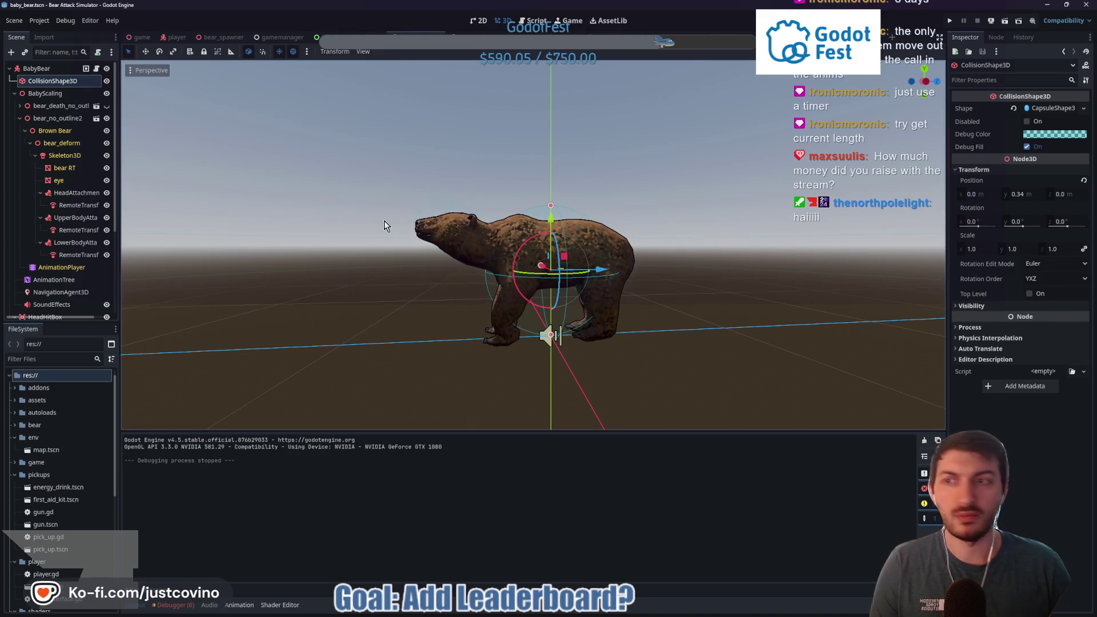
pyautogui.click(36, 68)
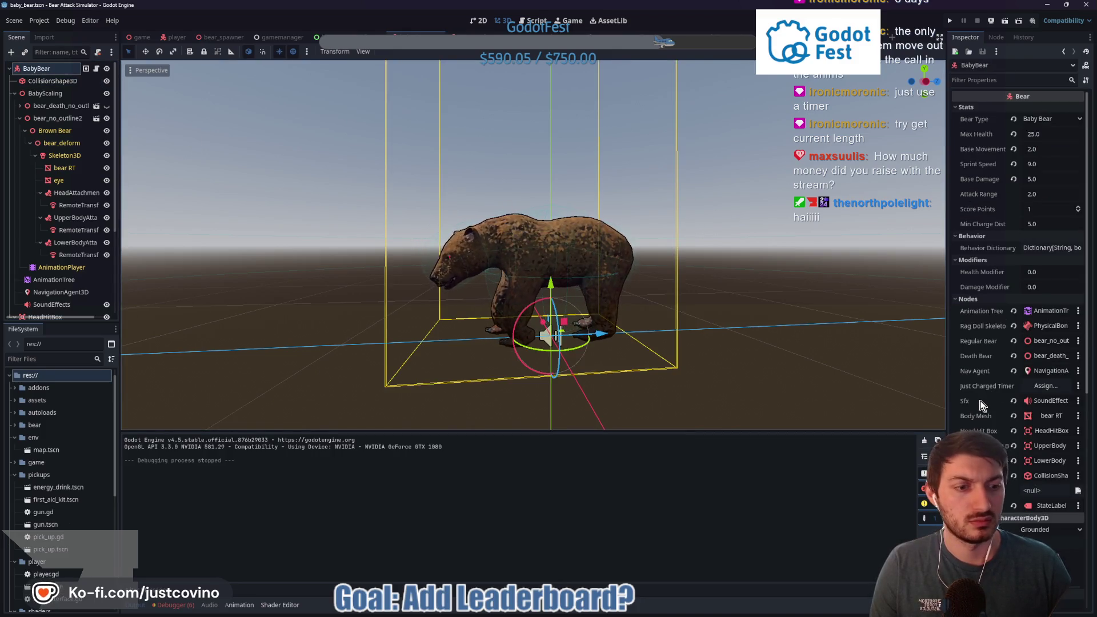
pyautogui.scroll(-5, 979, 400)
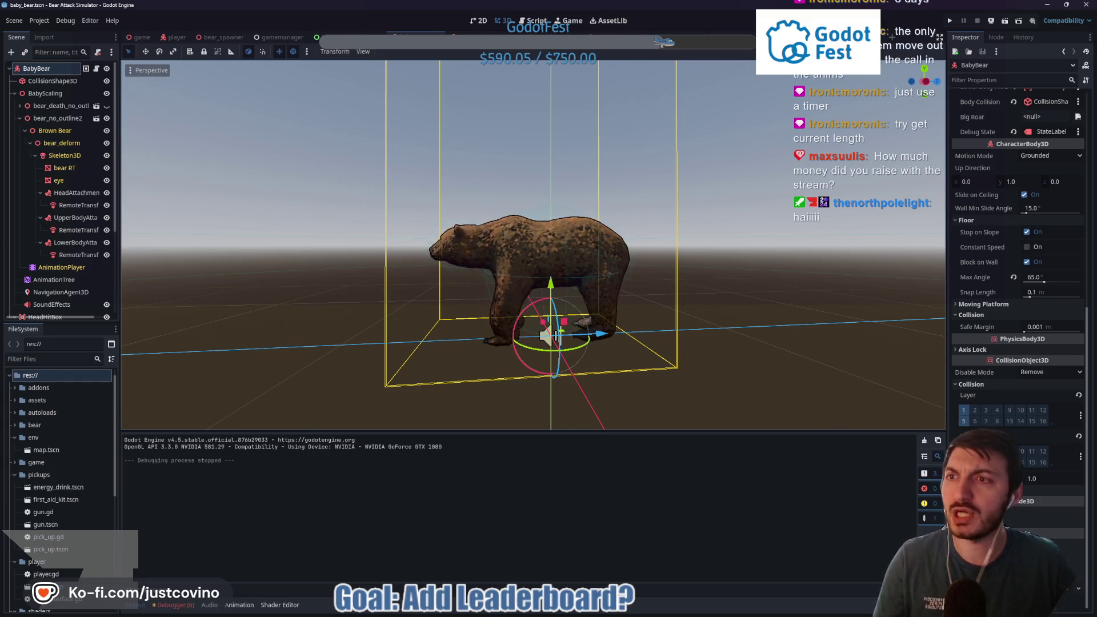
# Step: Shrink the baby bear's collision capsule radius to about 0.133, save, and switch to bear.tscn
pyautogui.click(52, 80)
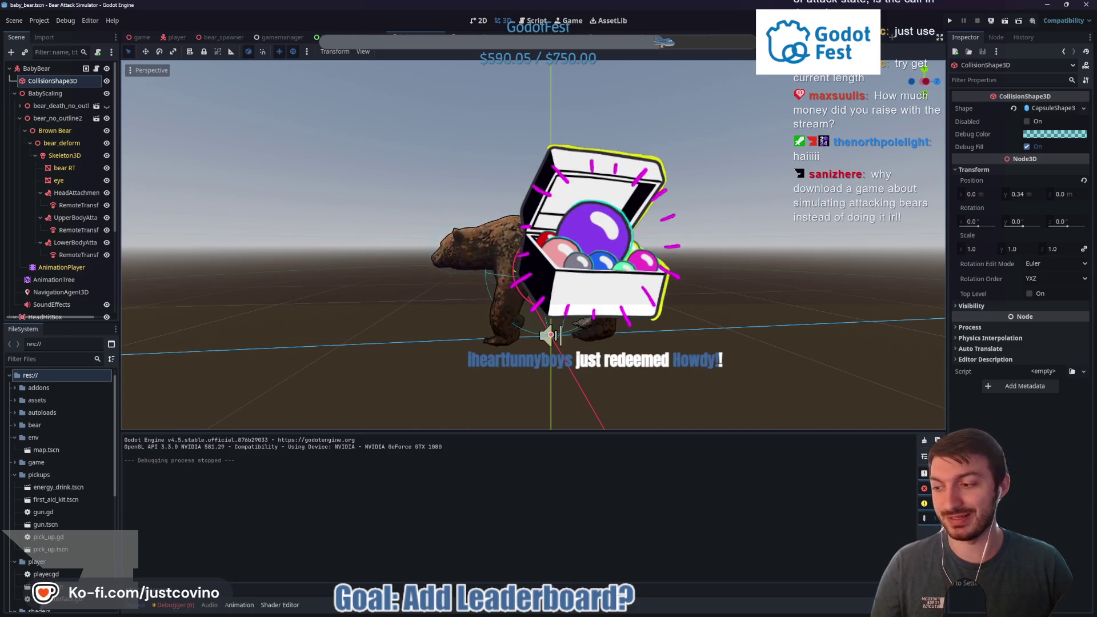
pyautogui.moveTo(606, 274); pyautogui.dragTo(667, 288)
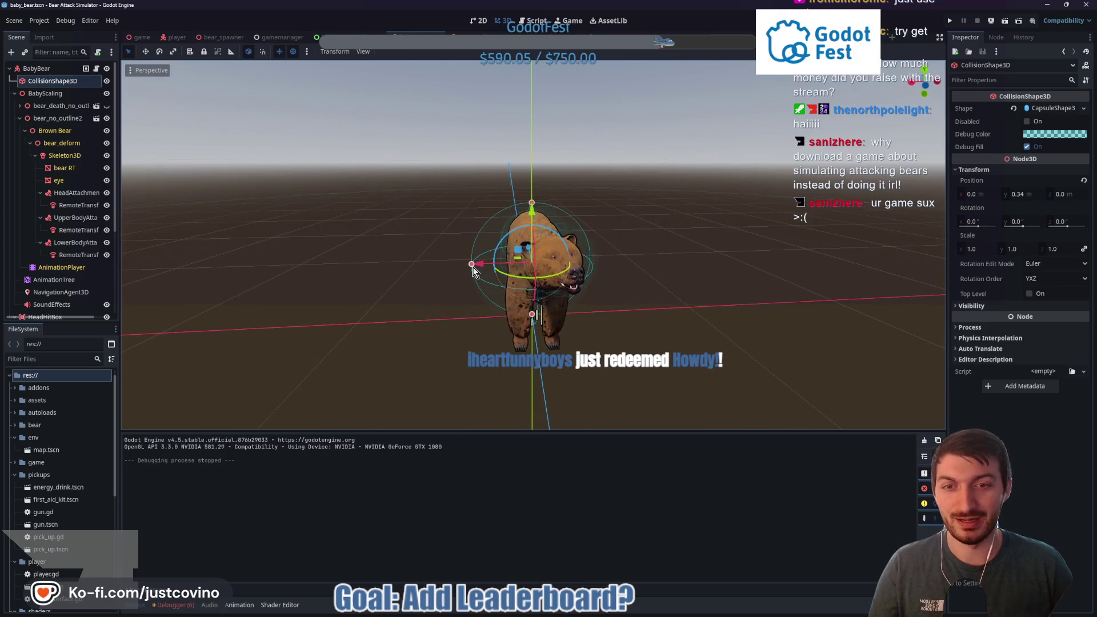
pyautogui.moveTo(471, 264); pyautogui.dragTo(510, 271)
pyautogui.moveTo(720, 266); pyautogui.dragTo(455, 244)
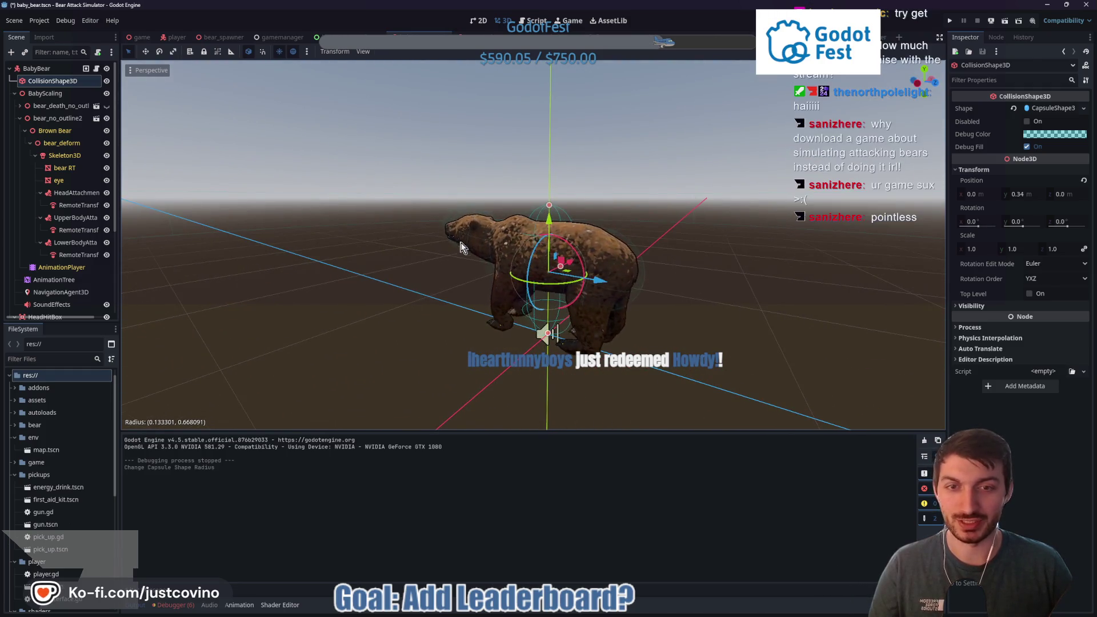
pyautogui.hotkey('ctrl', 's')
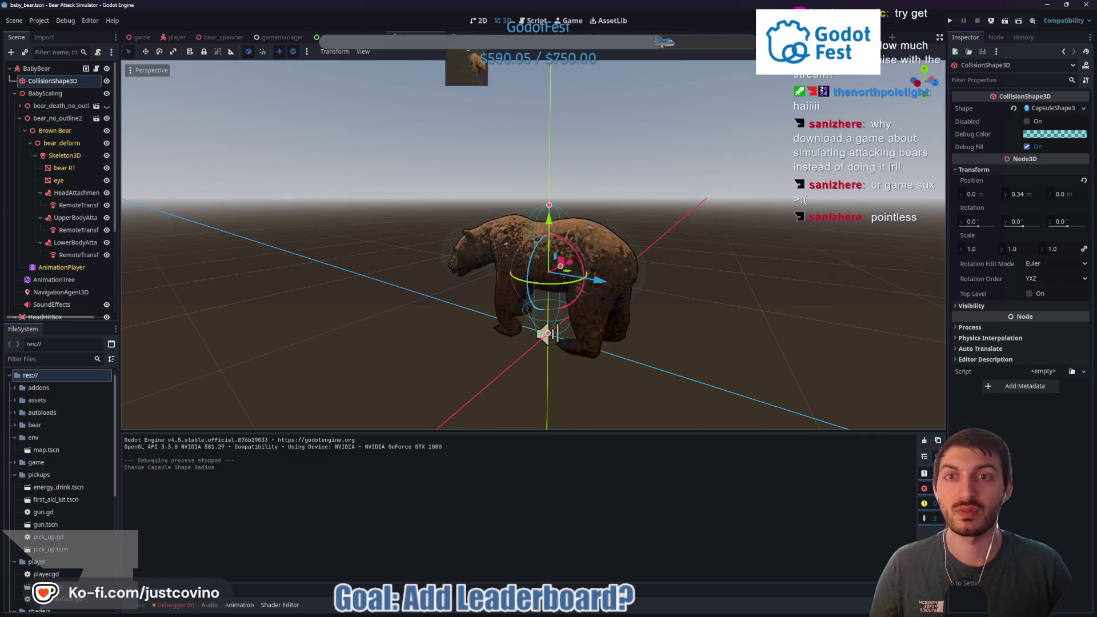
pyautogui.hotkey('ctrl', 'Tab')
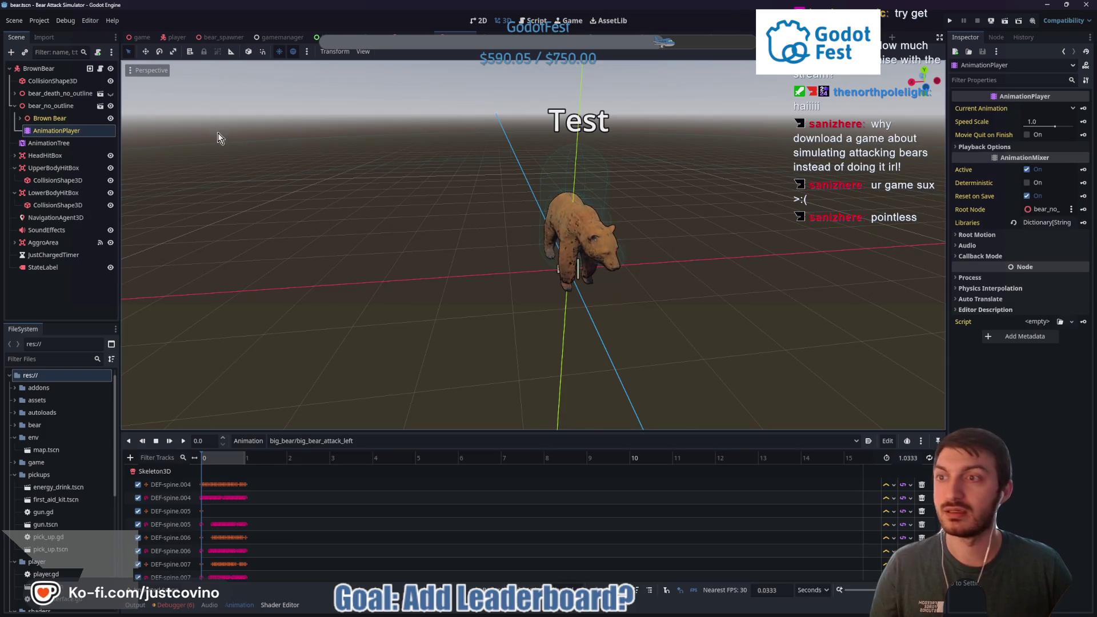
# Step: Shrink the brown bear's collision capsule radius and height, save, then run the game scene
pyautogui.click(46, 86)
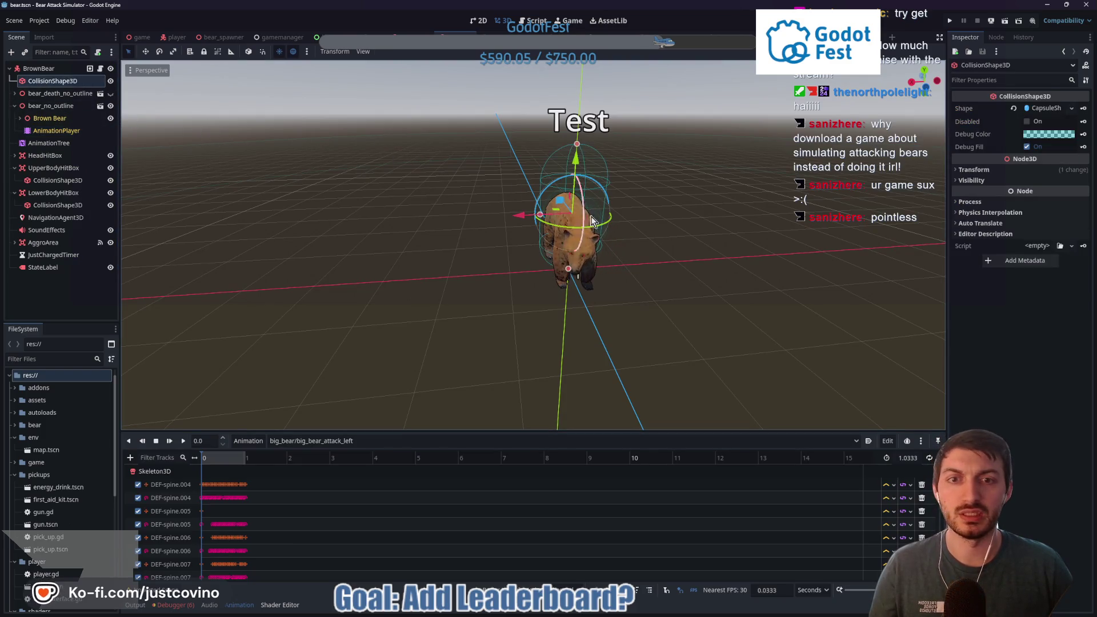
pyautogui.moveTo(543, 220); pyautogui.dragTo(554, 226)
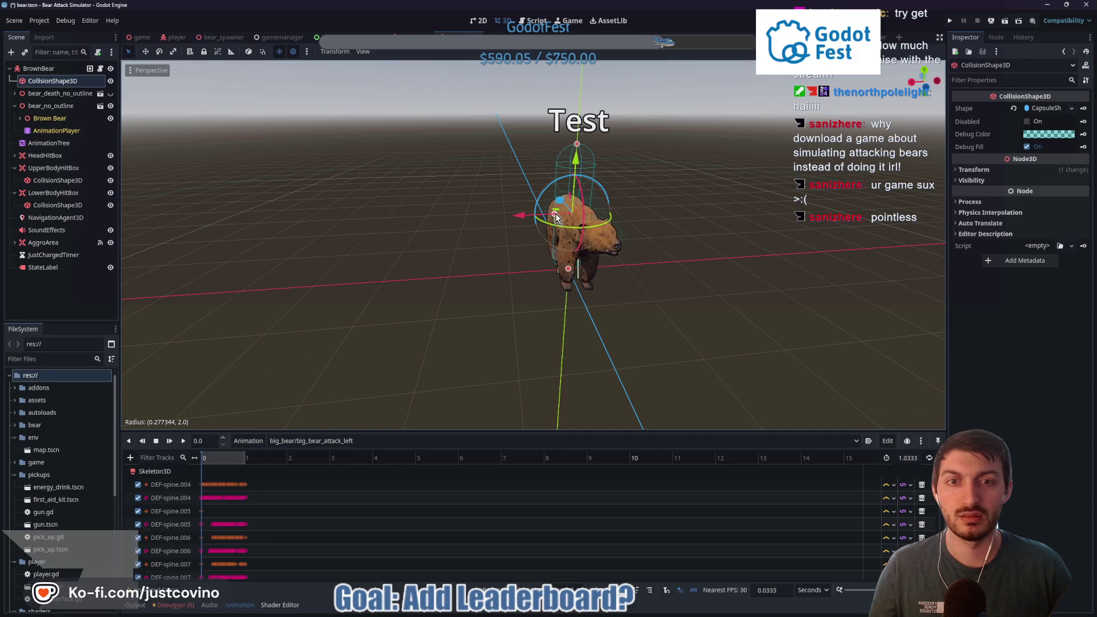
pyautogui.moveTo(577, 144)
pyautogui.mouseDown()
pyautogui.moveTo(581, 200)
pyautogui.moveTo(557, 176)
pyautogui.mouseUp()
pyautogui.moveTo(625, 186); pyautogui.dragTo(704, 170)
pyautogui.hotkey('ctrl', 's')
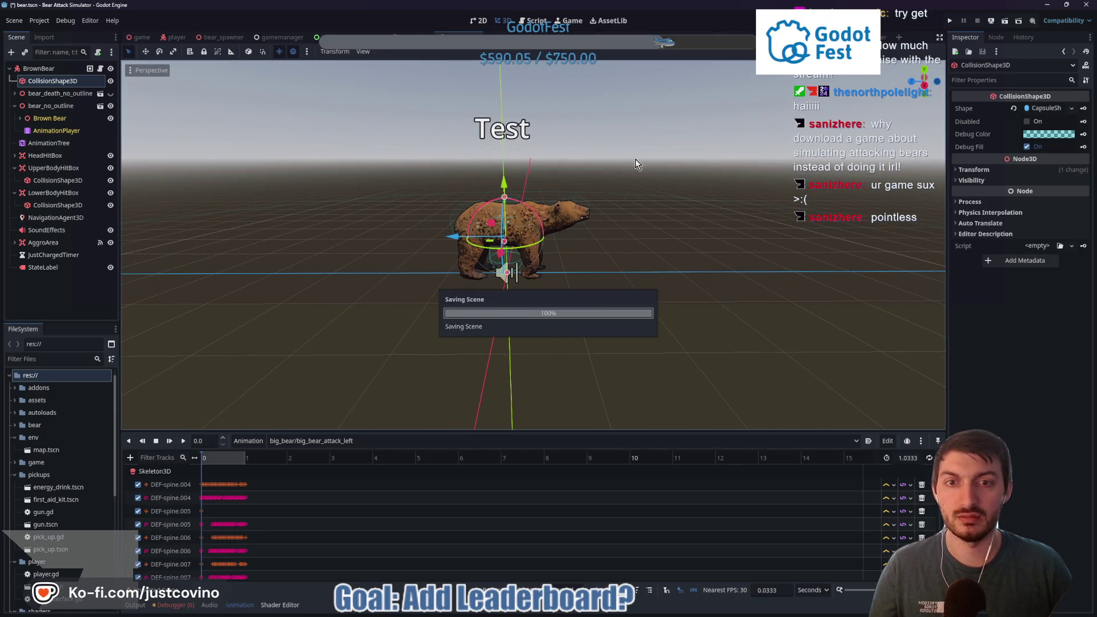
pyautogui.click(140, 37)
pyautogui.press('F5')
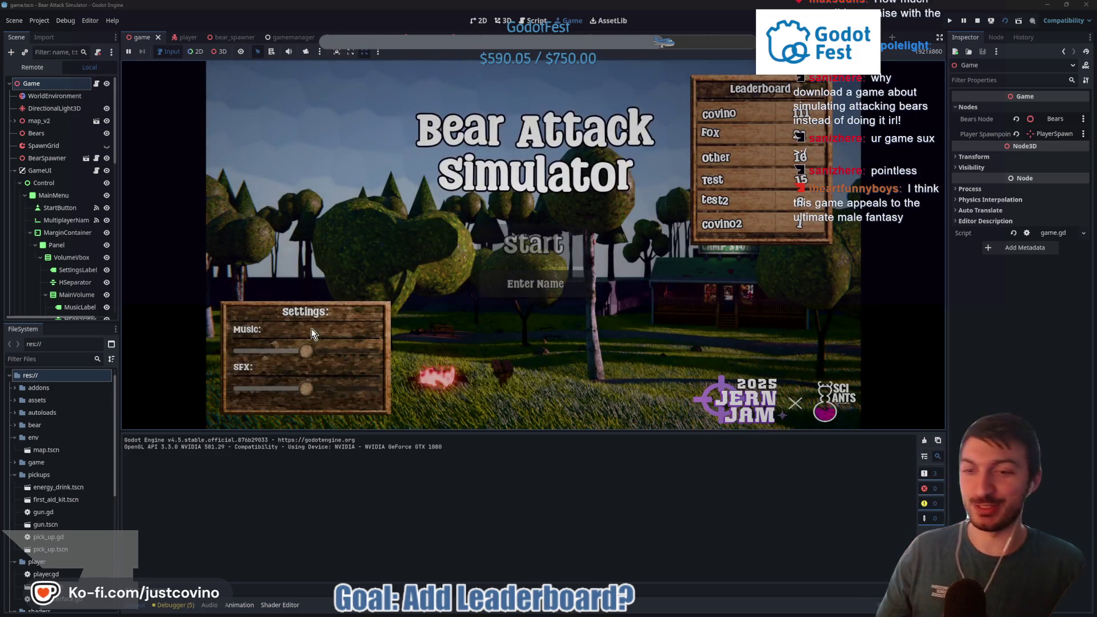
# Step: Turn the music volume down and start a run under the name 'dev'
pyautogui.moveTo(304, 348); pyautogui.dragTo(252, 351)
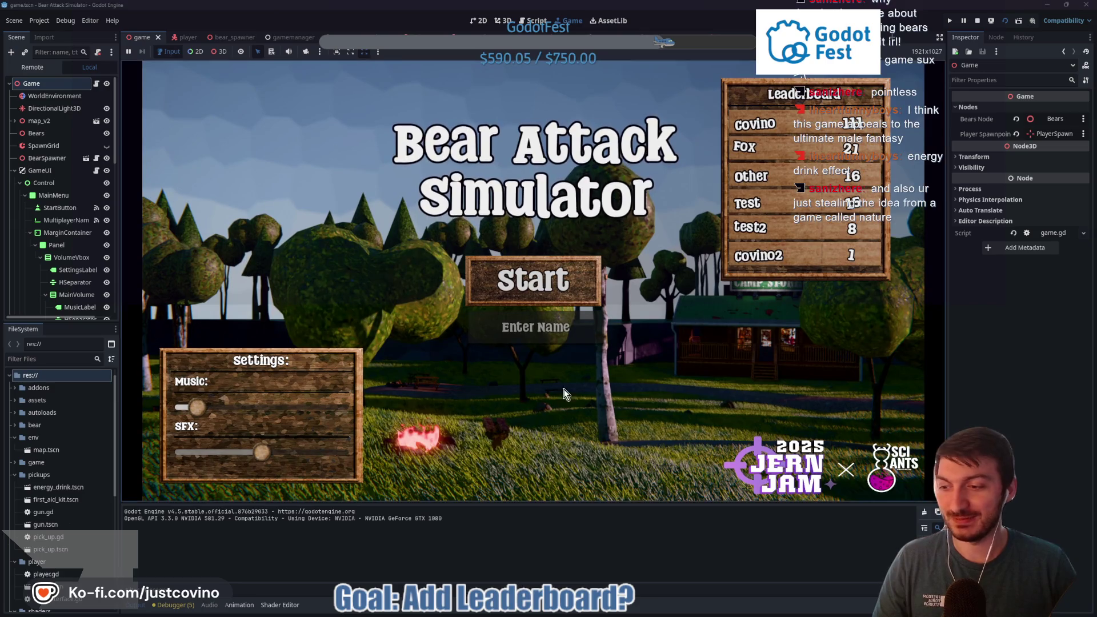
pyautogui.click(520, 331)
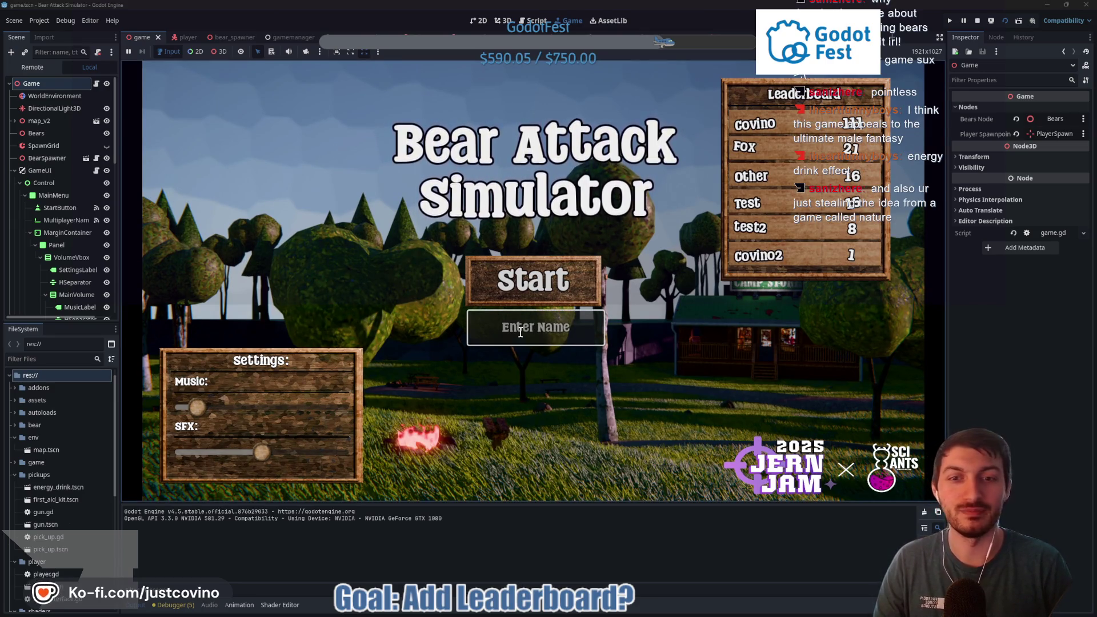
pyautogui.write('dev')
pyautogui.click(533, 280)
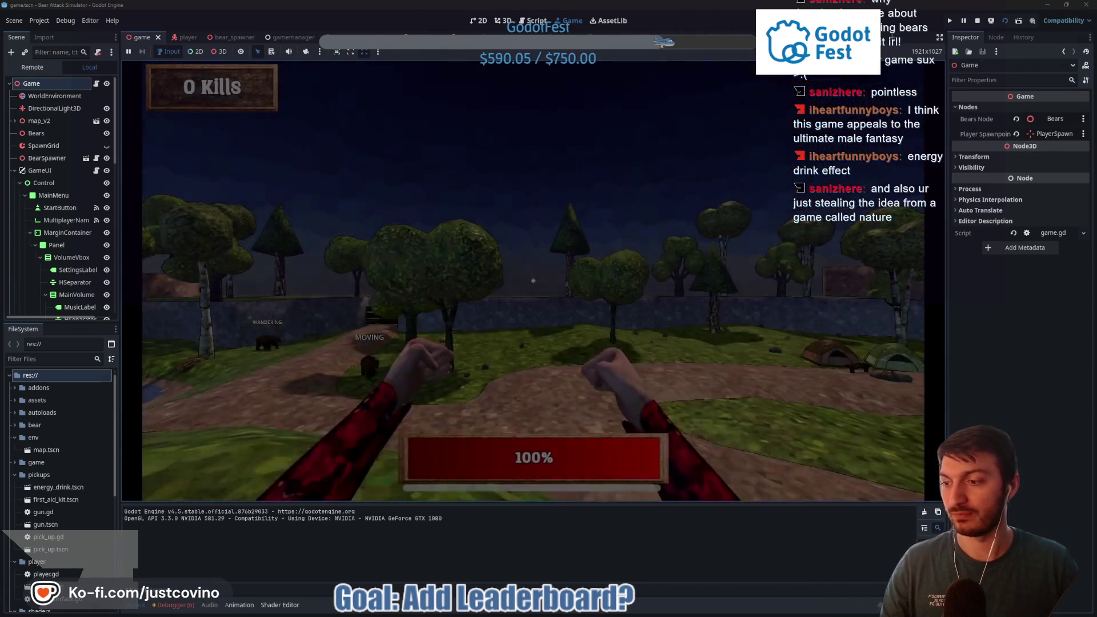
# Step: Play the run, picking up the revolver, a health item and an energy drink
pyautogui.press('w')
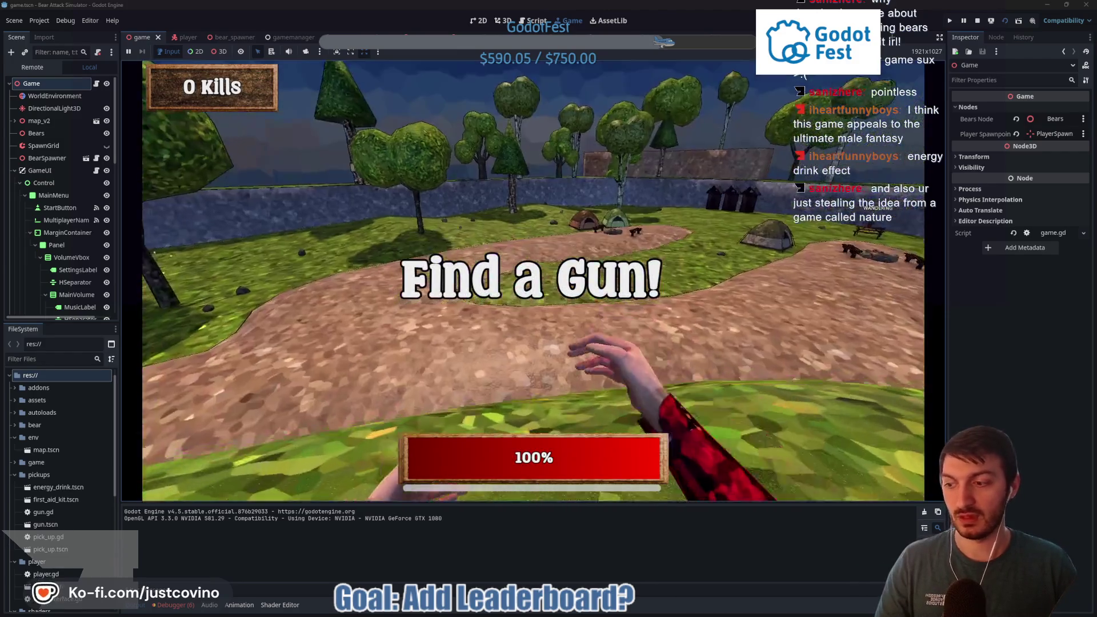
pyautogui.press('w')
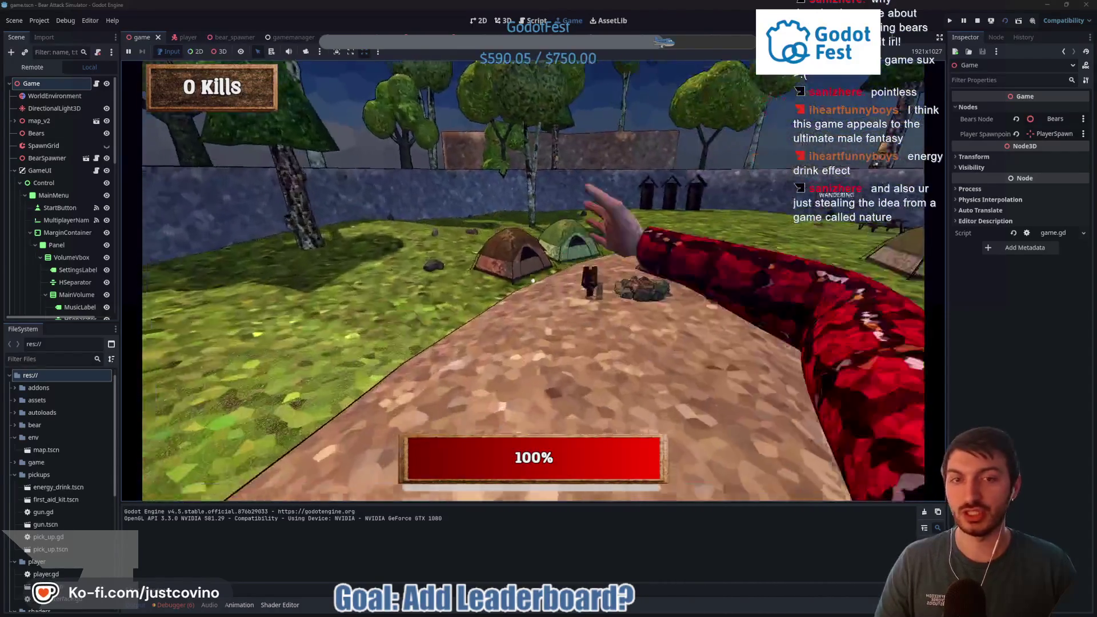
pyautogui.press('w')
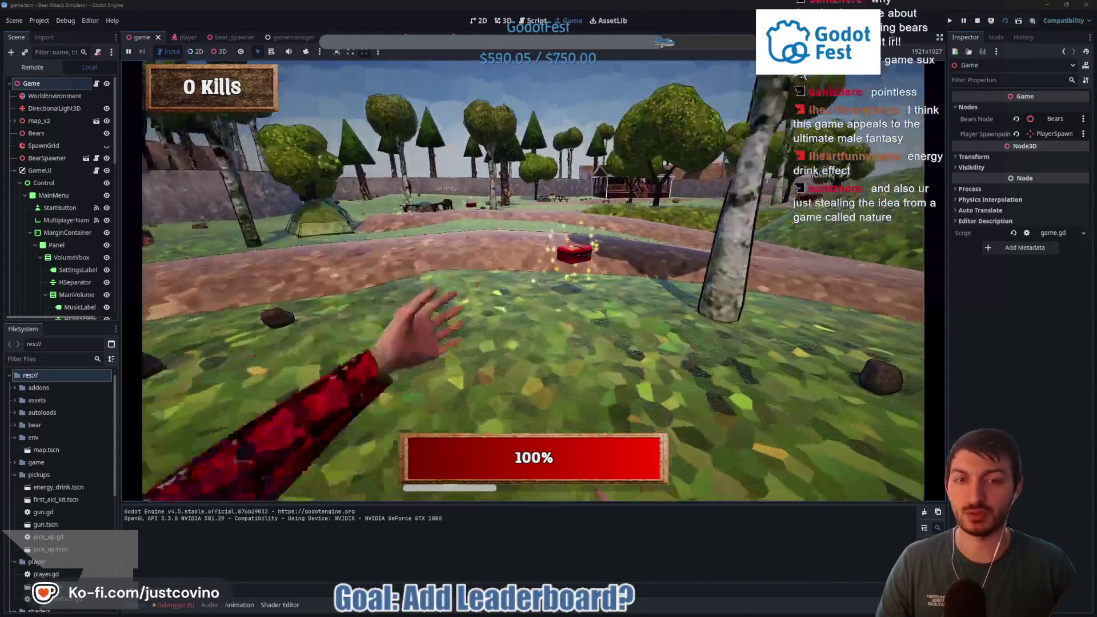
pyautogui.press('e')
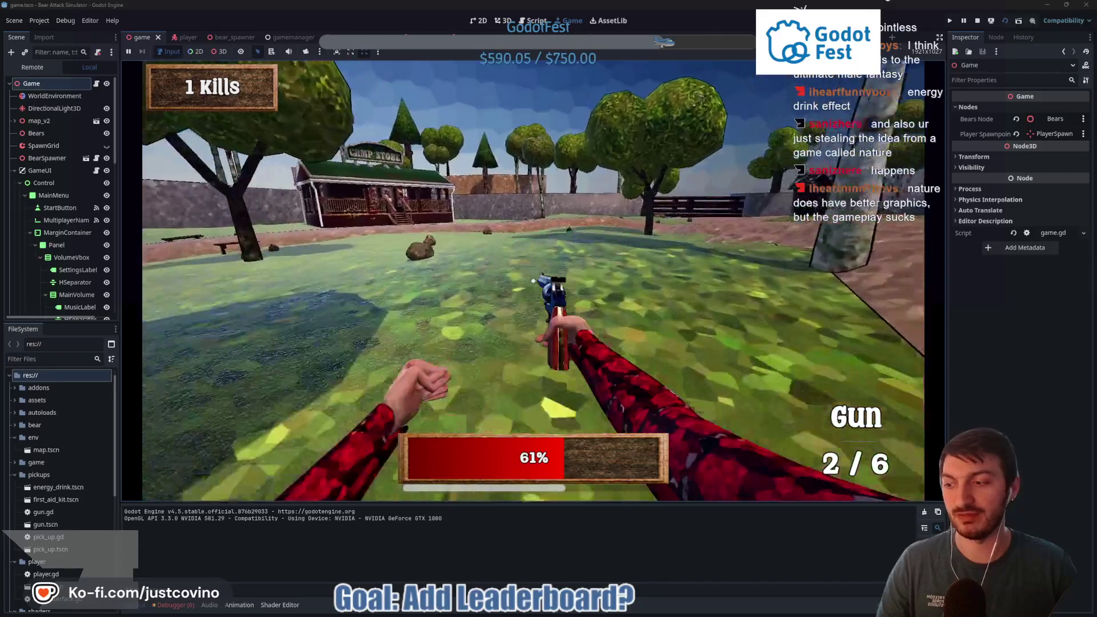
pyautogui.press('w')
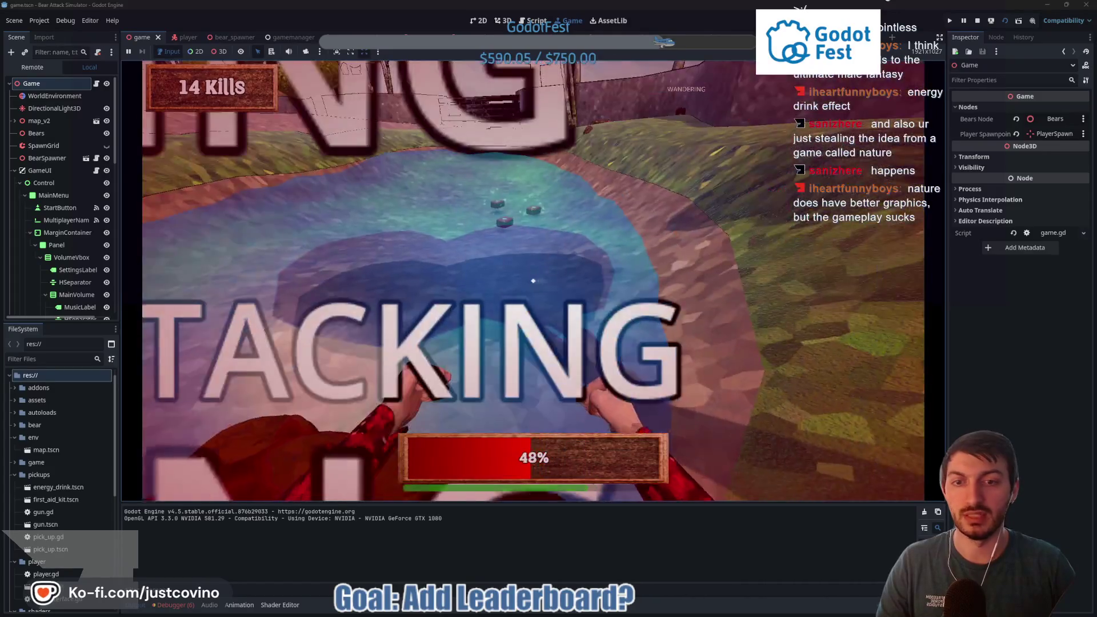
pyautogui.press('w')
pyautogui.press('e')
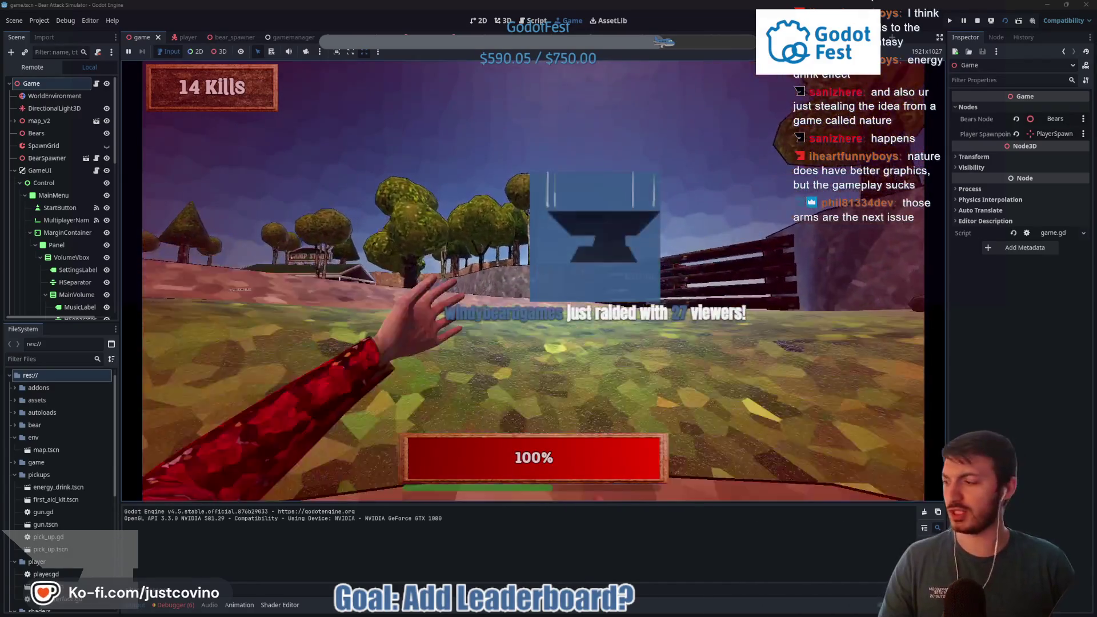
pyautogui.press('w')
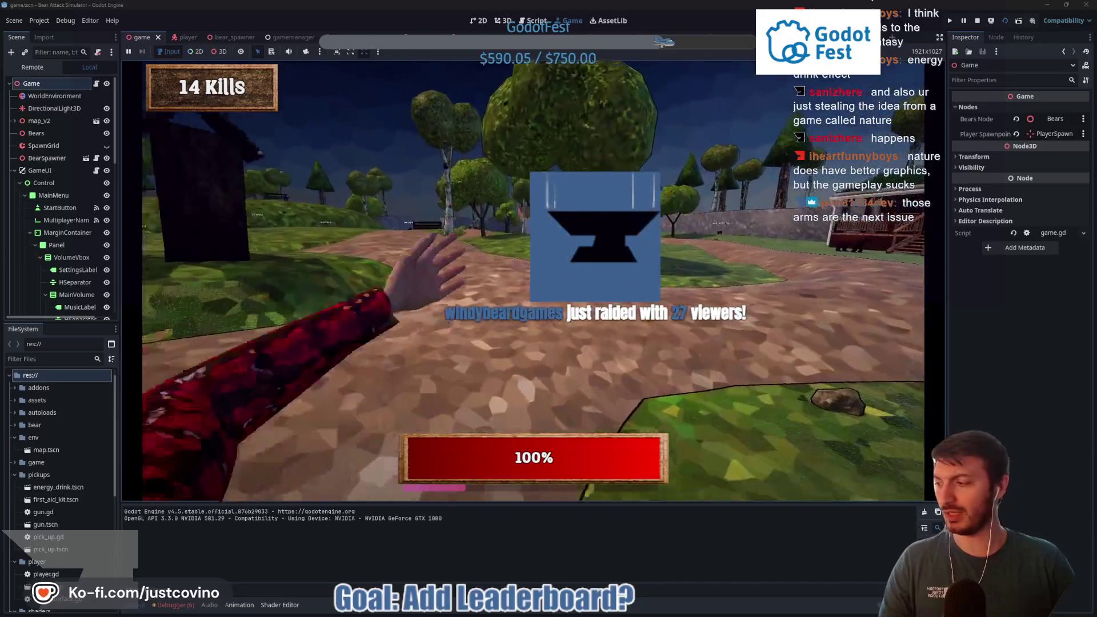
pyautogui.press('w')
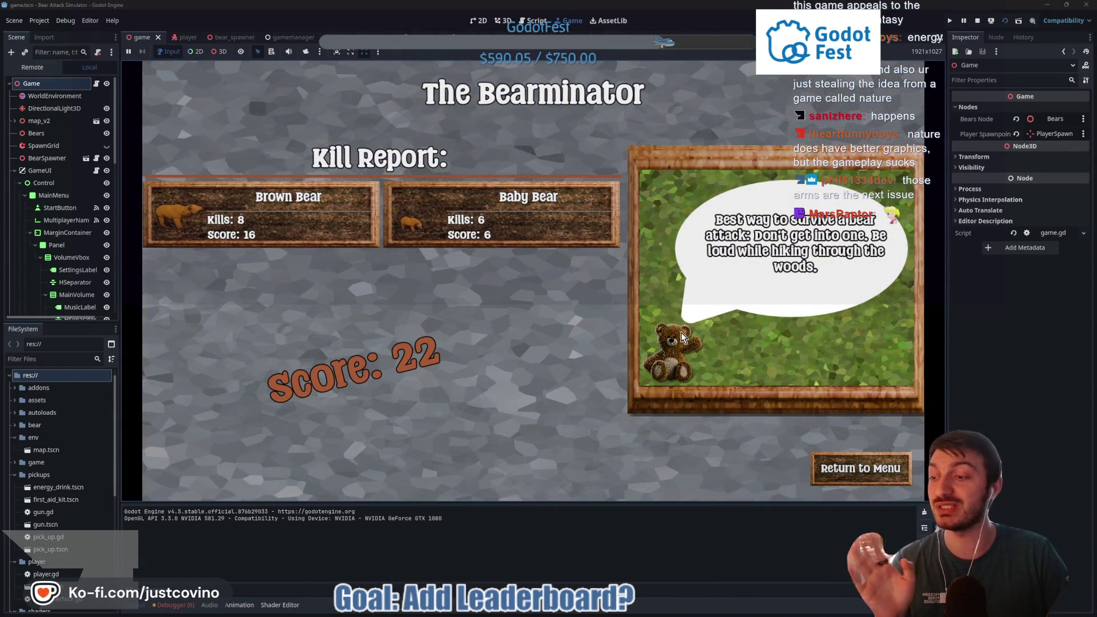
# Step: Leave the kill report with score 22 and return to the main menu
pyautogui.click(861, 468)
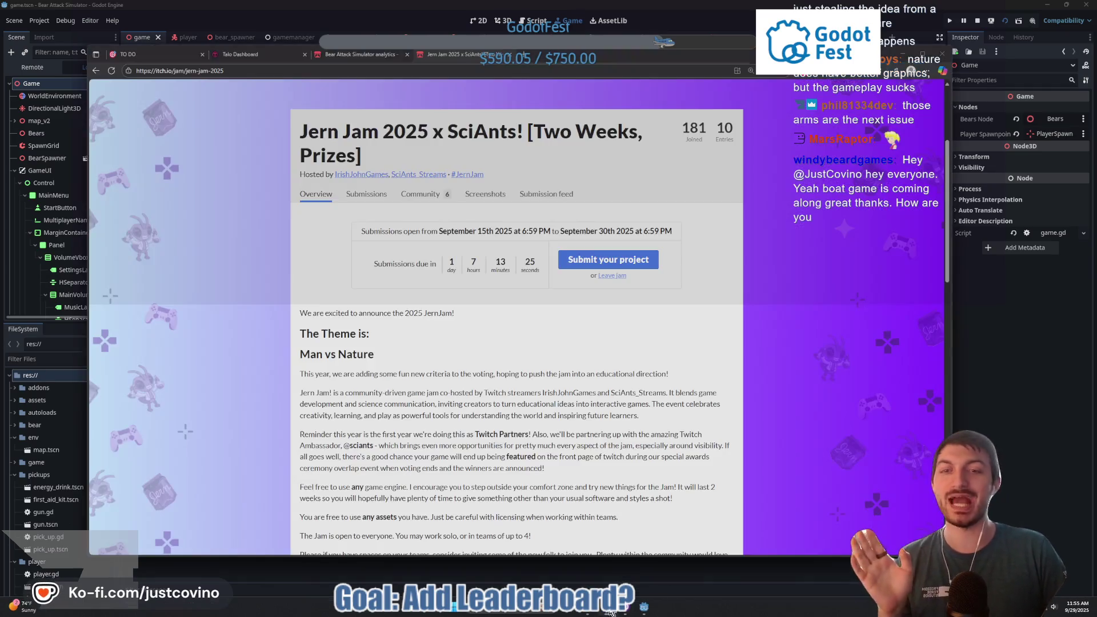
# Step: View the Jern Jam 2025 page and stop the running game
pyautogui.click(626, 607)
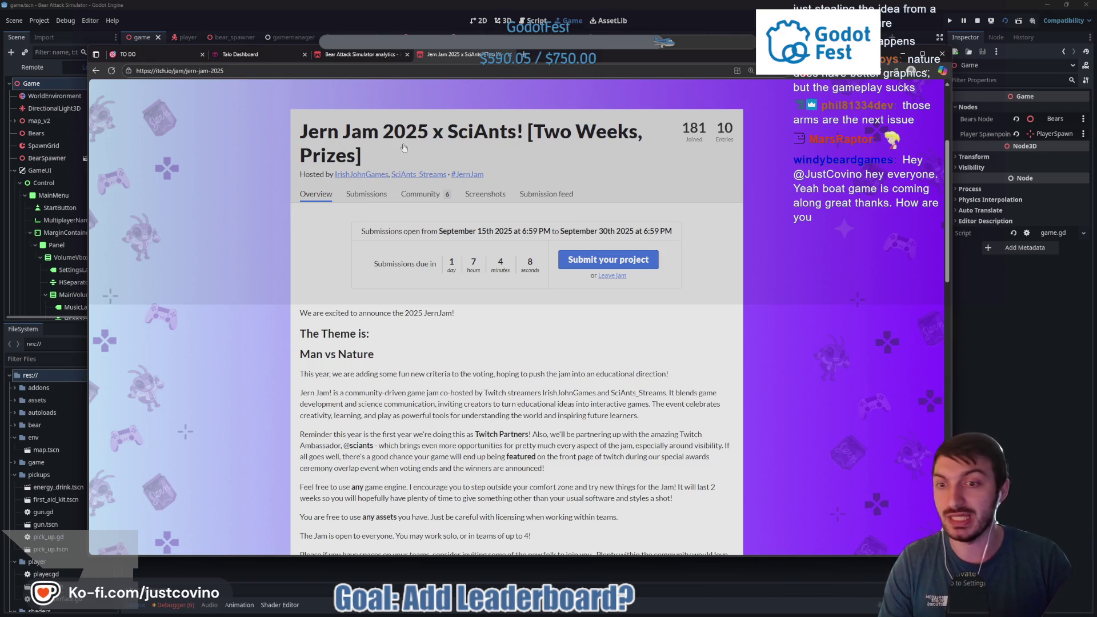
pyautogui.scroll(-15, 456, 264)
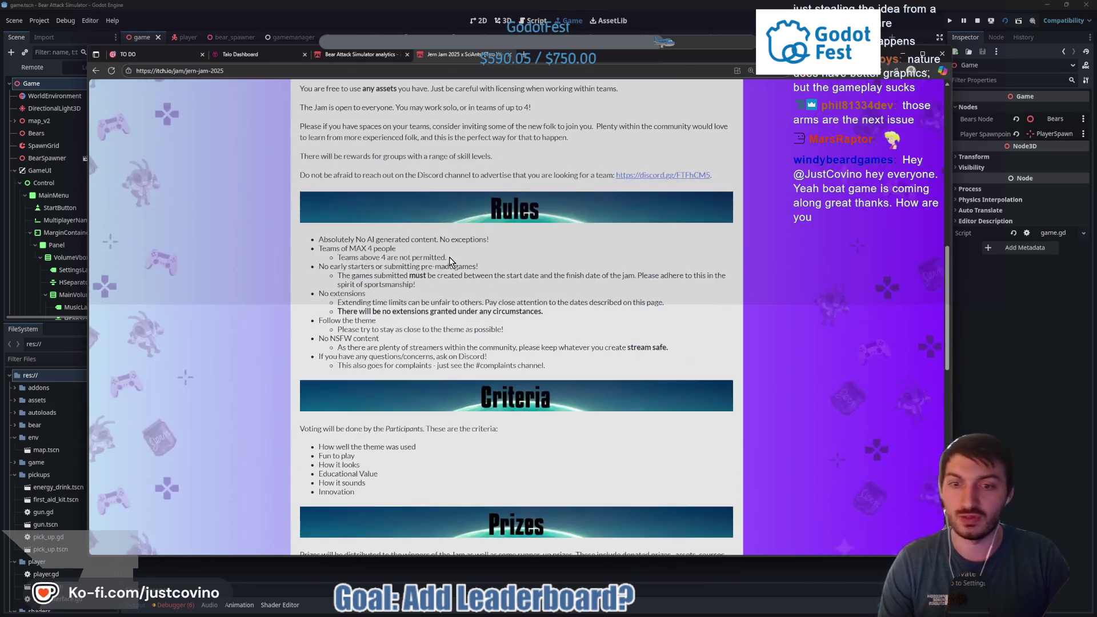
pyautogui.hotkey('alt', 'Tab')
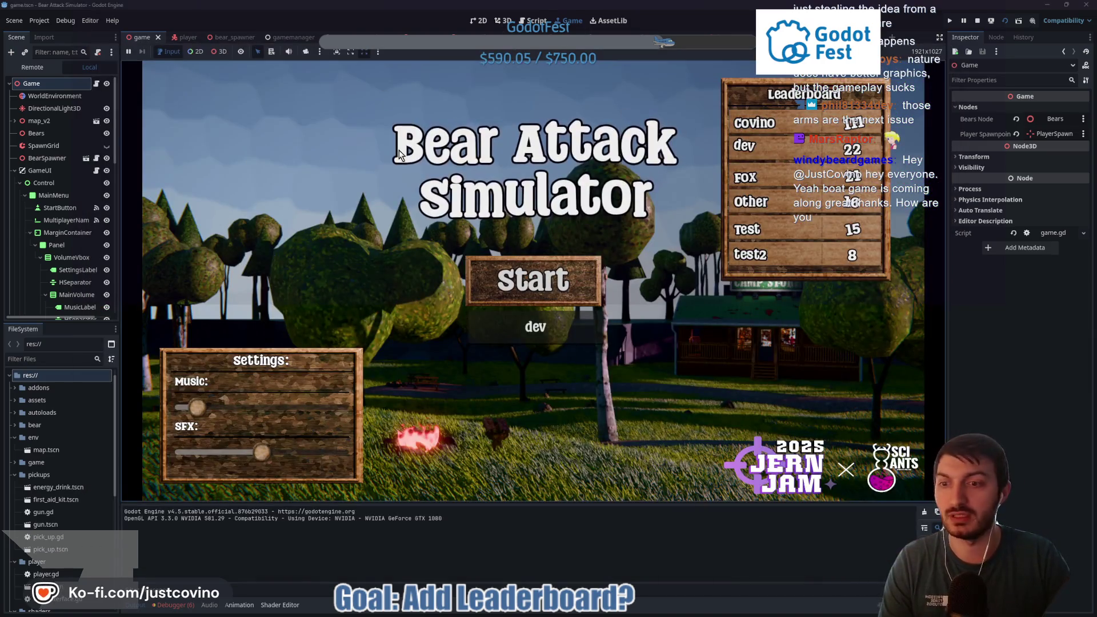
pyautogui.click(977, 23)
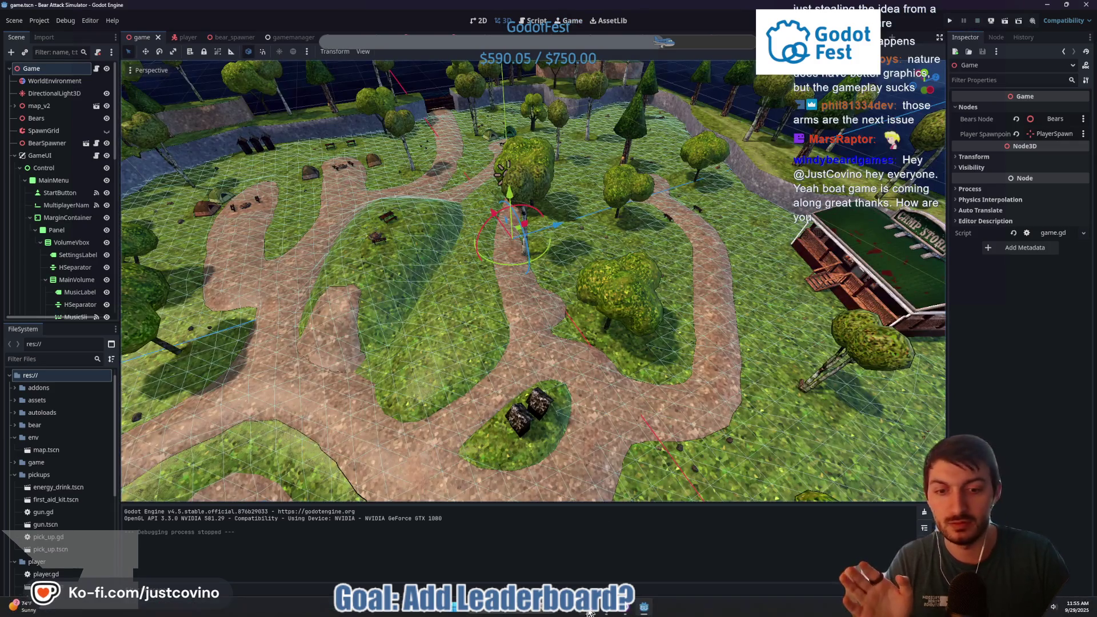
pyautogui.hotkey('alt', 'Tab')
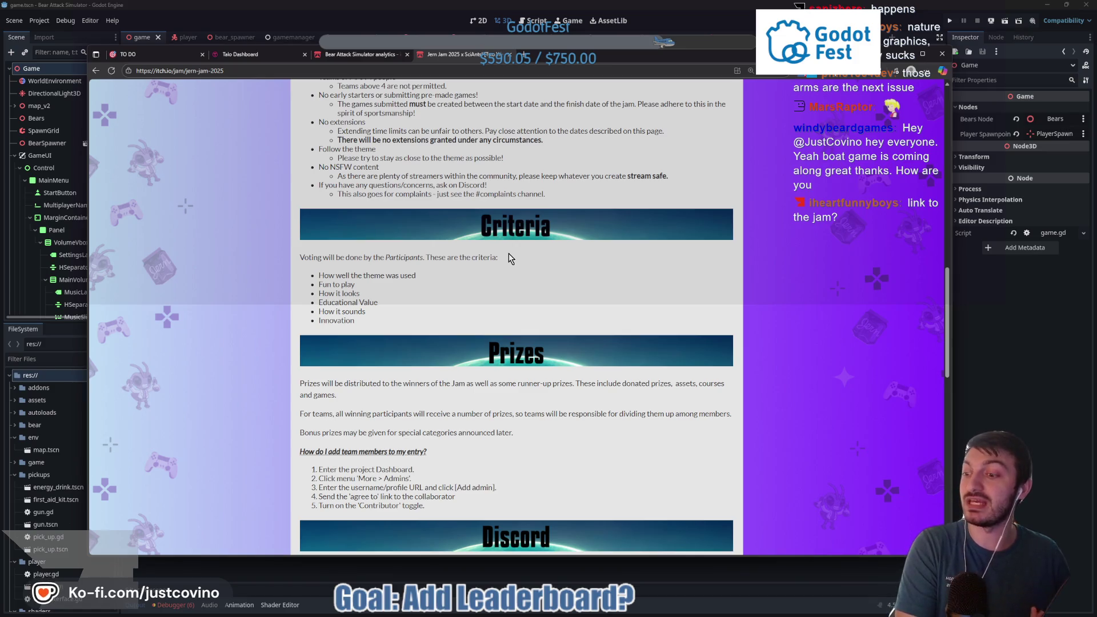
# Step: Copy the Jern Jam 2025 page link and minimise the browser
pyautogui.click(258, 70)
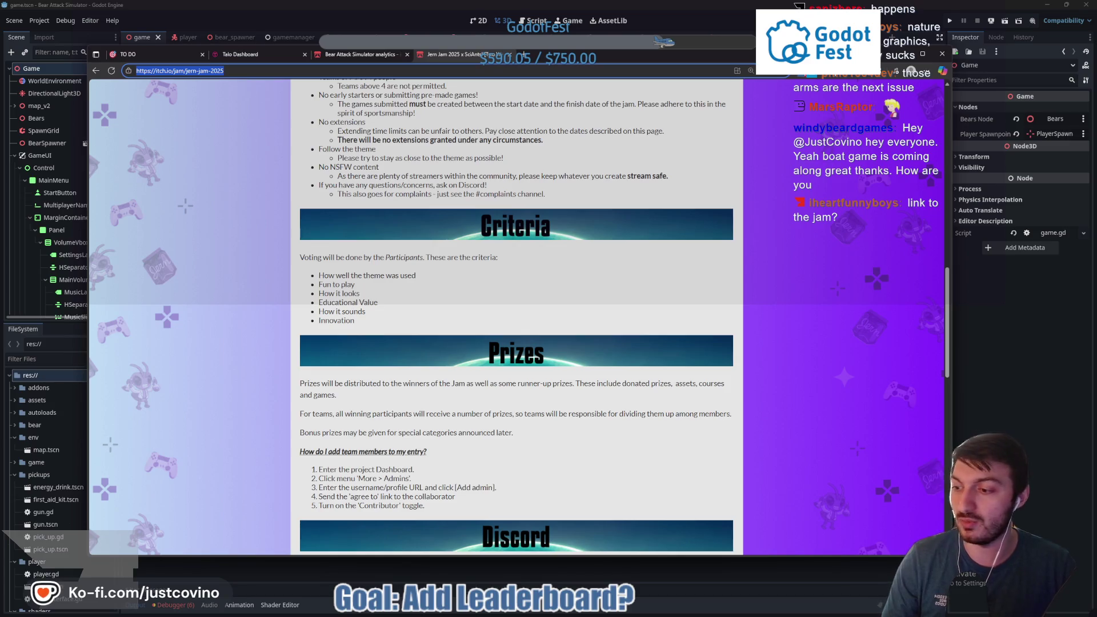
pyautogui.hotkey('alt', 'Tab')
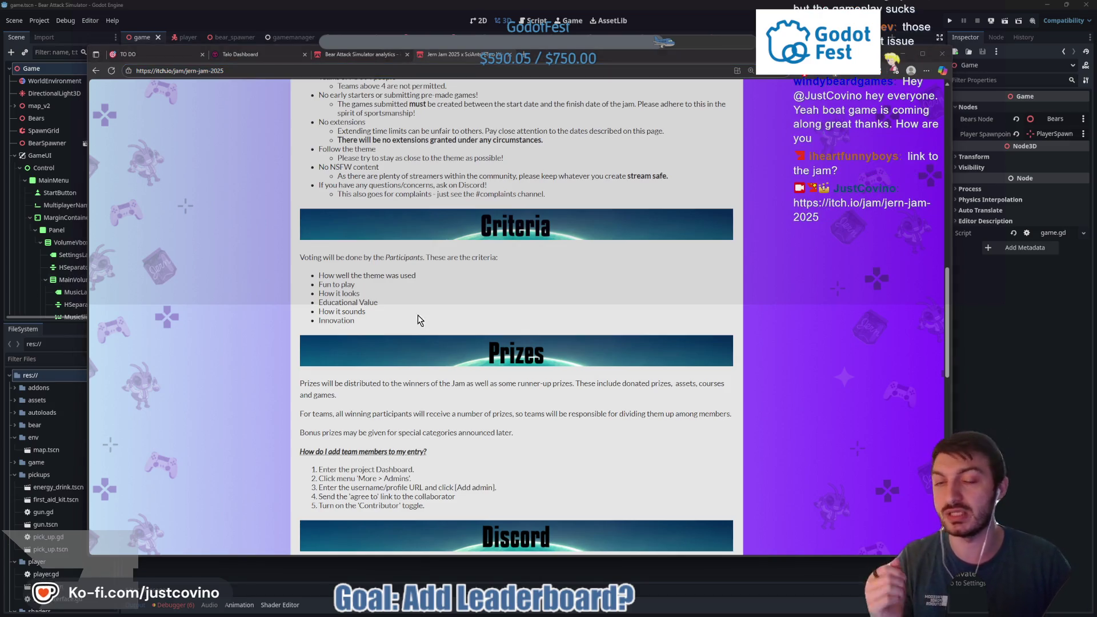
pyautogui.scroll(15, 438, 309)
pyautogui.scroll(2, 441, 308)
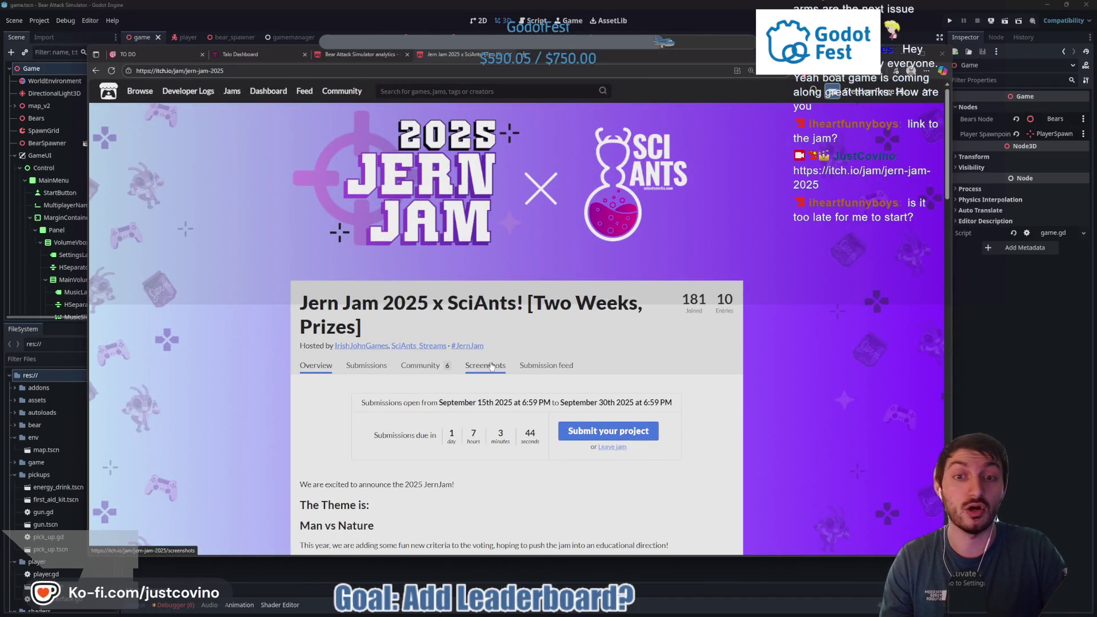
pyautogui.scroll(-4, 531, 321)
pyautogui.scroll(3, 534, 317)
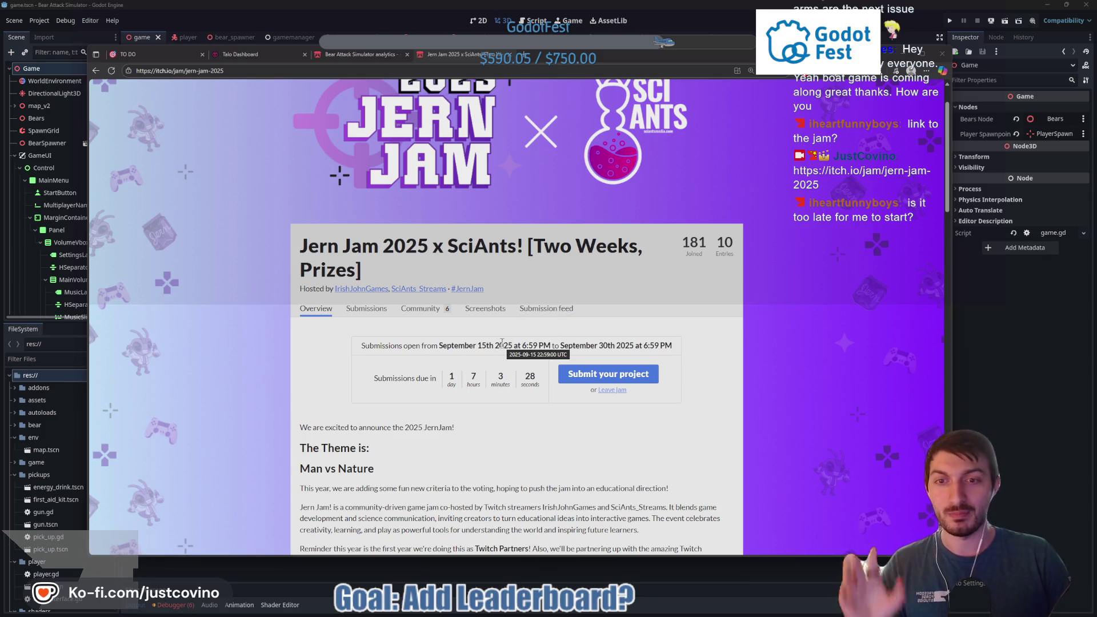
pyautogui.scroll(-3, 571, 283)
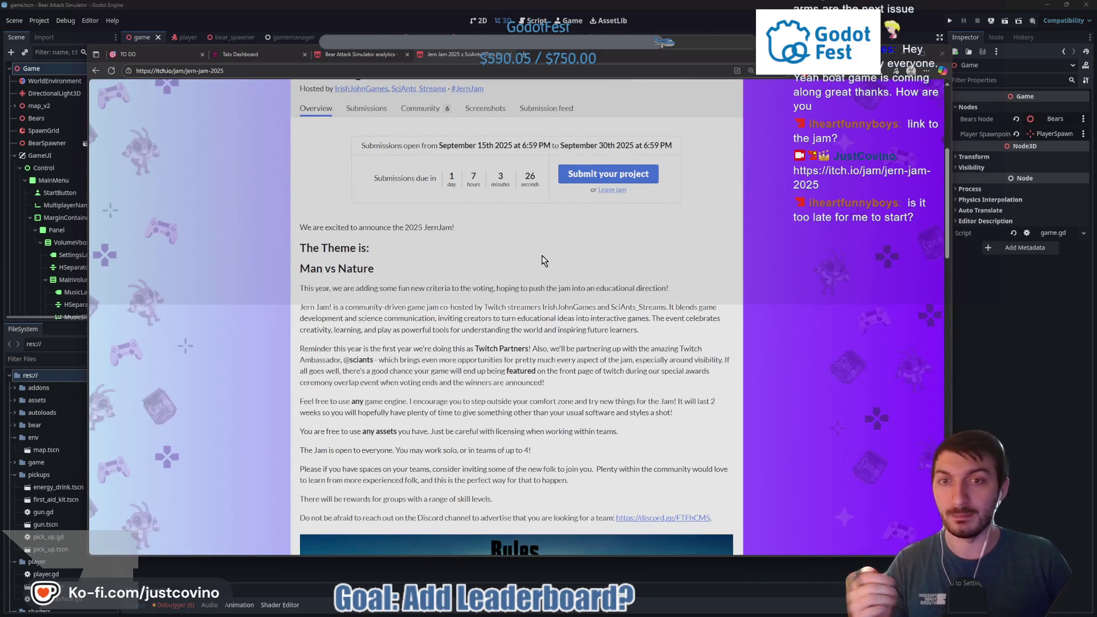
pyautogui.click(981, 412)
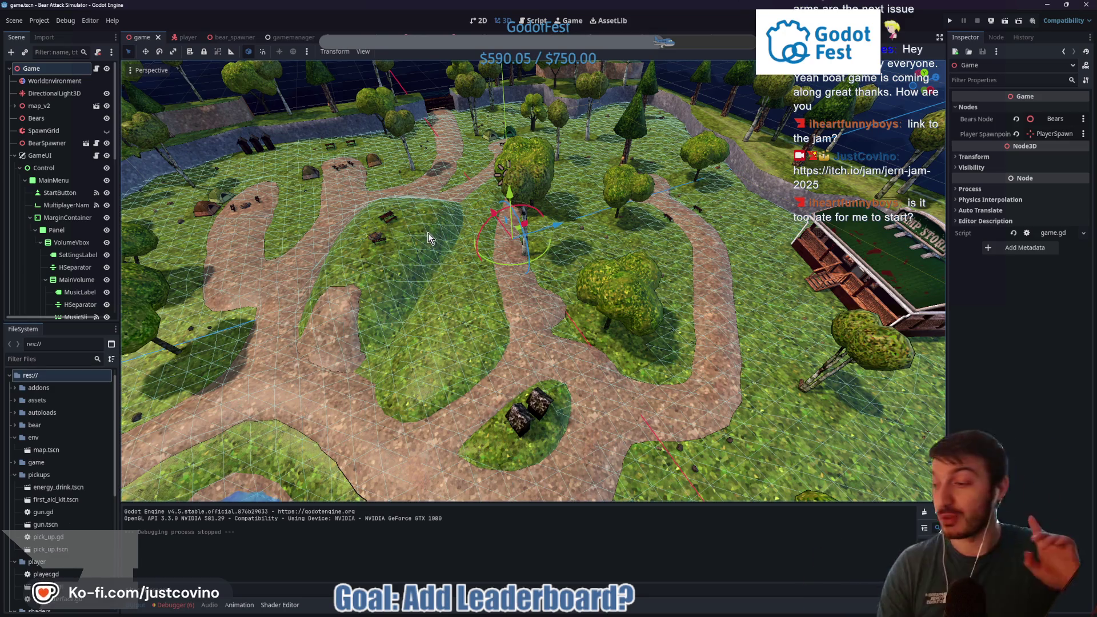
# Step: Run the project again and enter a player name in the main menu
pyautogui.press('F5')
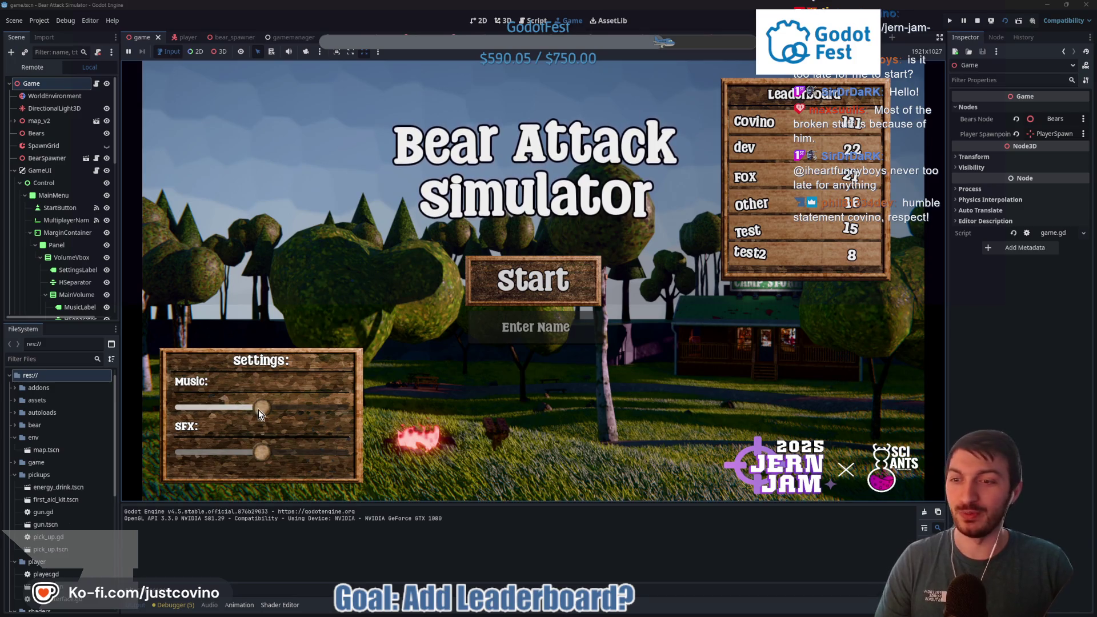
pyautogui.click(532, 335)
pyautogui.write('Notwindy')
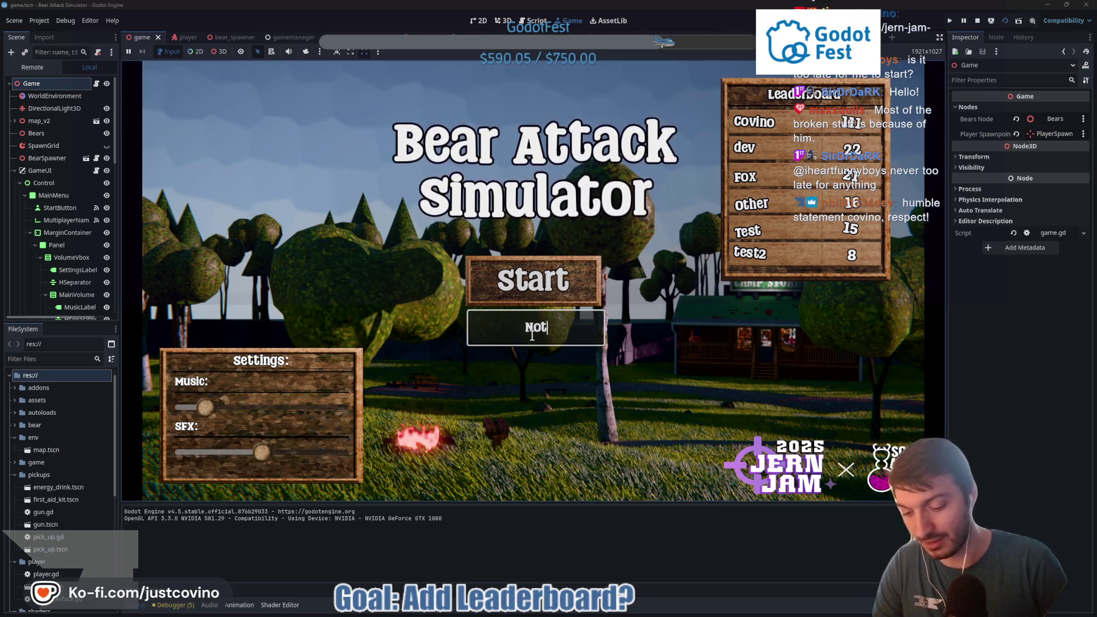
# Step: Start the run, punch the first bear, and grab the first-aid kit and gun
pyautogui.click(534, 281)
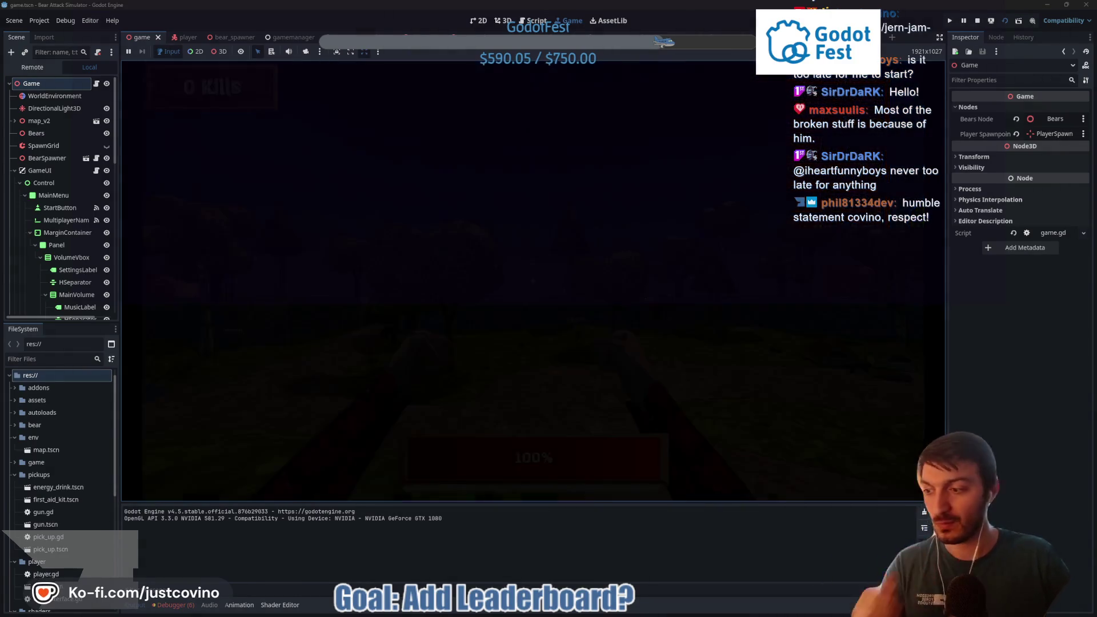
pyautogui.press('w')
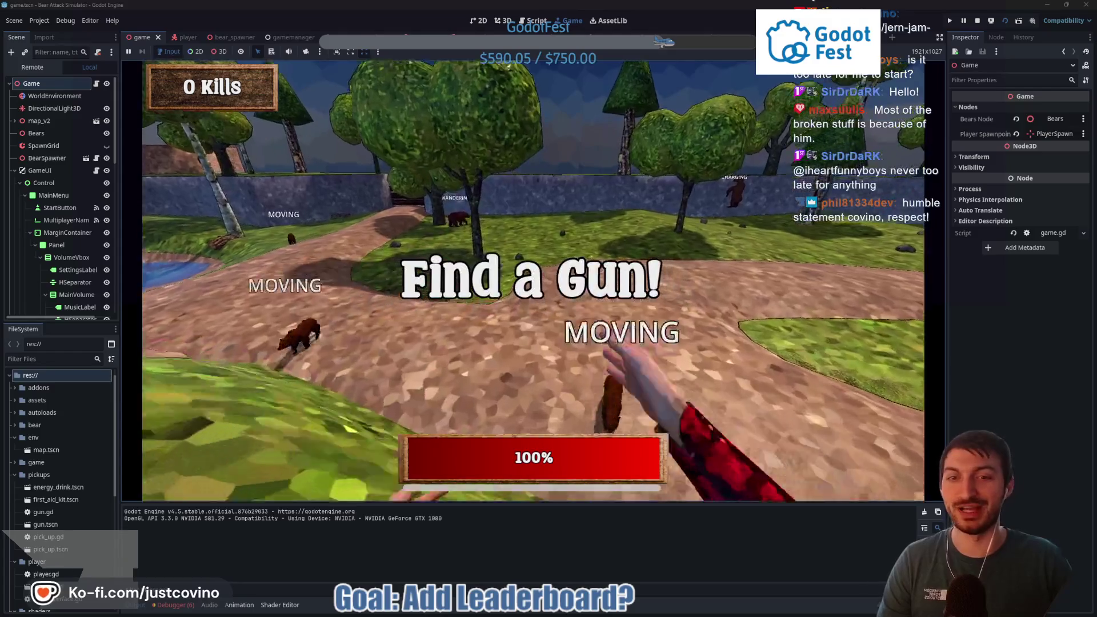
pyautogui.press('w')
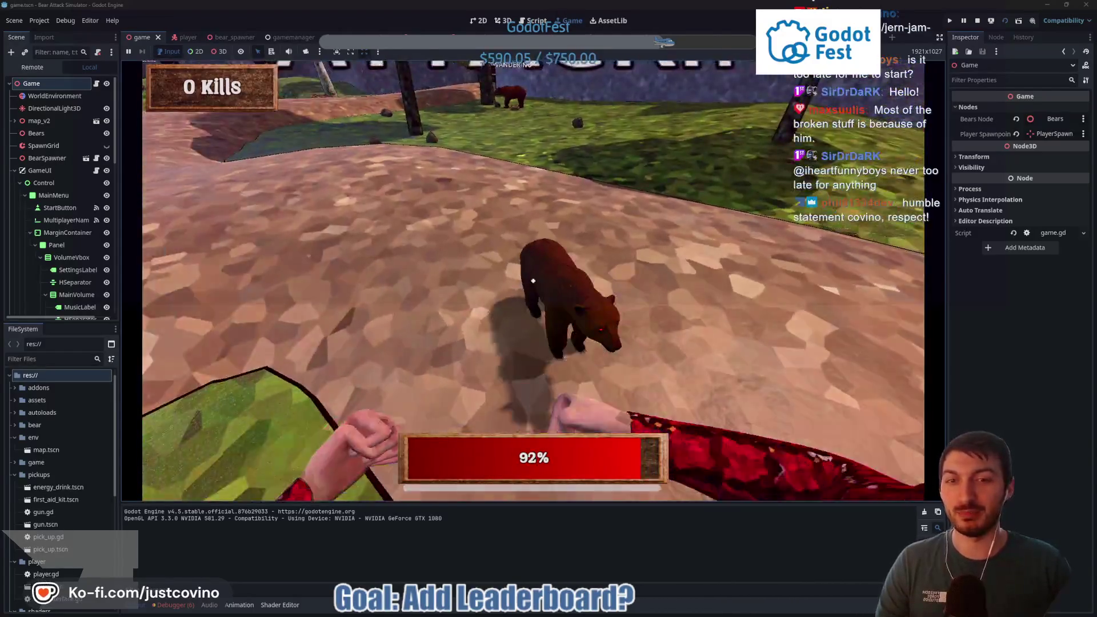
pyautogui.click(533, 281)
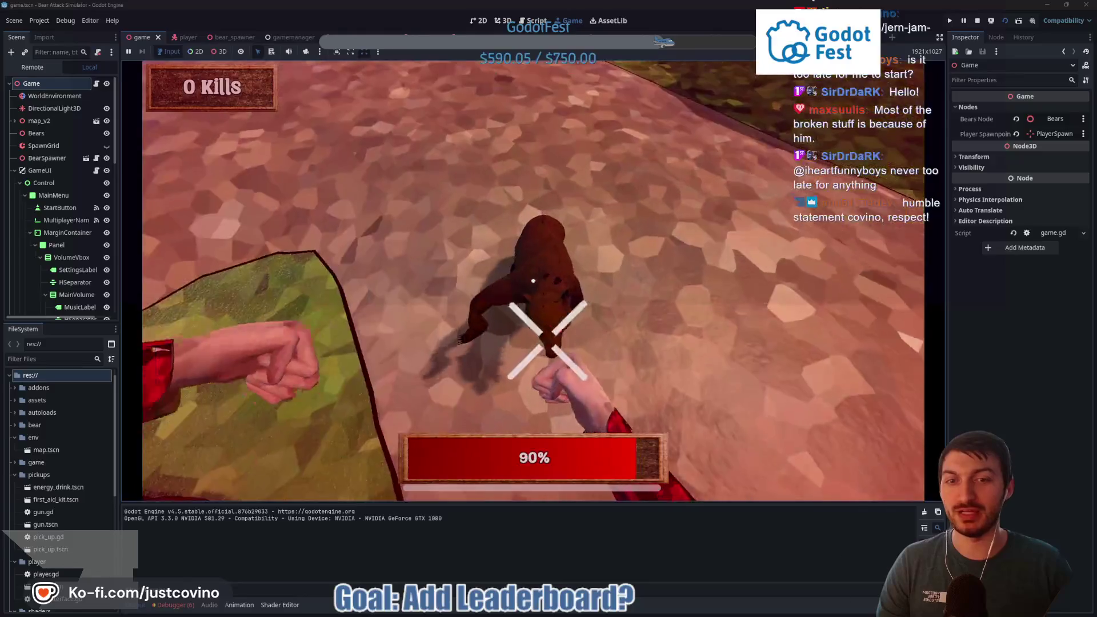
pyautogui.click(533, 281)
pyautogui.press('w')
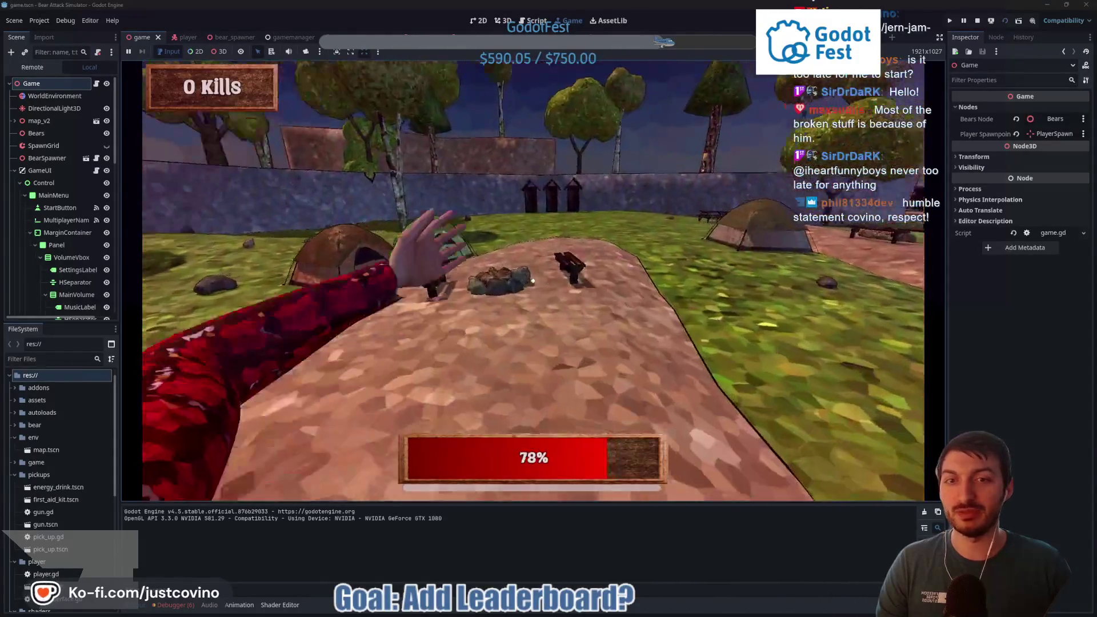
pyautogui.press('w')
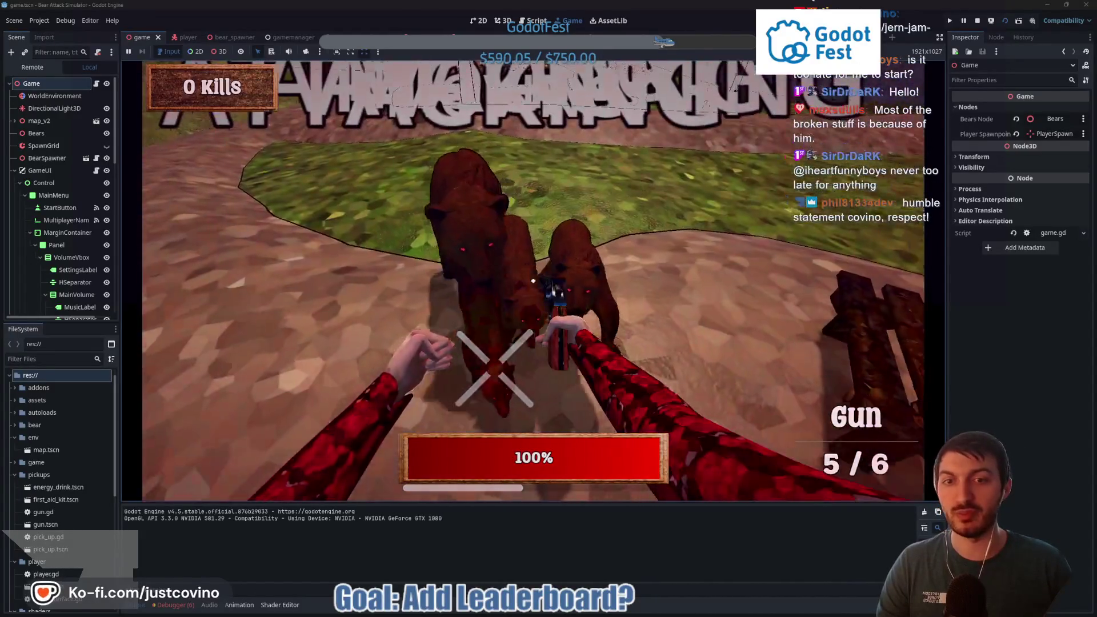
pyautogui.press('w')
pyautogui.press('w')
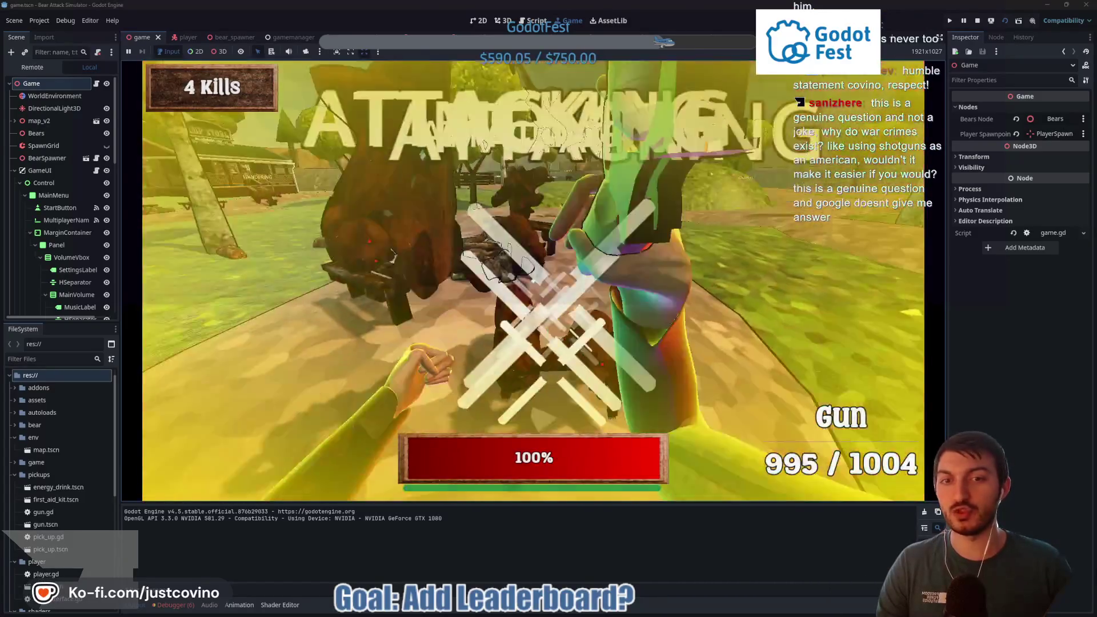
# Step: Shoot the nearby bears, discard the empty gun, and back away from a charging bear
pyautogui.click(533, 281)
pyautogui.press('w')
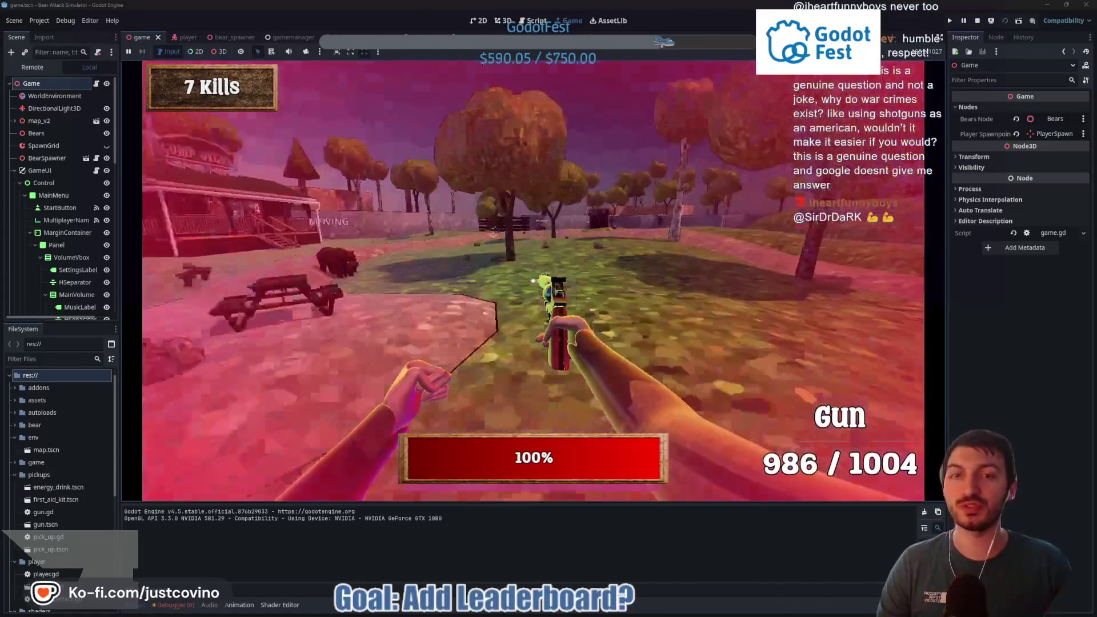
pyautogui.click(533, 281)
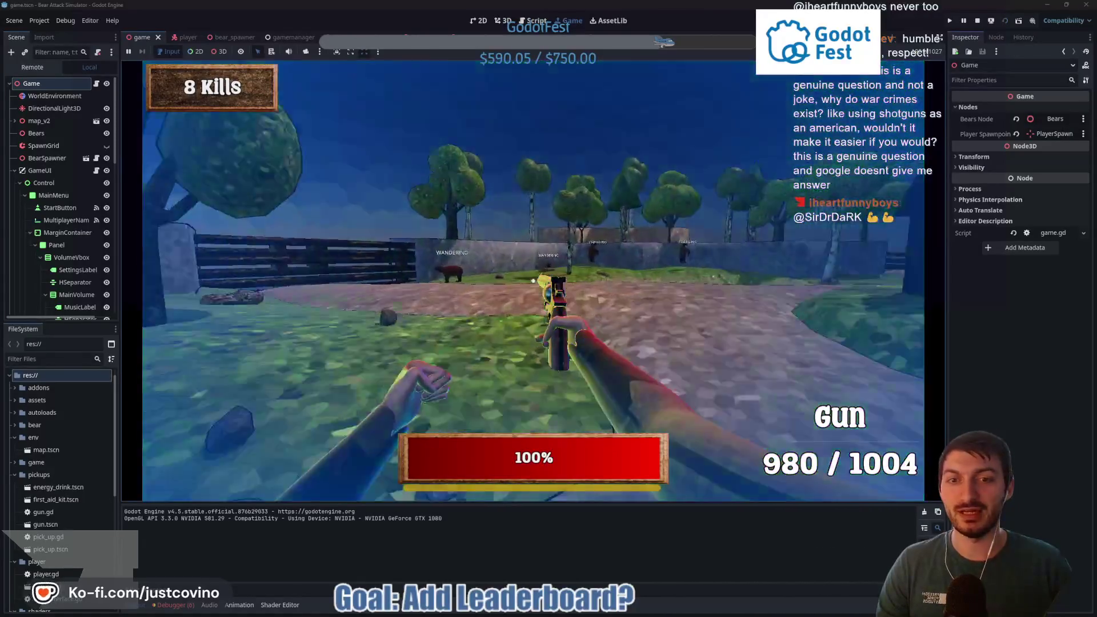
pyautogui.click(533, 281)
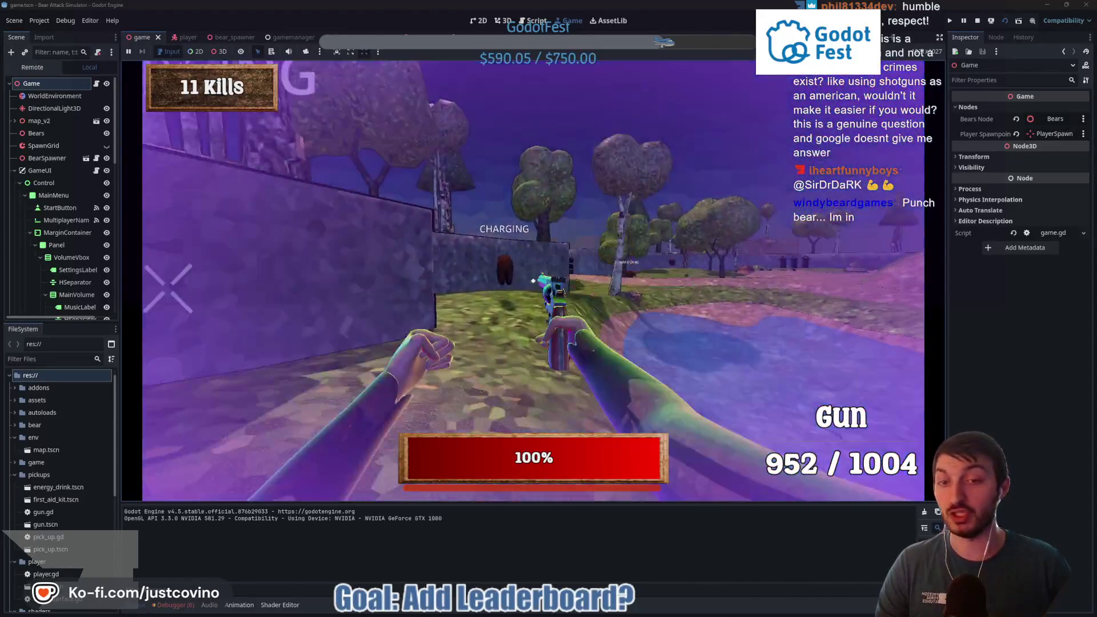
pyautogui.click(533, 280)
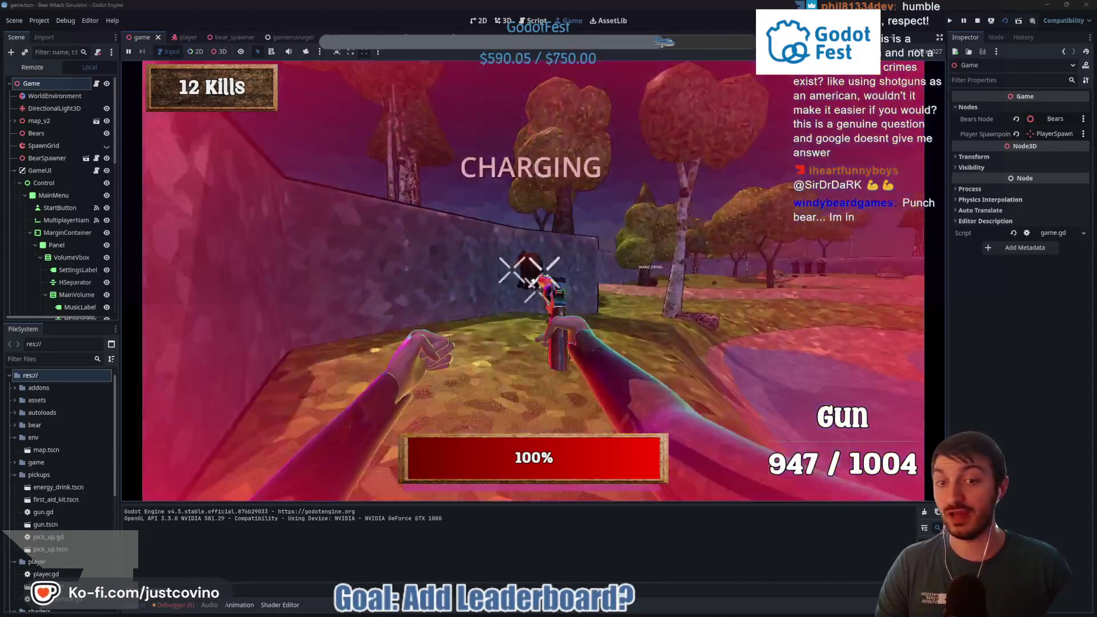
pyautogui.click(533, 280)
pyautogui.press('w')
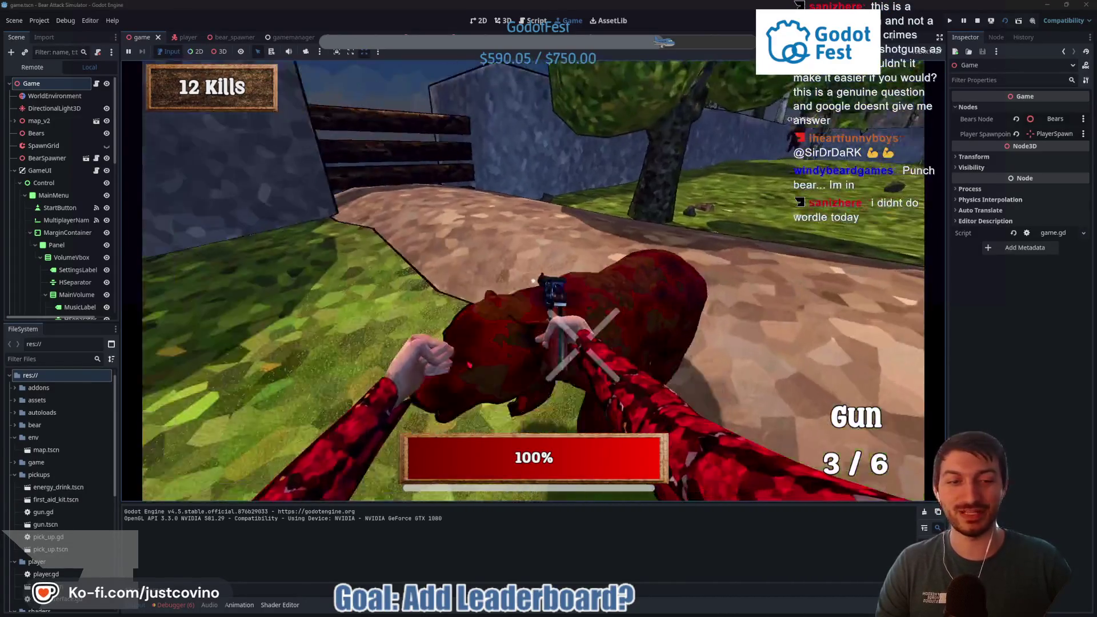
pyautogui.press('w')
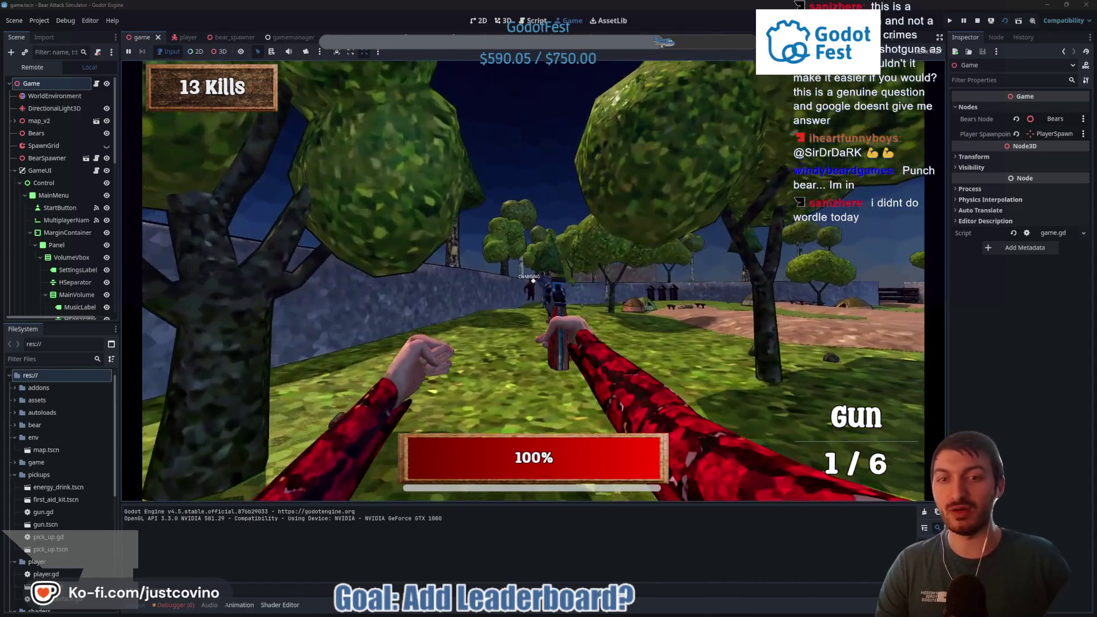
pyautogui.click(533, 281)
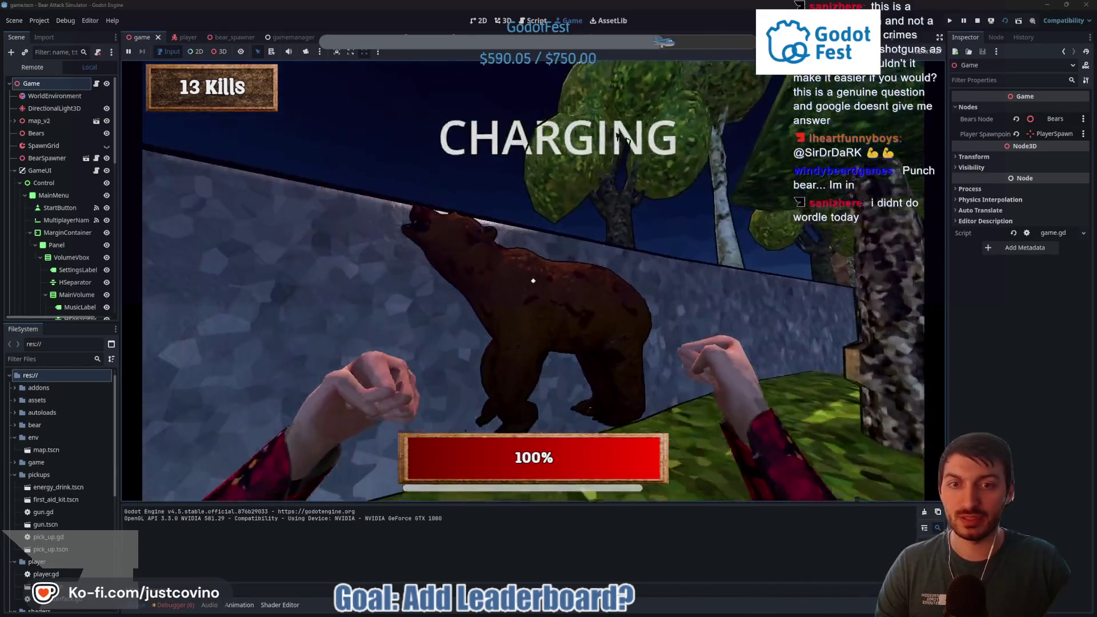
pyautogui.press('s')
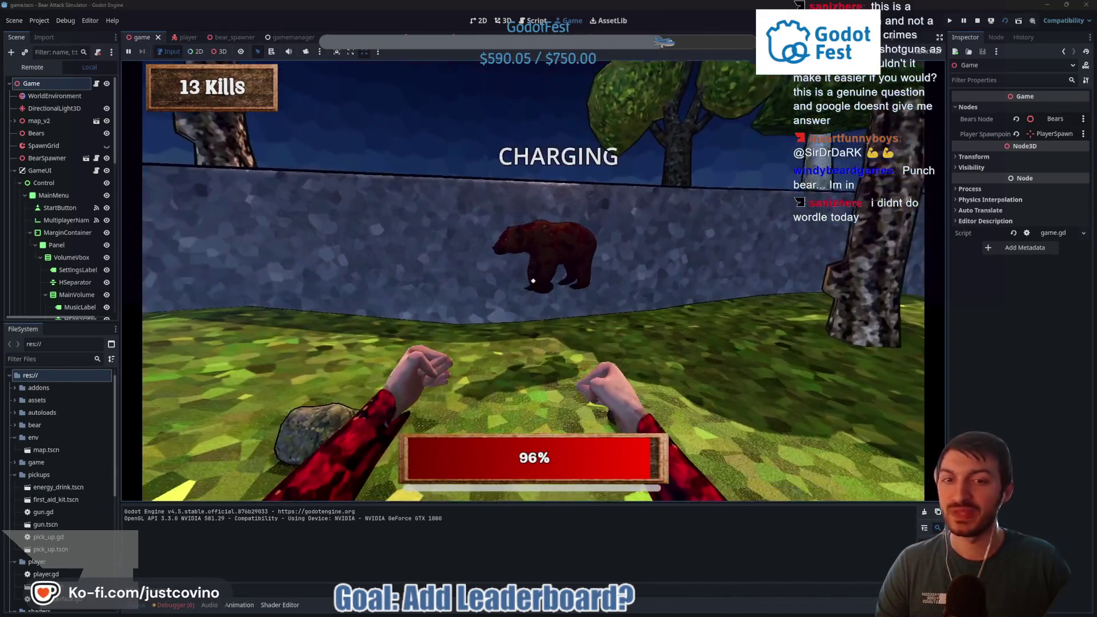
pyautogui.moveTo(534, 280)
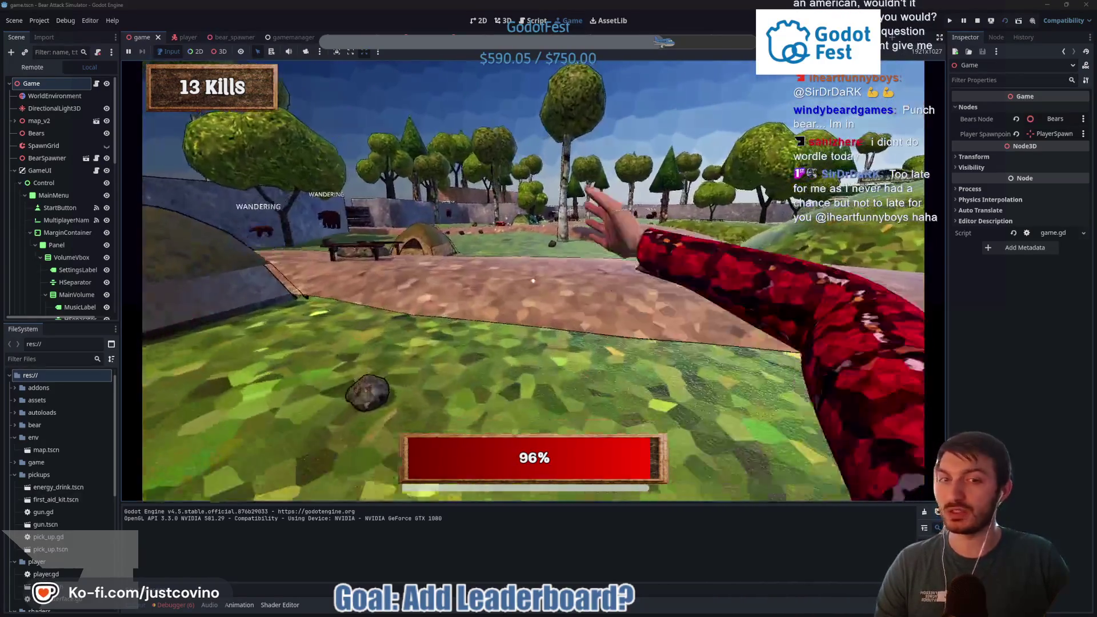
# Step: Punch the approaching bears through the attack wave
pyautogui.press('w')
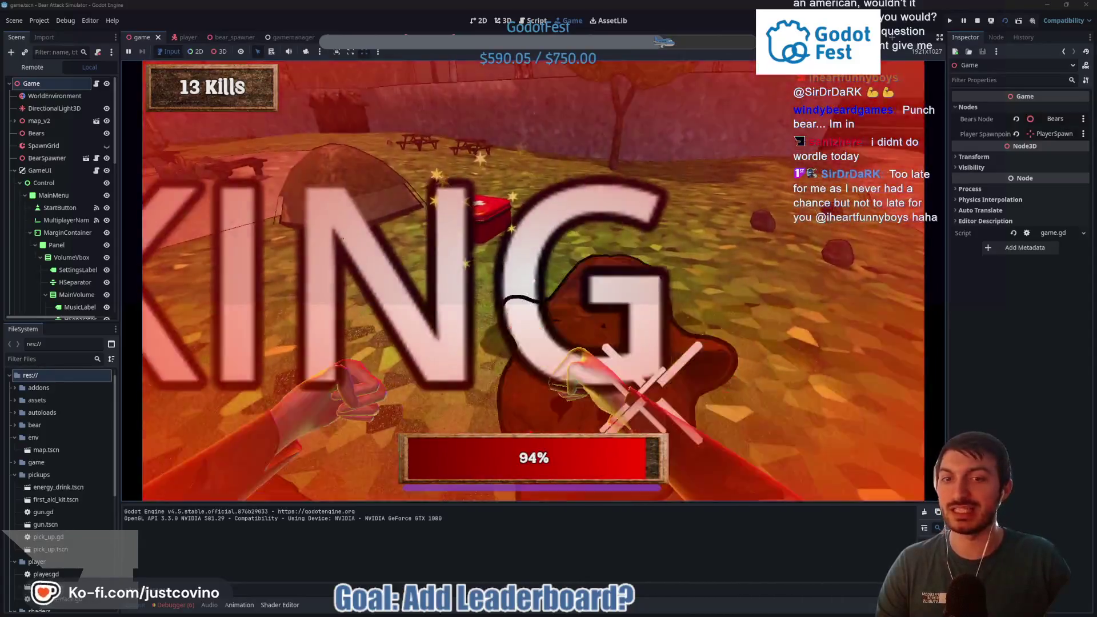
pyautogui.click(533, 281)
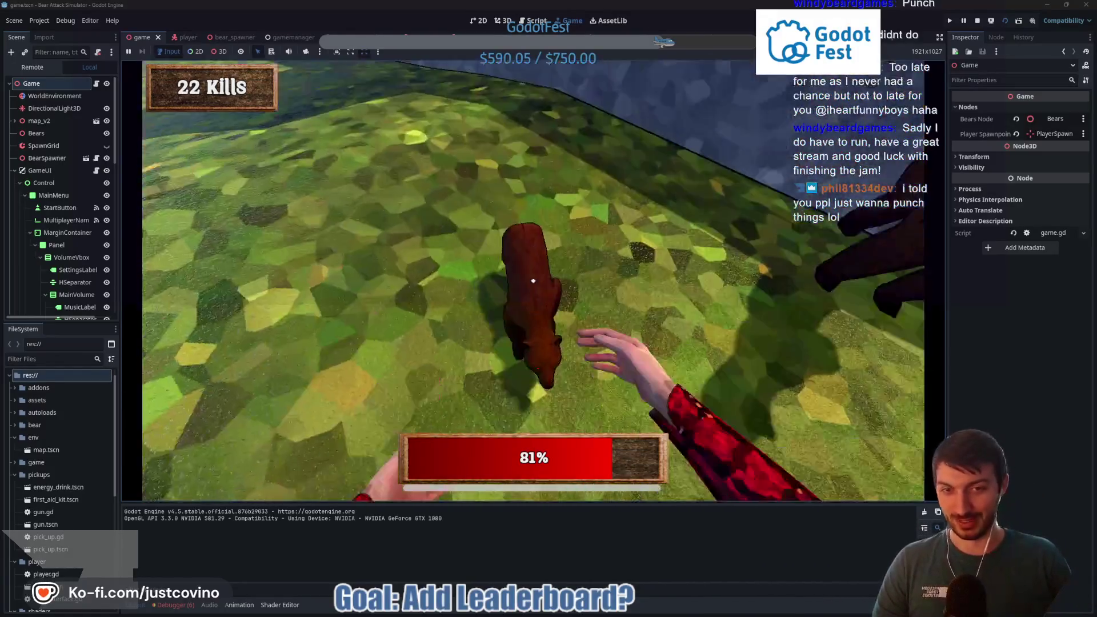
pyautogui.click(533, 280)
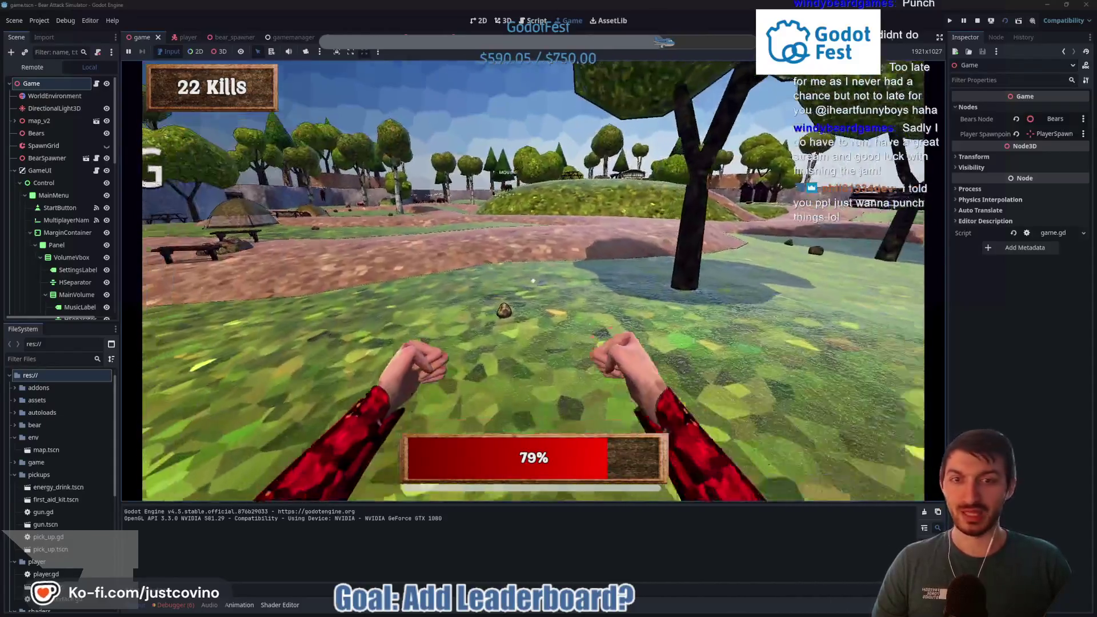
pyautogui.click(533, 281)
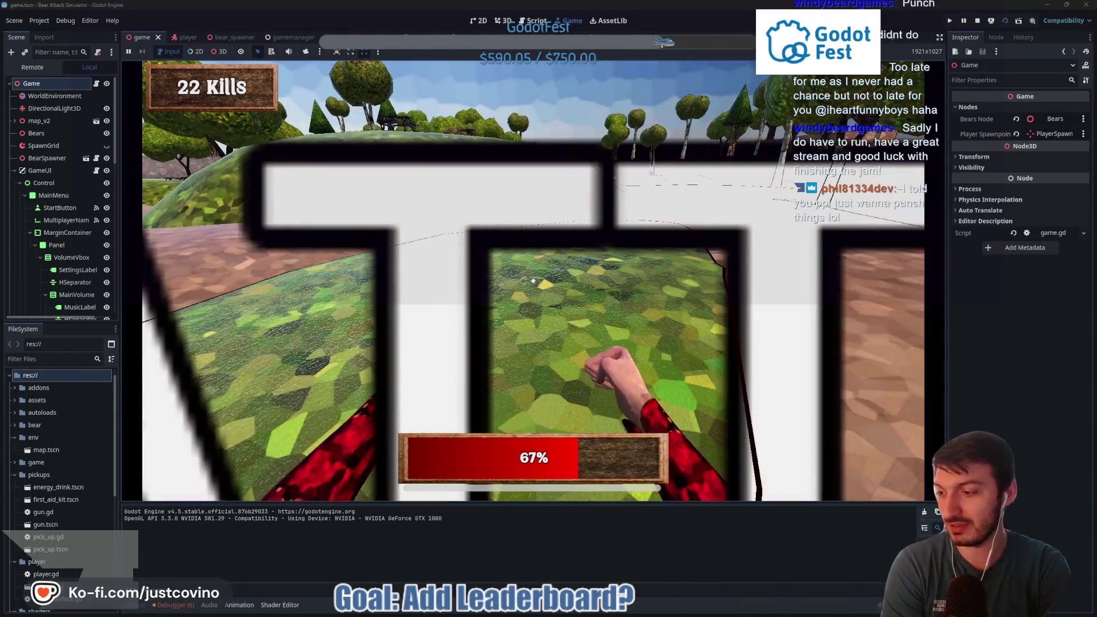
pyautogui.click(533, 281)
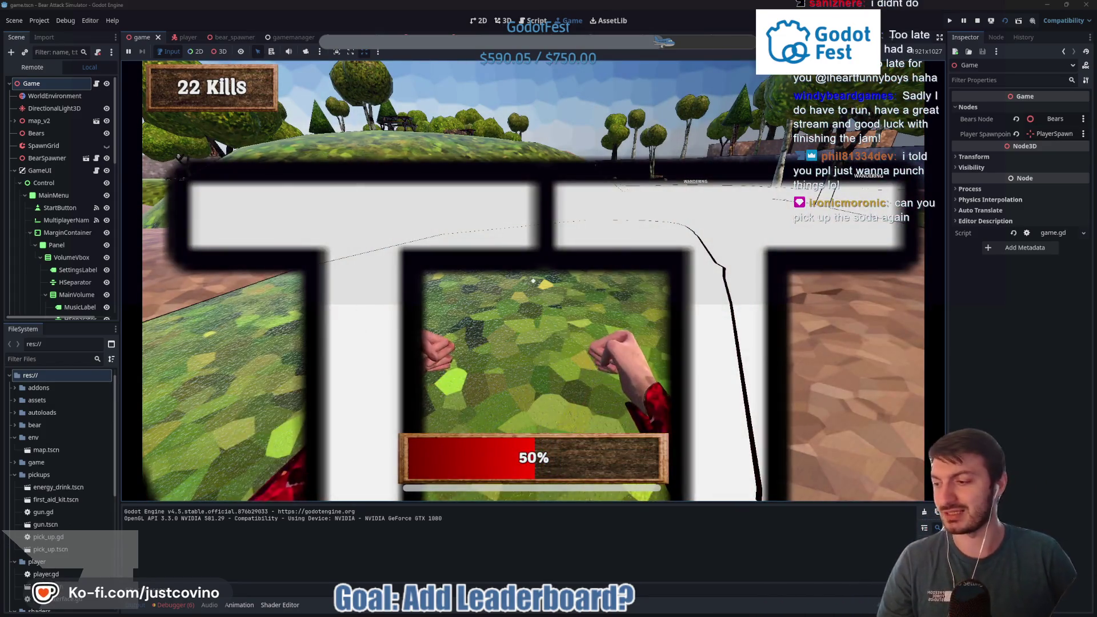
# Step: Collect the health pickup and first-aid kit, then stop the game at 24 kills
pyautogui.press('w')
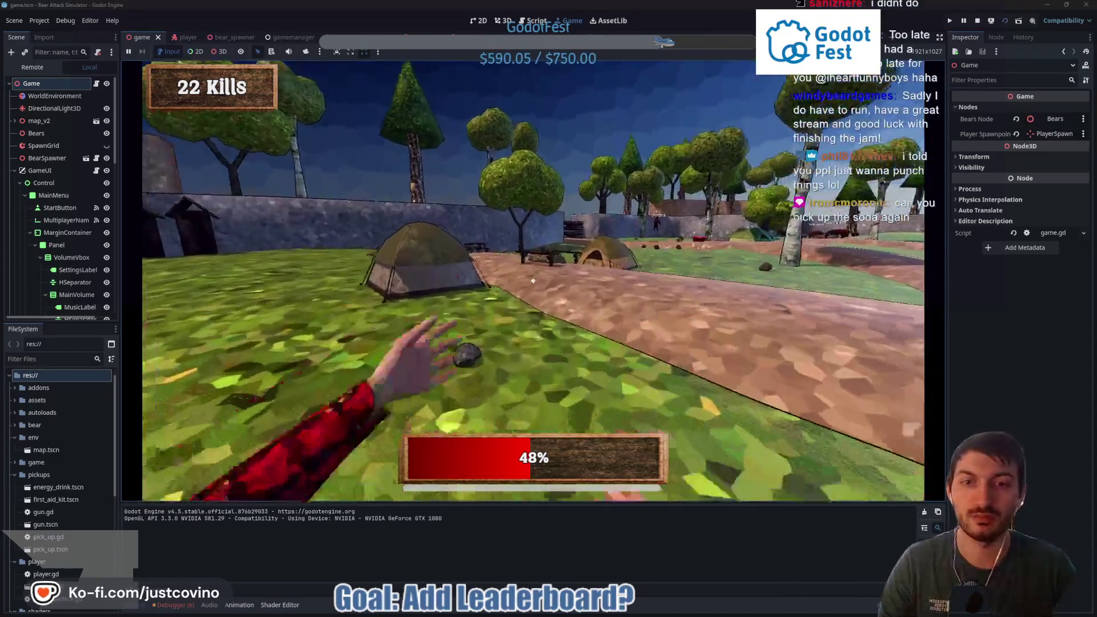
pyautogui.press('e')
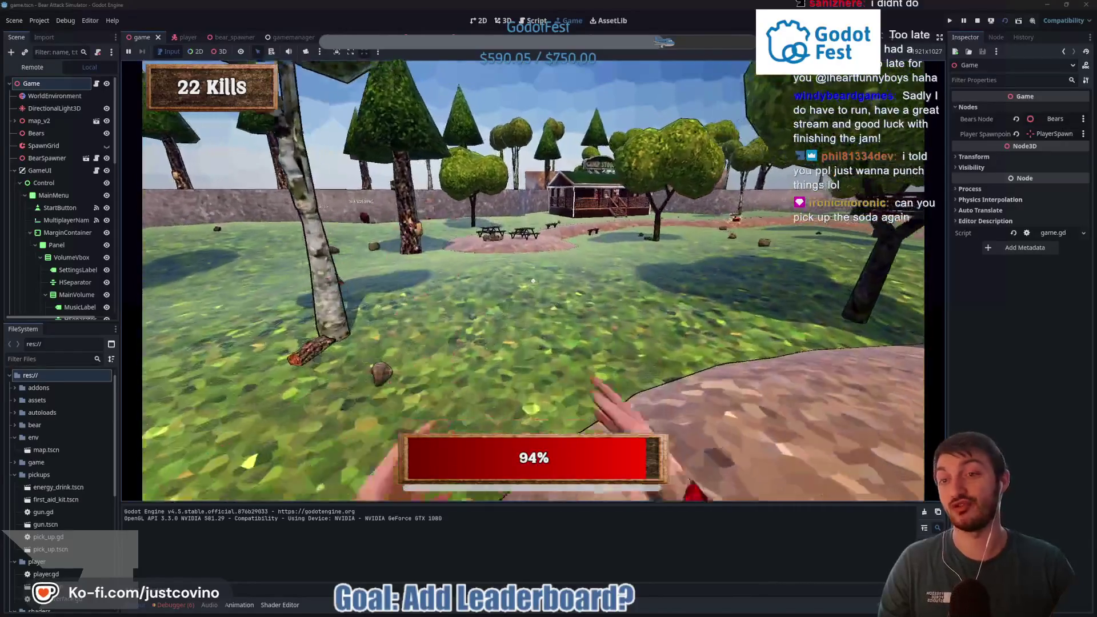
pyautogui.press('w')
pyautogui.press('w')
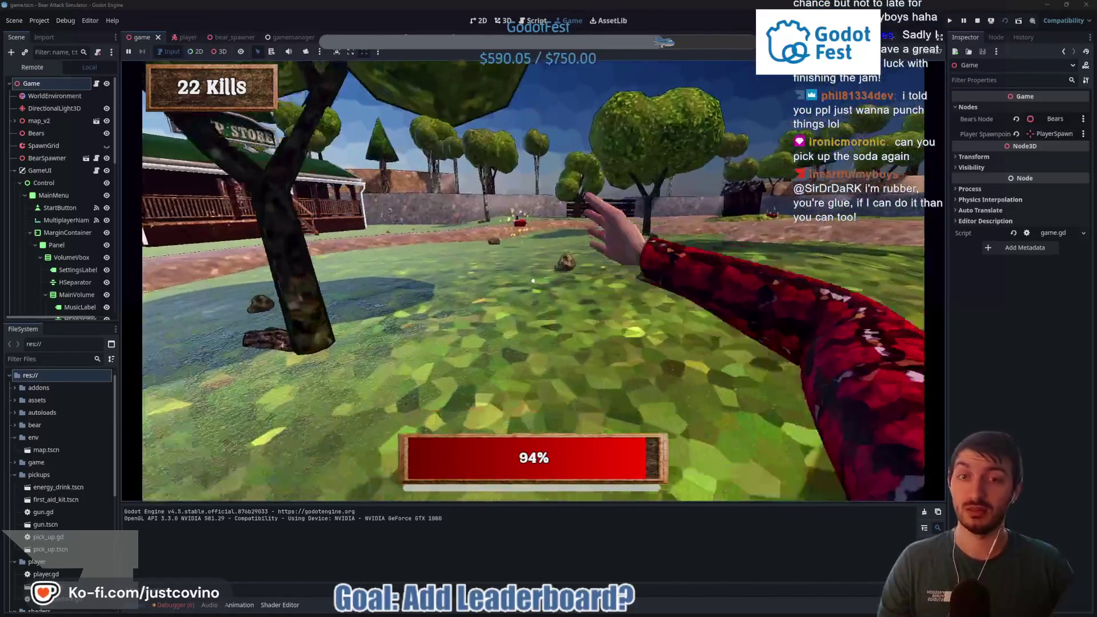
pyautogui.press('e')
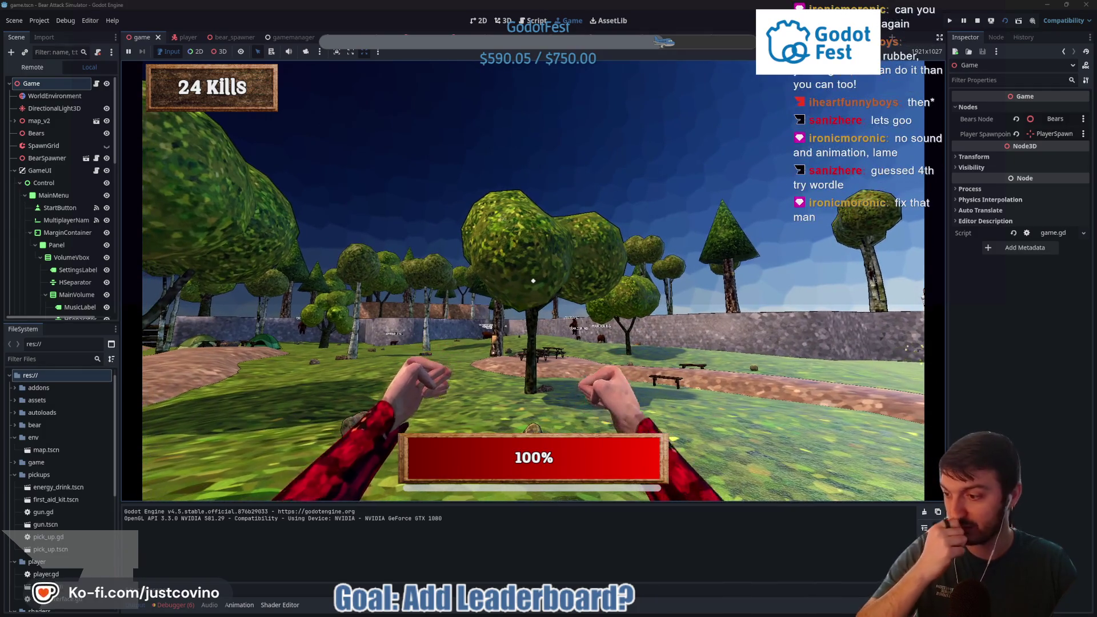
pyautogui.press('F8')
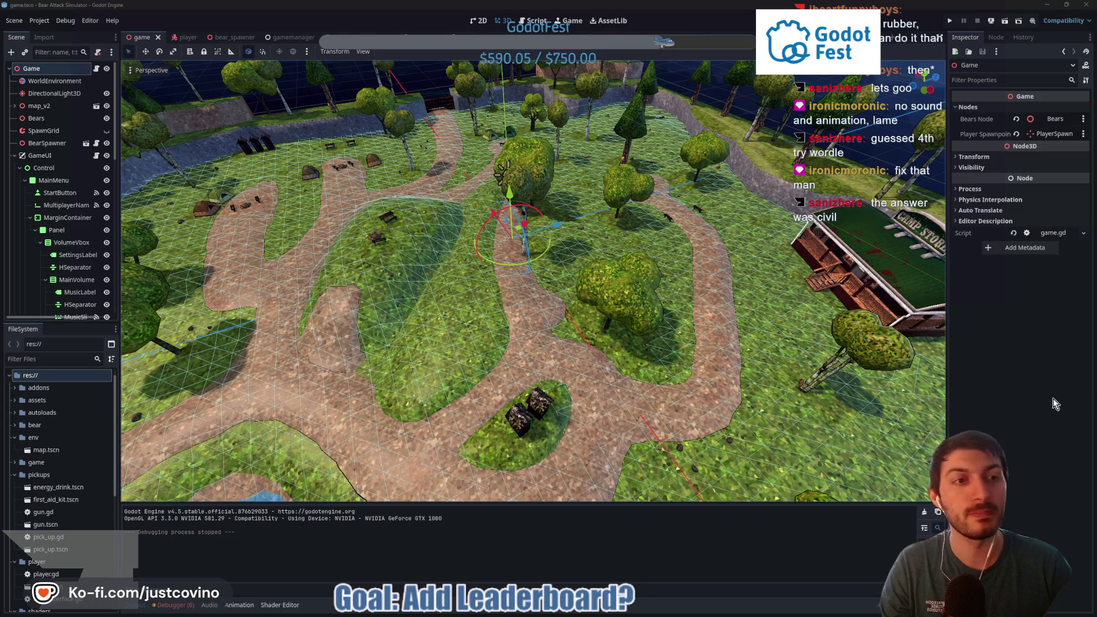
# Step: Relaunch the game and click into the player name field on the leaderboard menu
pyautogui.press('F5')
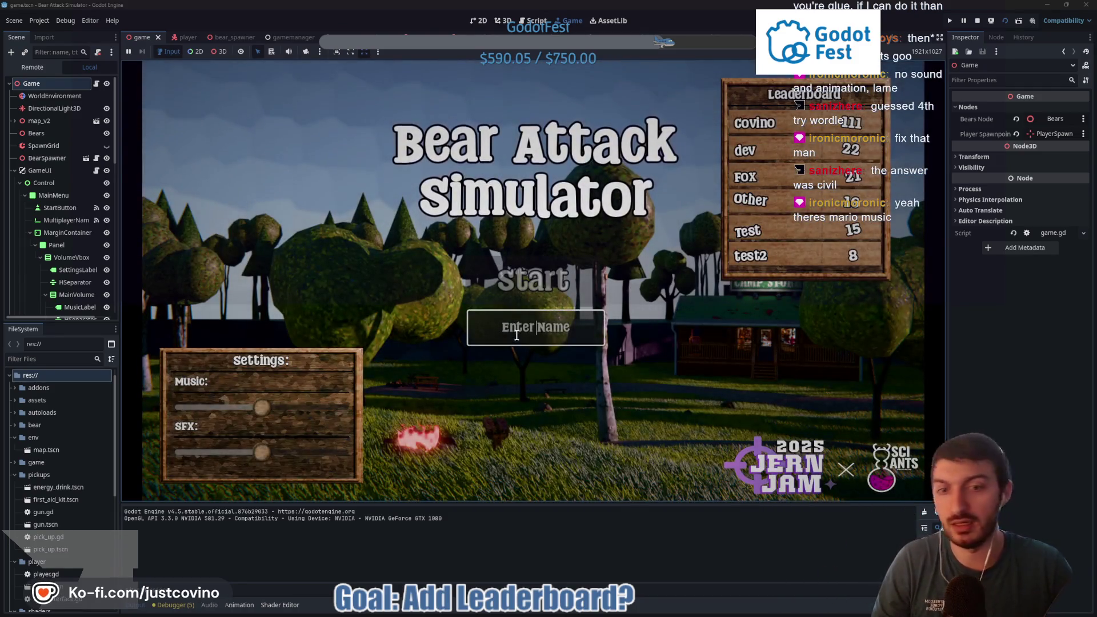
pyautogui.click(517, 335)
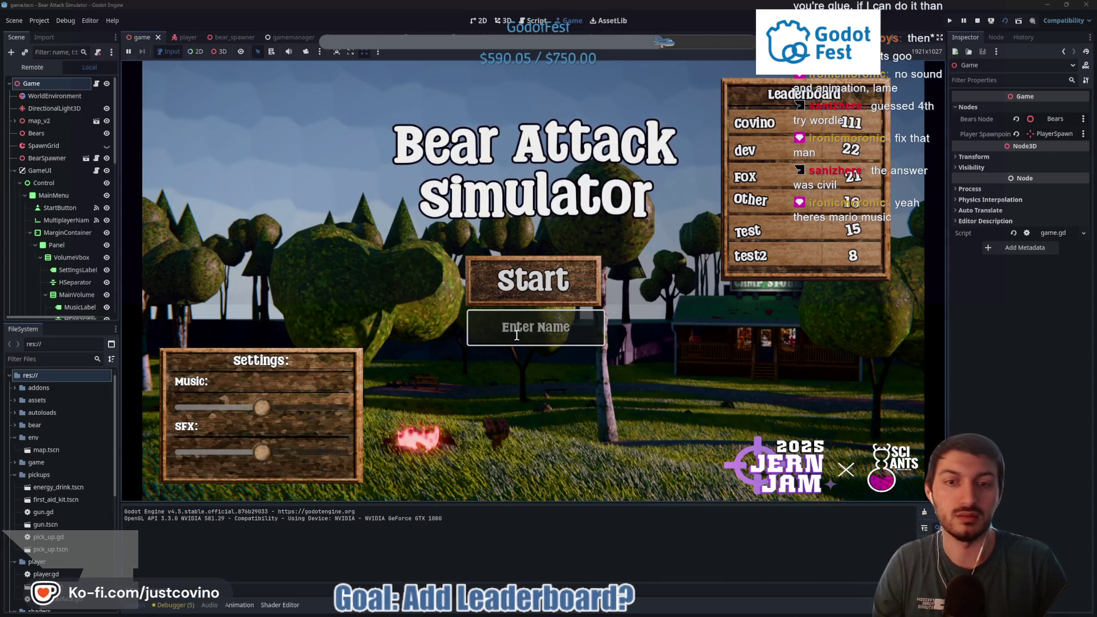
# Step: Enter the name 'asdklfj', raise the music volume and start a new game
pyautogui.write('asdklfj')
pyautogui.click(284, 408)
pyautogui.click(557, 280)
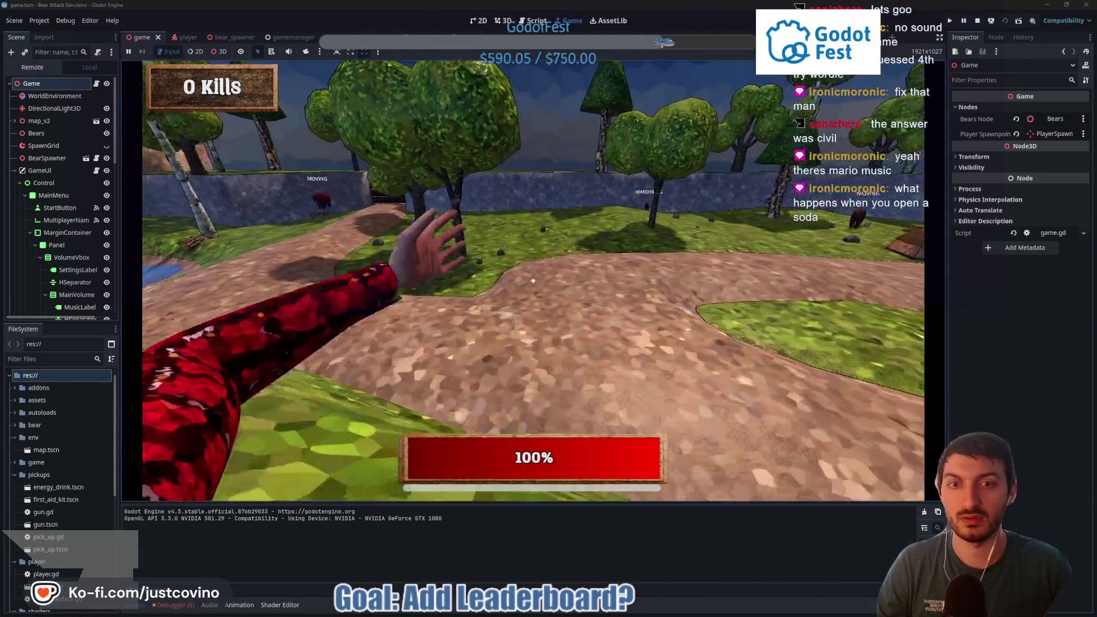
# Step: Play to 12 kills, grab the first-aid kit to restore health to 86%, then stop the game
pyautogui.hotkey('shift', 'w')
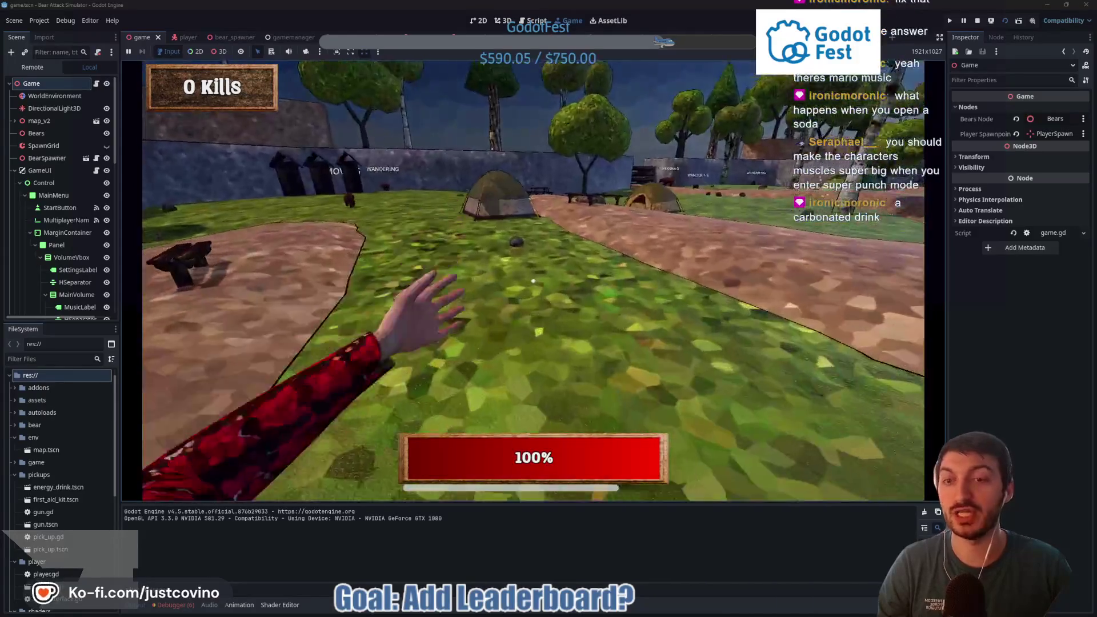
pyautogui.hotkey('shift', 'w')
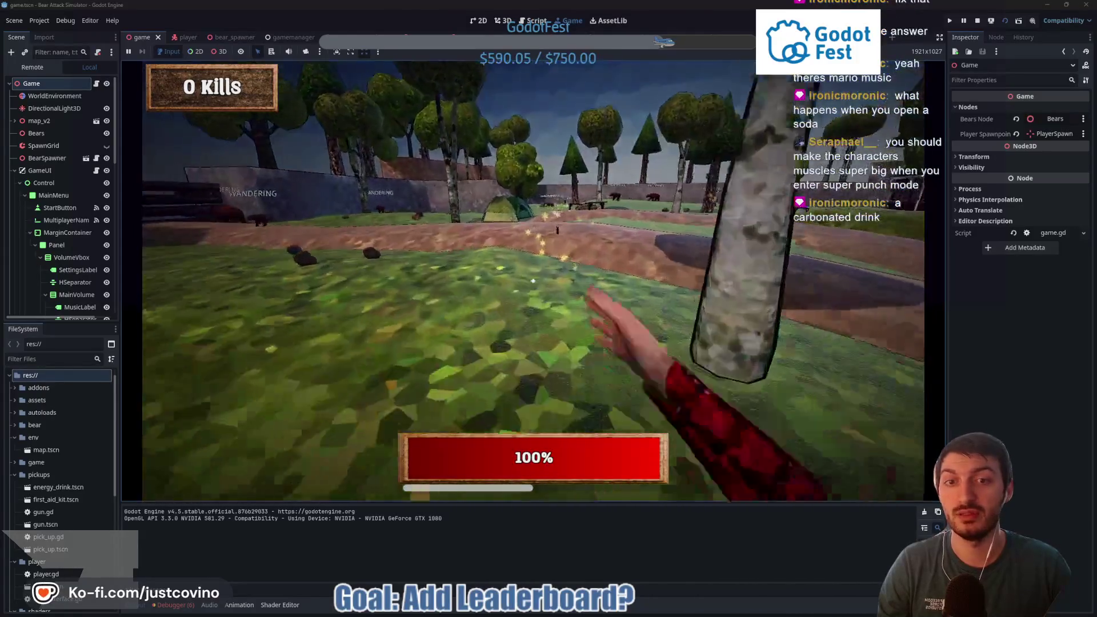
pyautogui.hotkey('shift', 'w')
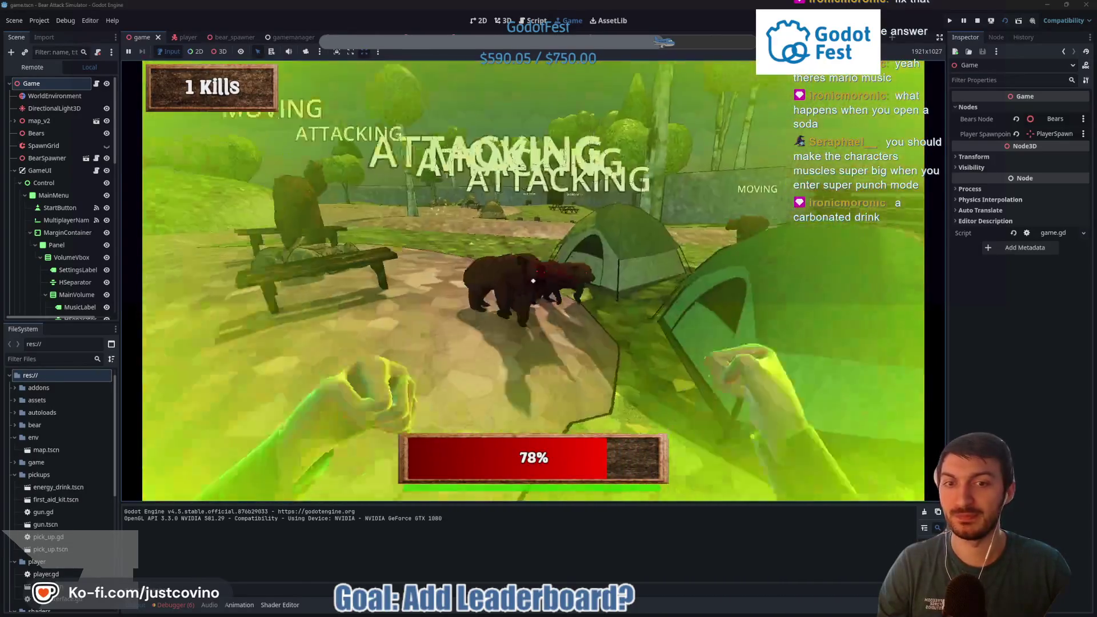
pyautogui.click(533, 281)
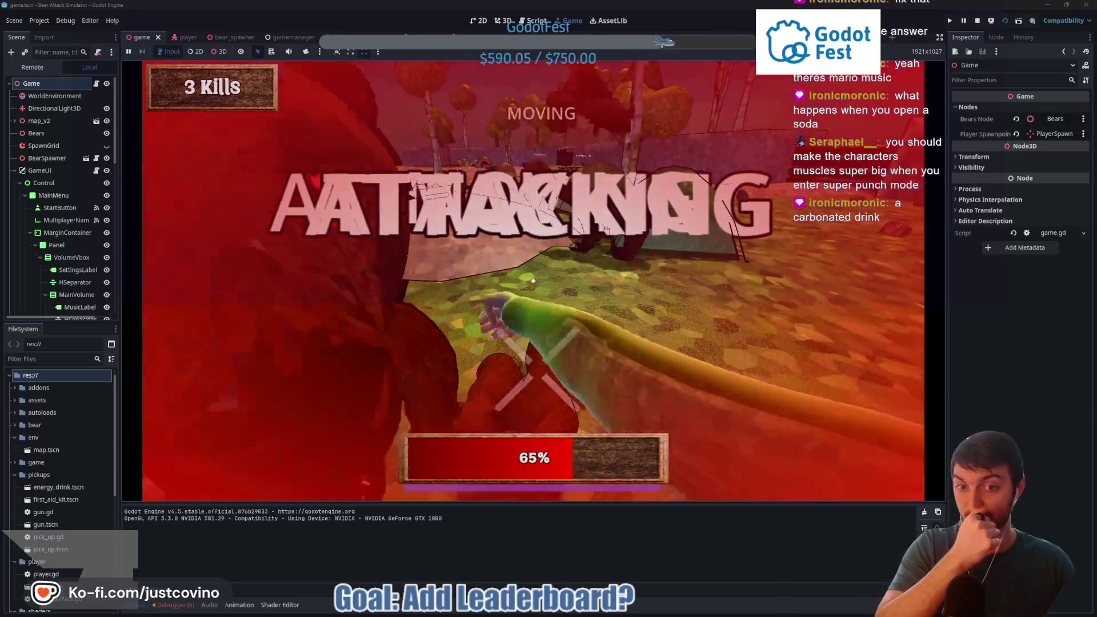
pyautogui.click(533, 281)
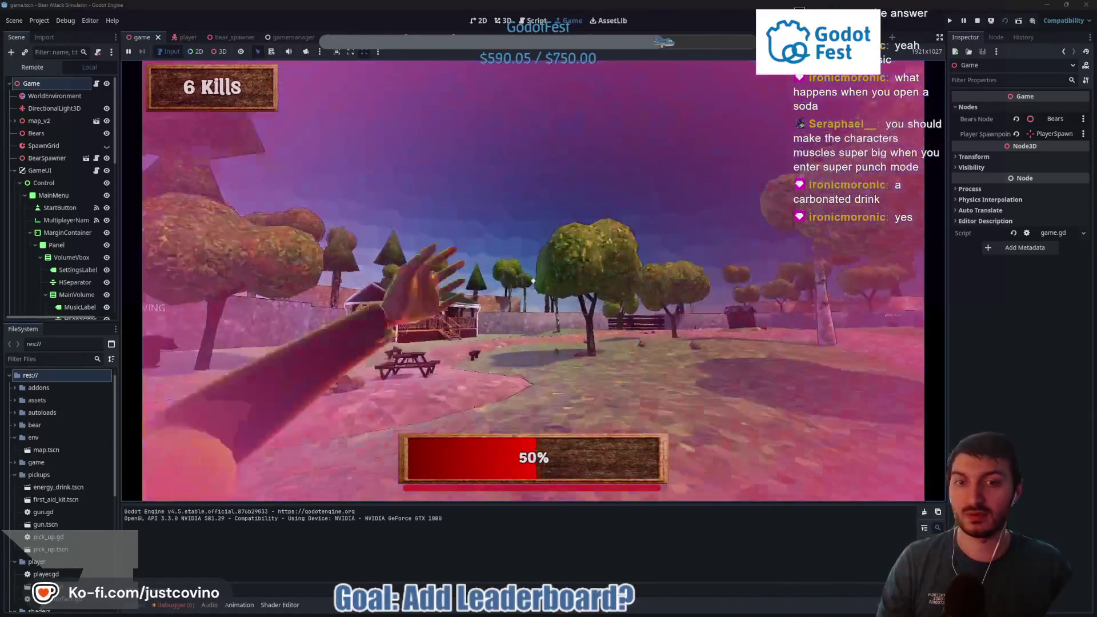
pyautogui.press('w')
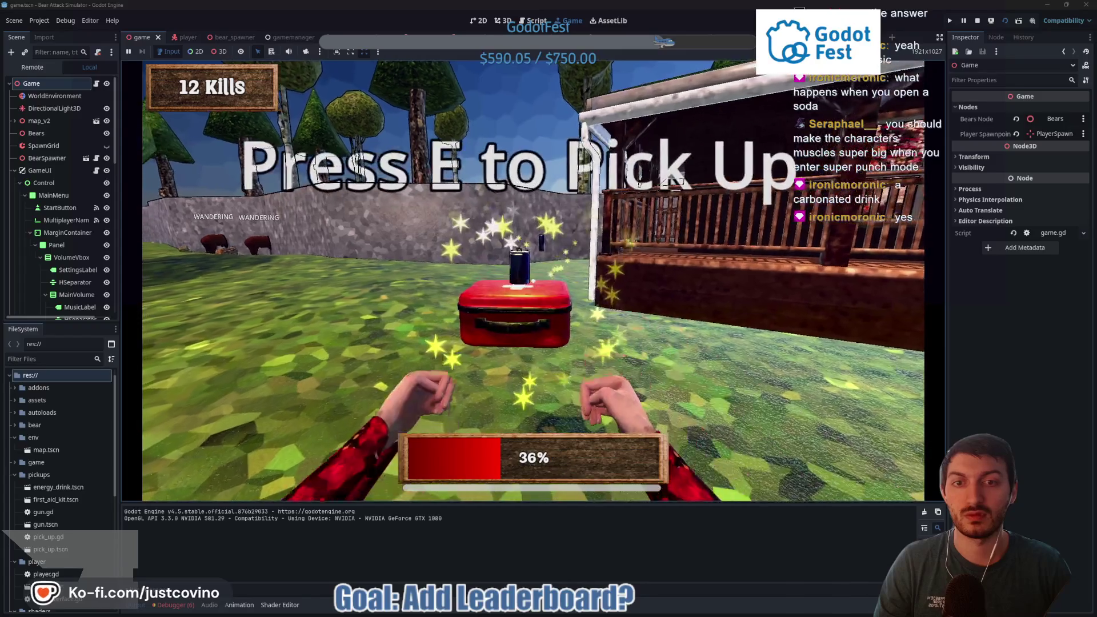
pyautogui.press('e')
pyautogui.press('w')
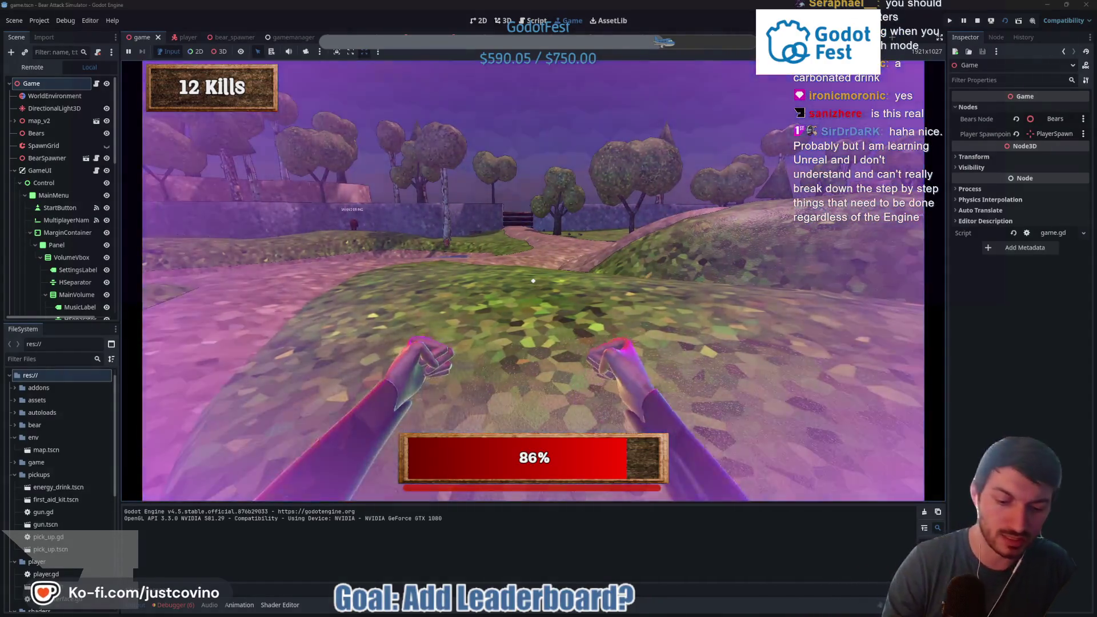
pyautogui.press('F8')
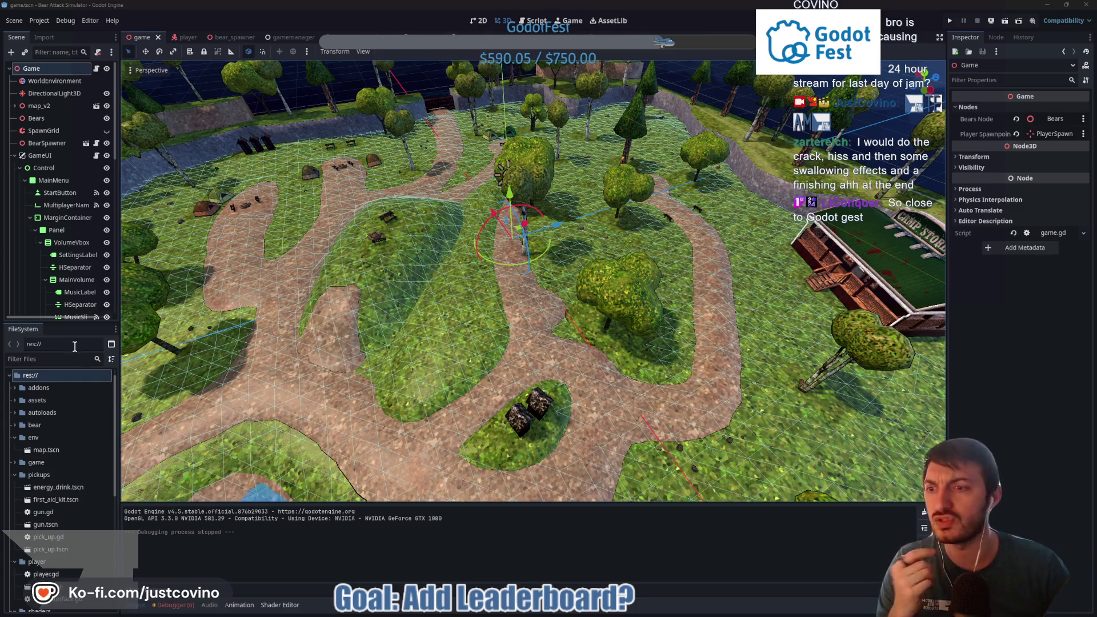
# Step: Open energy_drink.tscn and orbit and zoom the 3D view around the Red Bear can
pyautogui.doubleClick(61, 487)
pyautogui.moveTo(437, 294)
pyautogui.mouseDown()
pyautogui.moveTo(568, 282)
pyautogui.moveTo(407, 315)
pyautogui.moveTo(557, 282)
pyautogui.moveTo(657, 220)
pyautogui.mouseUp()
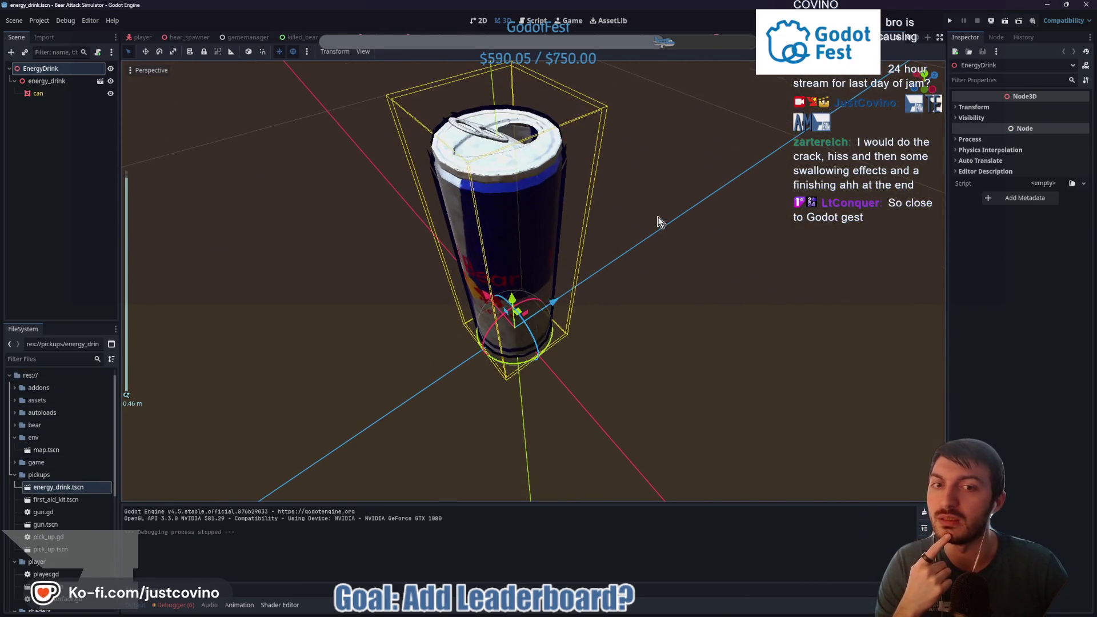
pyautogui.moveTo(698, 162); pyautogui.dragTo(681, 191)
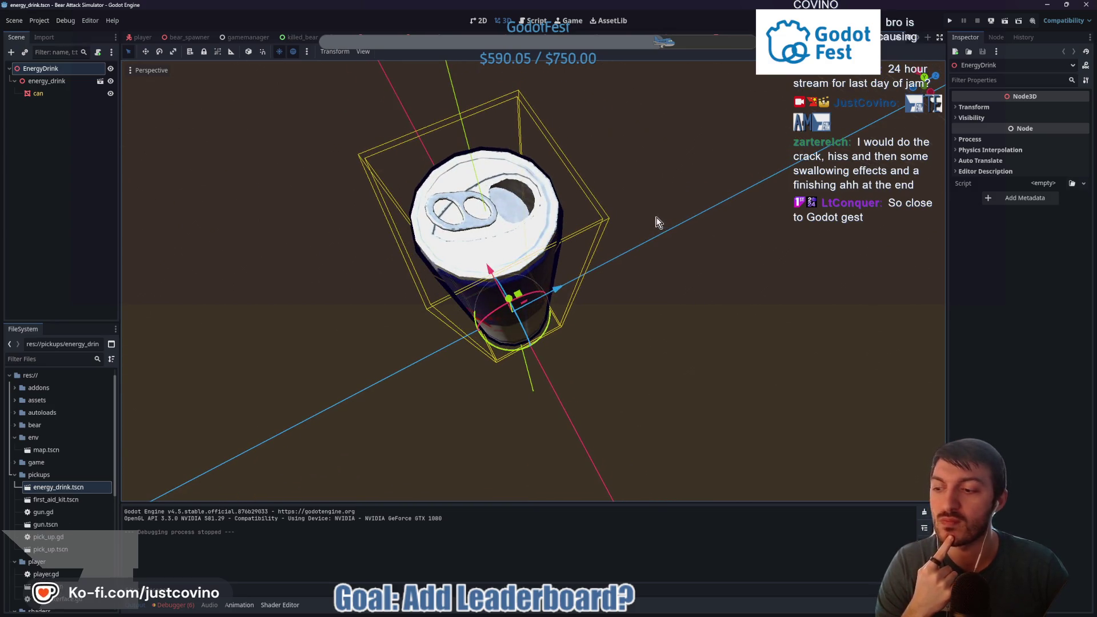
pyautogui.scroll(3, 658, 233)
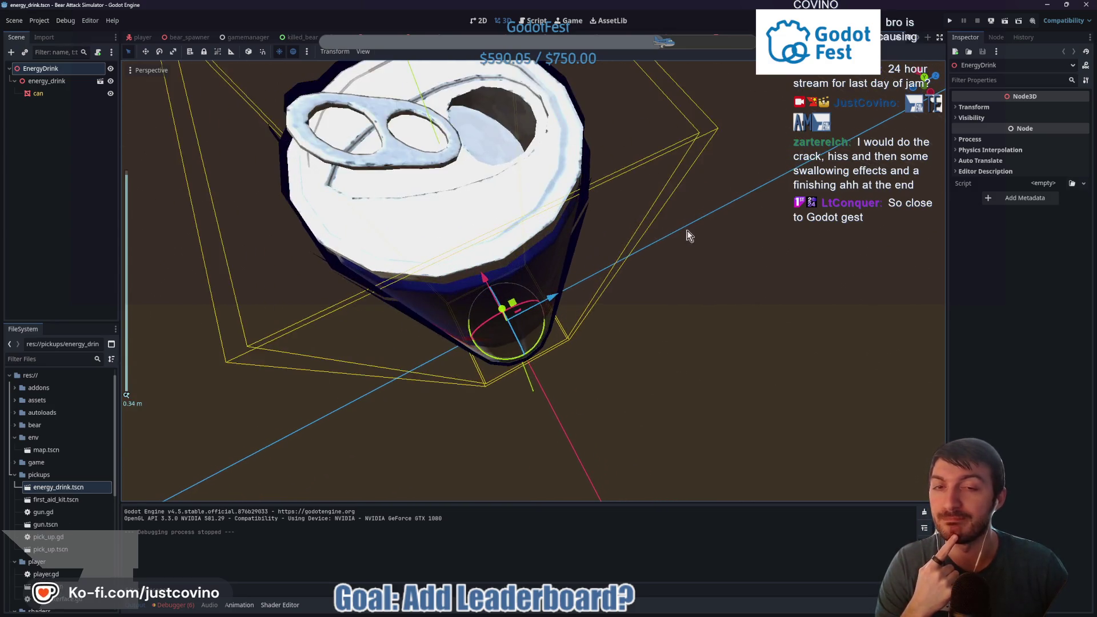
pyautogui.scroll(-5, 688, 235)
pyautogui.moveTo(711, 245)
pyautogui.mouseDown()
pyautogui.moveTo(619, 228)
pyautogui.moveTo(605, 199)
pyautogui.moveTo(566, 183)
pyautogui.moveTo(472, 228)
pyautogui.moveTo(392, 222)
pyautogui.moveTo(390, 176)
pyautogui.moveTo(553, 144)
pyautogui.moveTo(684, 221)
pyautogui.moveTo(644, 235)
pyautogui.moveTo(661, 225)
pyautogui.moveTo(667, 277)
pyautogui.moveTo(715, 242)
pyautogui.moveTo(676, 239)
pyautogui.moveTo(693, 238)
pyautogui.mouseUp()
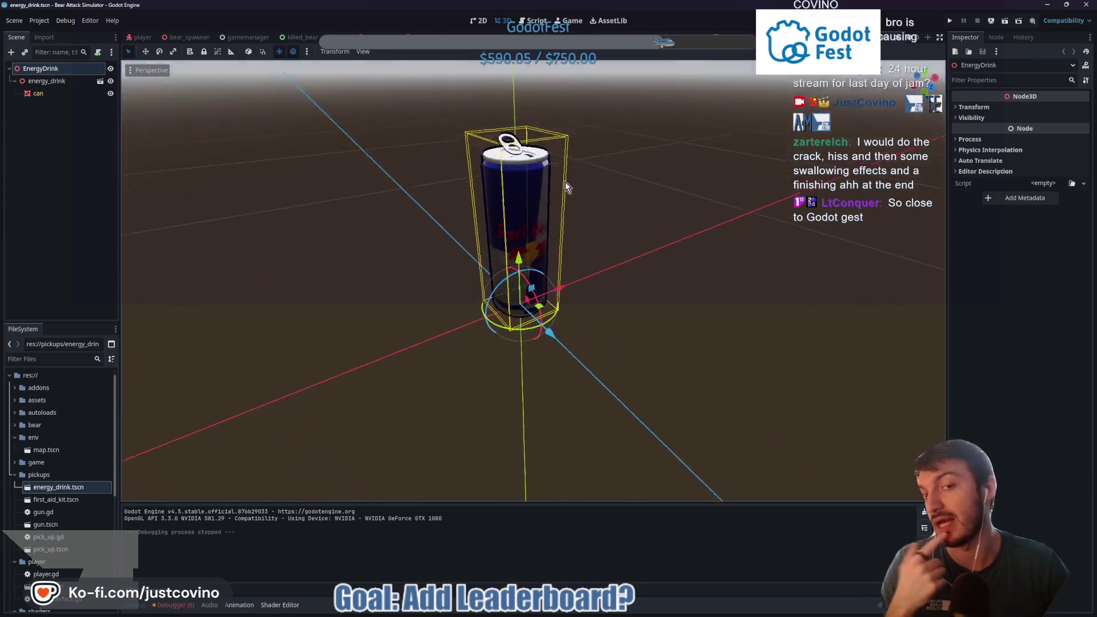
pyautogui.scroll(3, 668, 207)
# Step: Search Google Images for 'can of redbull' in a new browser tab
pyautogui.hotkey('alt', 'Tab')
pyautogui.click(519, 57)
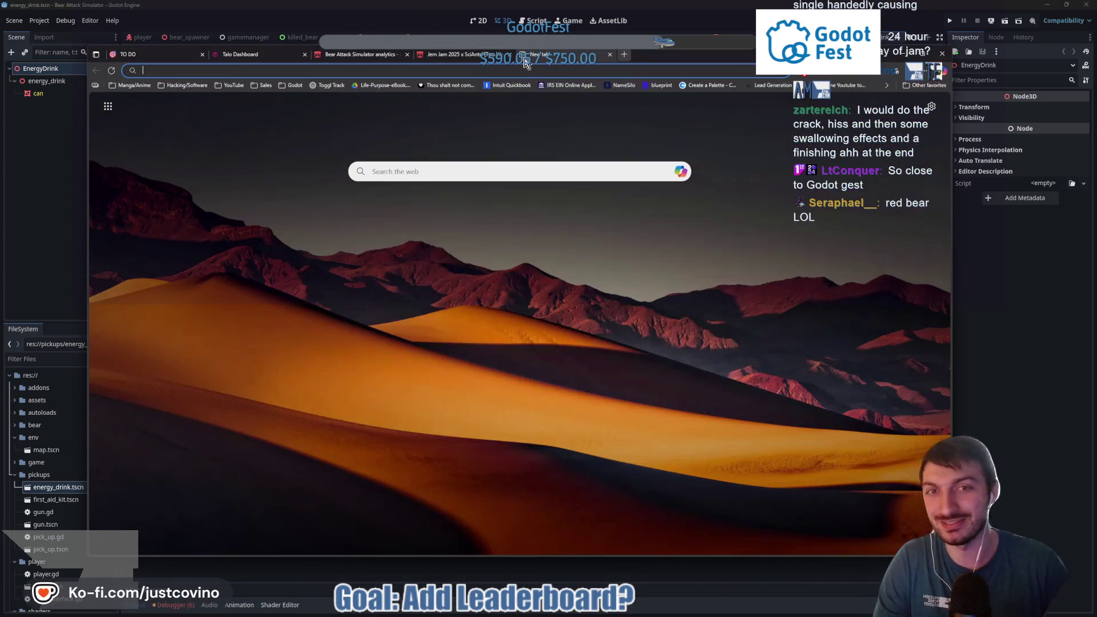
pyautogui.write('can of redbull')
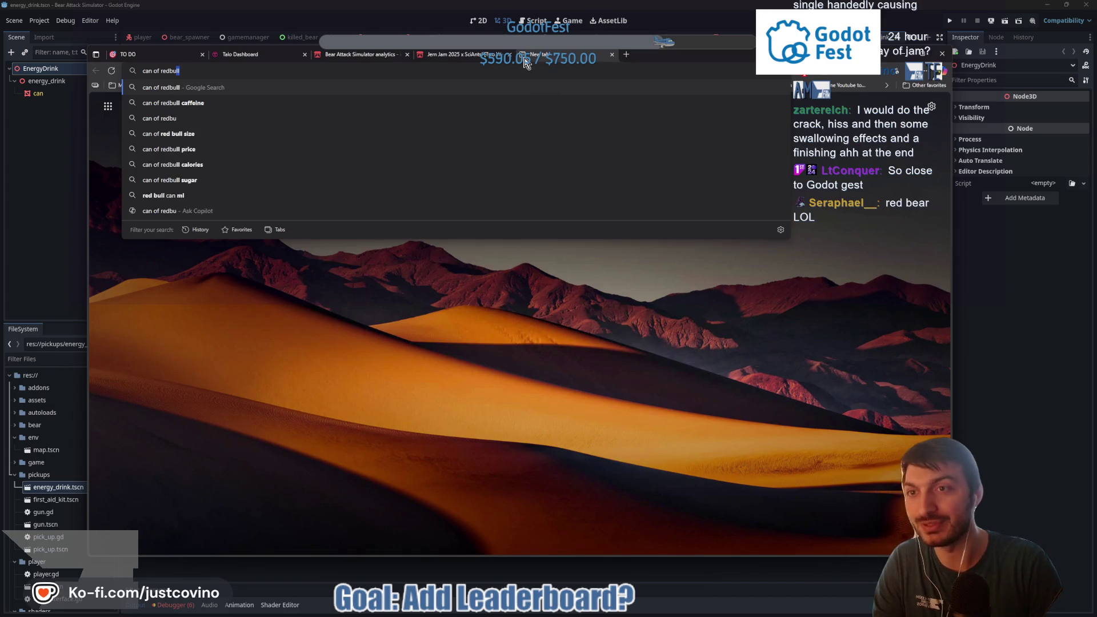
pyautogui.press('Return')
pyautogui.click(203, 122)
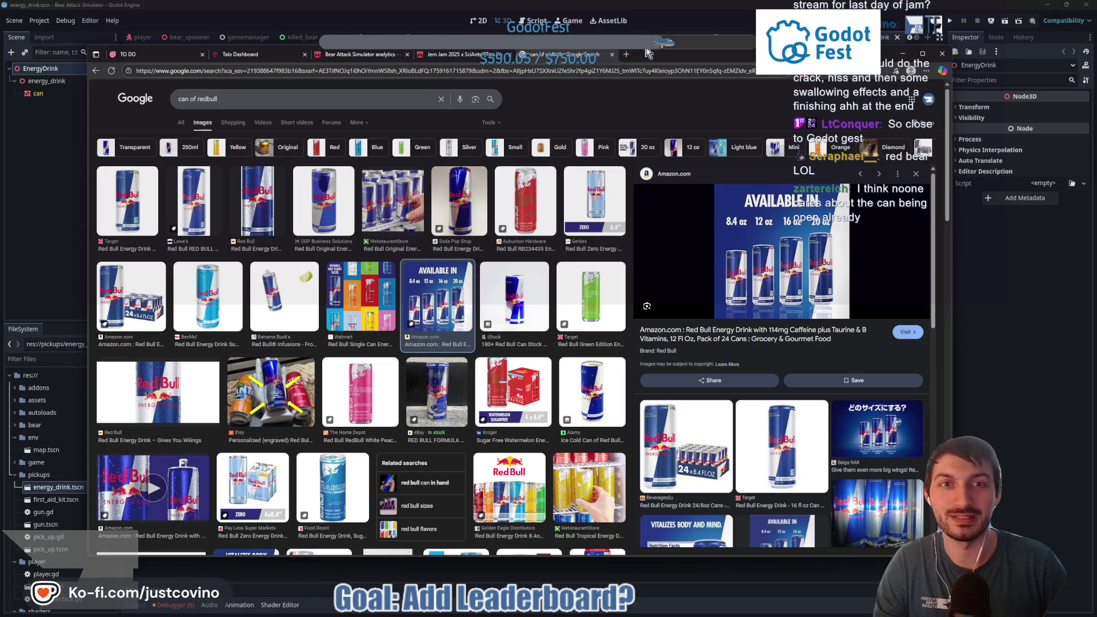
# Step: Position the browser beside the can view for comparison, close the search tab, and return to Godot
pyautogui.moveTo(594, 65)
pyautogui.mouseDown()
pyautogui.moveTo(907, 118)
pyautogui.moveTo(1010, 84)
pyautogui.moveTo(1036, 126)
pyautogui.mouseUp()
pyautogui.moveTo(526, 113)
pyautogui.mouseDown()
pyautogui.moveTo(3, 175)
pyautogui.moveTo(358, 111)
pyautogui.moveTo(204, 127)
pyautogui.moveTo(667, 235)
pyautogui.mouseUp()
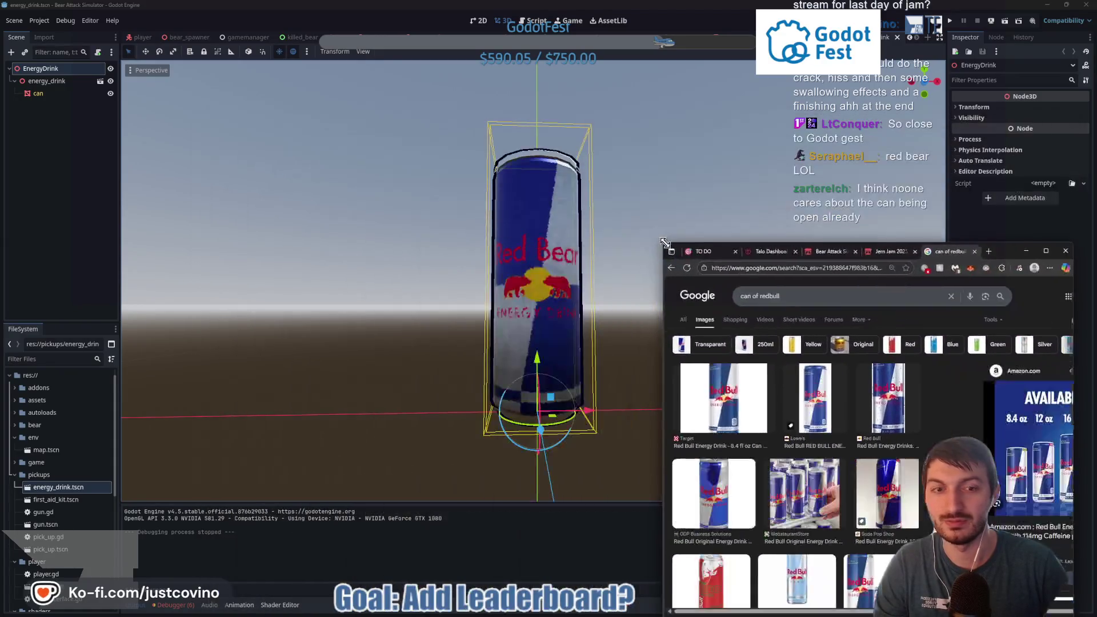
pyautogui.moveTo(1004, 246); pyautogui.dragTo(943, 108)
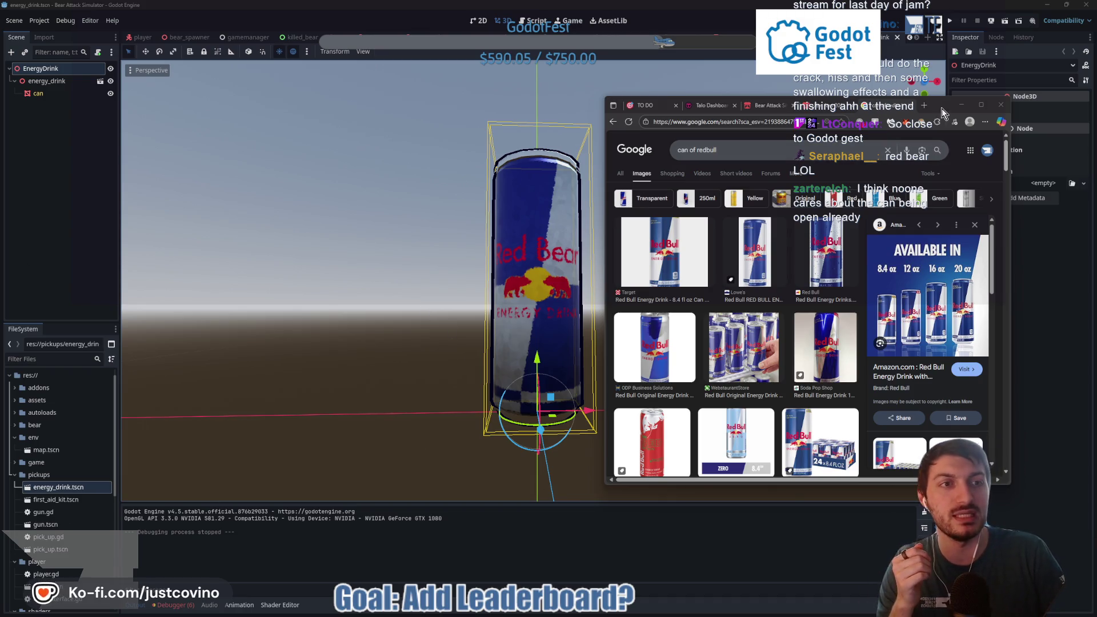
pyautogui.moveTo(889, 108); pyautogui.dragTo(577, 112)
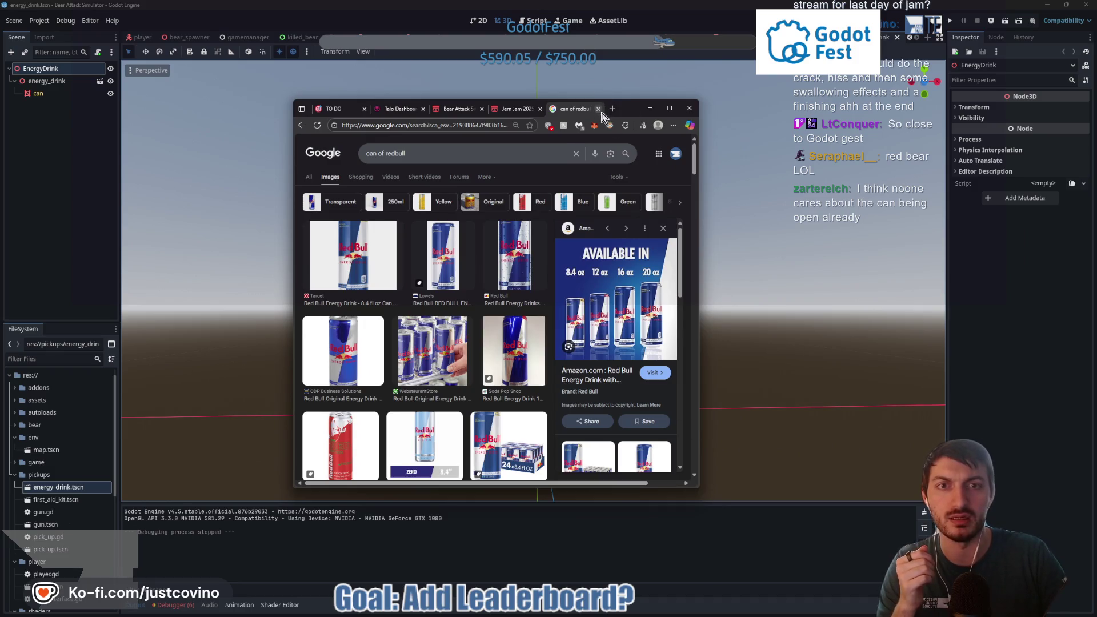
pyautogui.click(599, 110)
pyautogui.moveTo(698, 490); pyautogui.dragTo(857, 503)
pyautogui.click(708, 186)
pyautogui.scroll(-5, 705, 235)
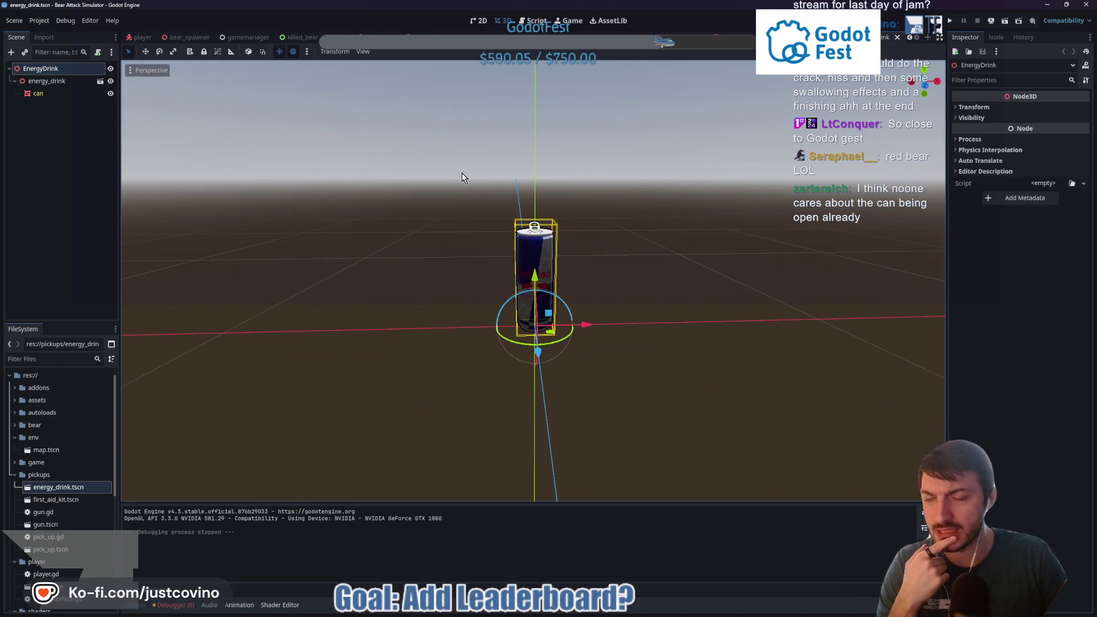
# Step: Open the brown bear's bear.gd script and select the _enter_moving_state call on line 76
pyautogui.click(420, 38)
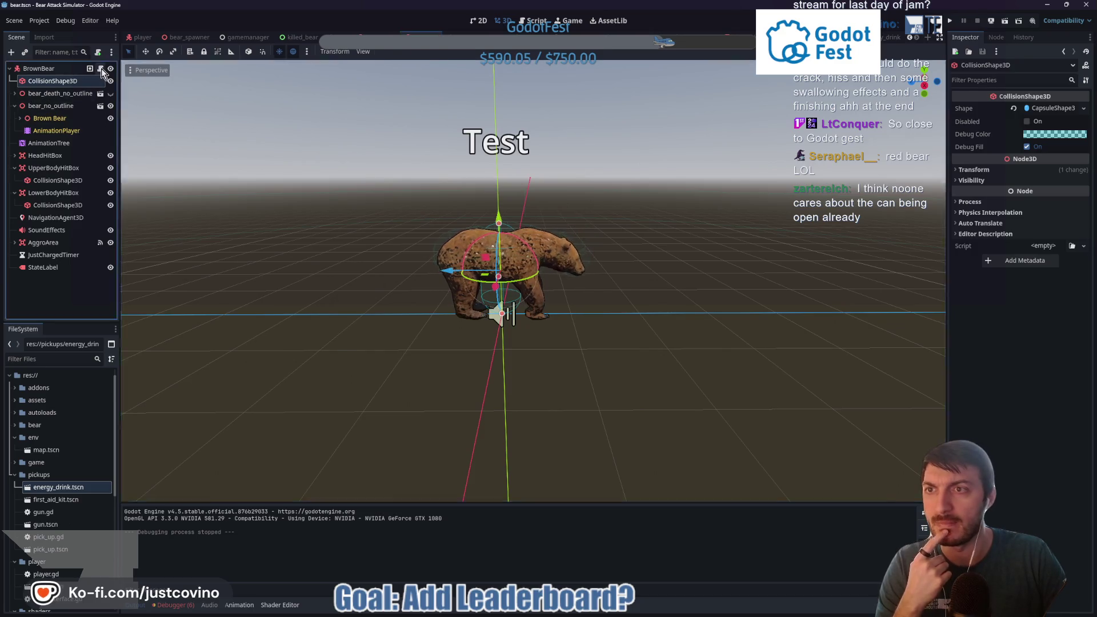
pyautogui.click(89, 68)
pyautogui.keyDown('ctrl'); pyautogui.click(470, 70); pyautogui.keyUp('ctrl')
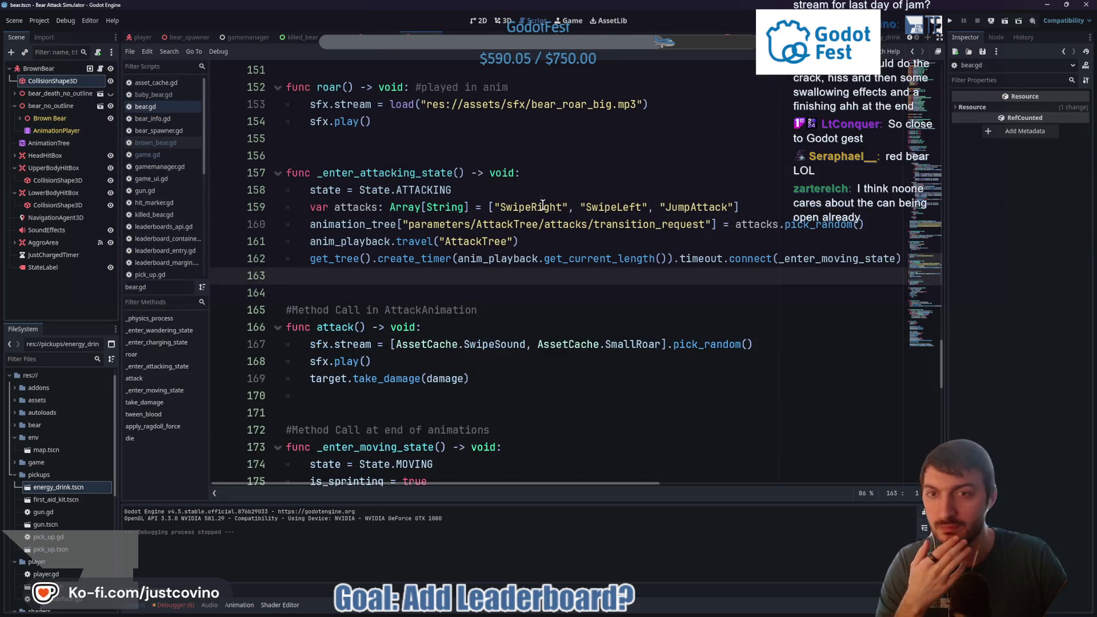
pyautogui.scroll(20, 541, 211)
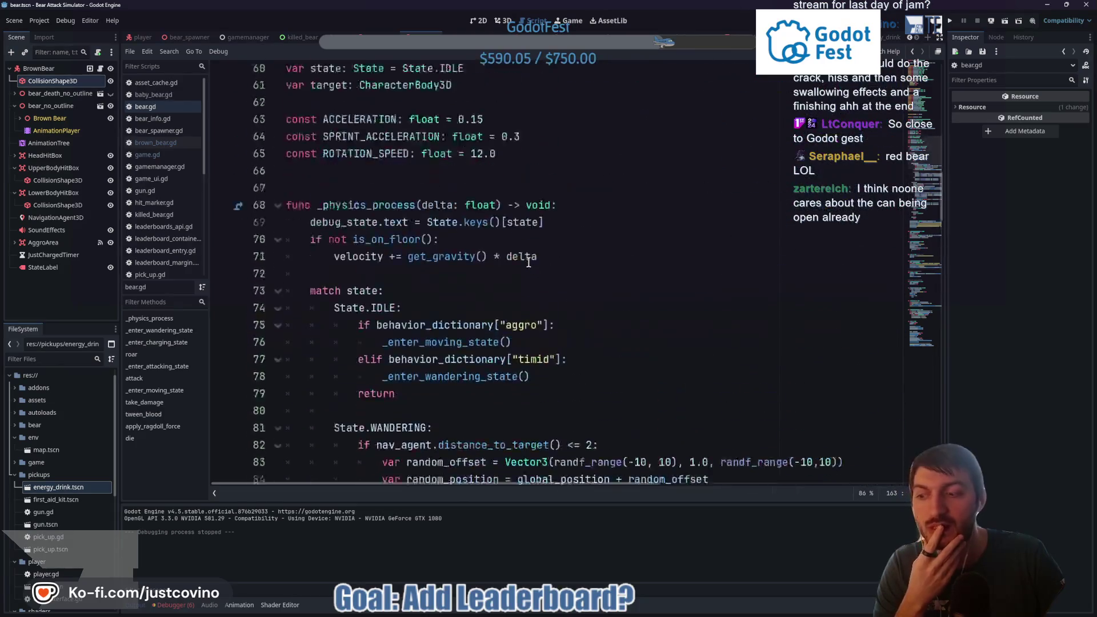
pyautogui.scroll(6, 528, 262)
pyautogui.scroll(-17, 405, 208)
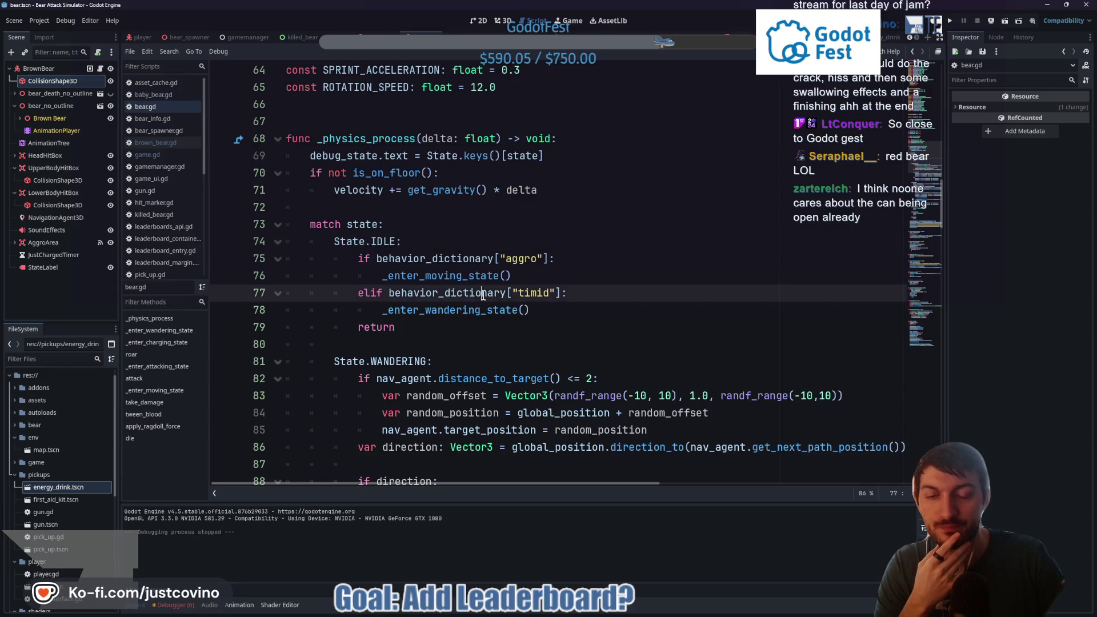
pyautogui.doubleClick(458, 277)
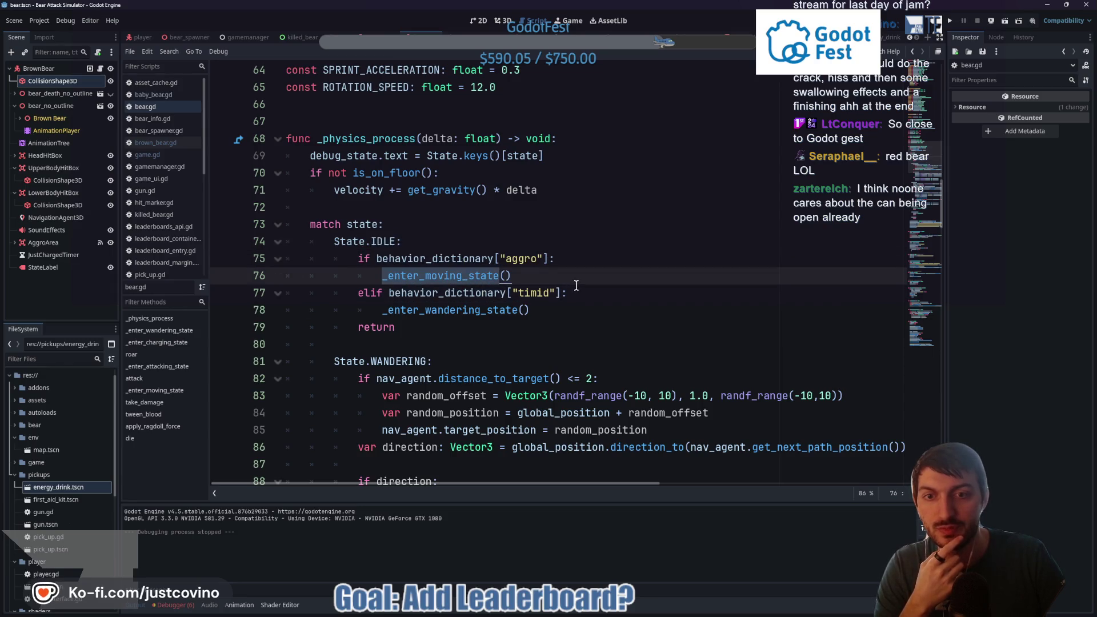
# Step: Scroll down to the _enter_charging_state function and select its name
pyautogui.scroll(-5, 576, 285)
pyautogui.scroll(-2, 577, 284)
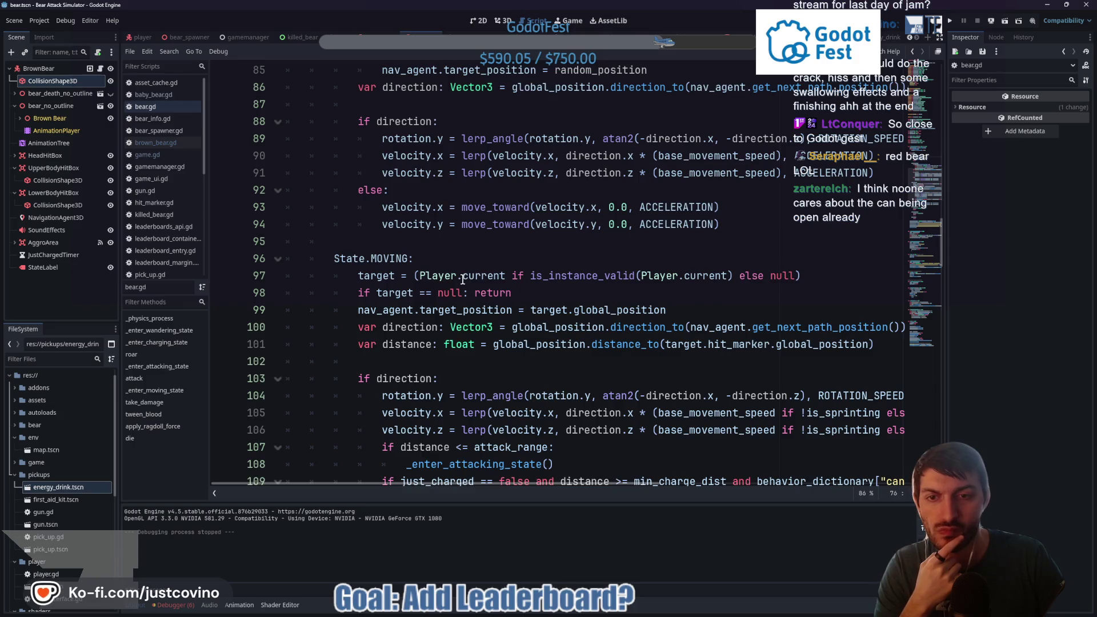
pyautogui.scroll(-4, 463, 278)
pyautogui.scroll(-1, 463, 279)
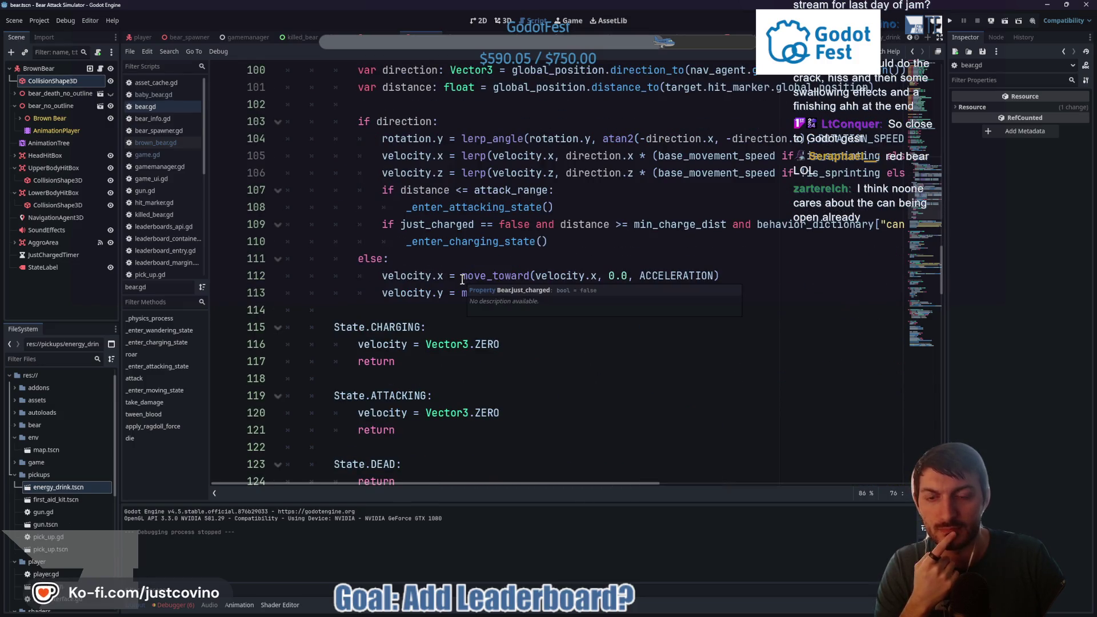
pyautogui.scroll(14, 466, 278)
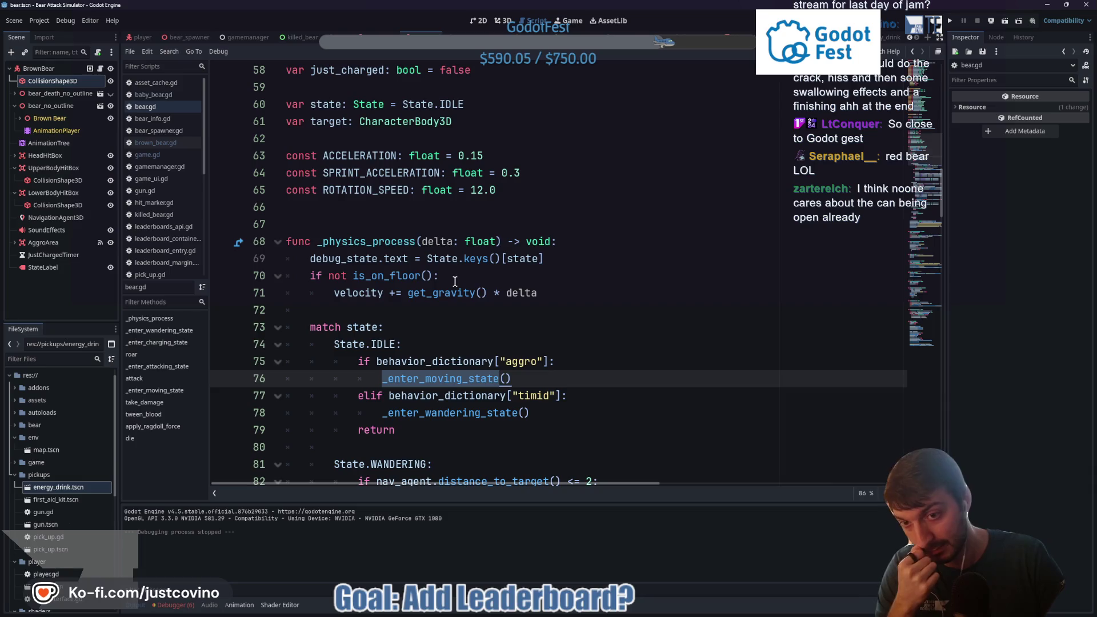
pyautogui.scroll(-2, 456, 281)
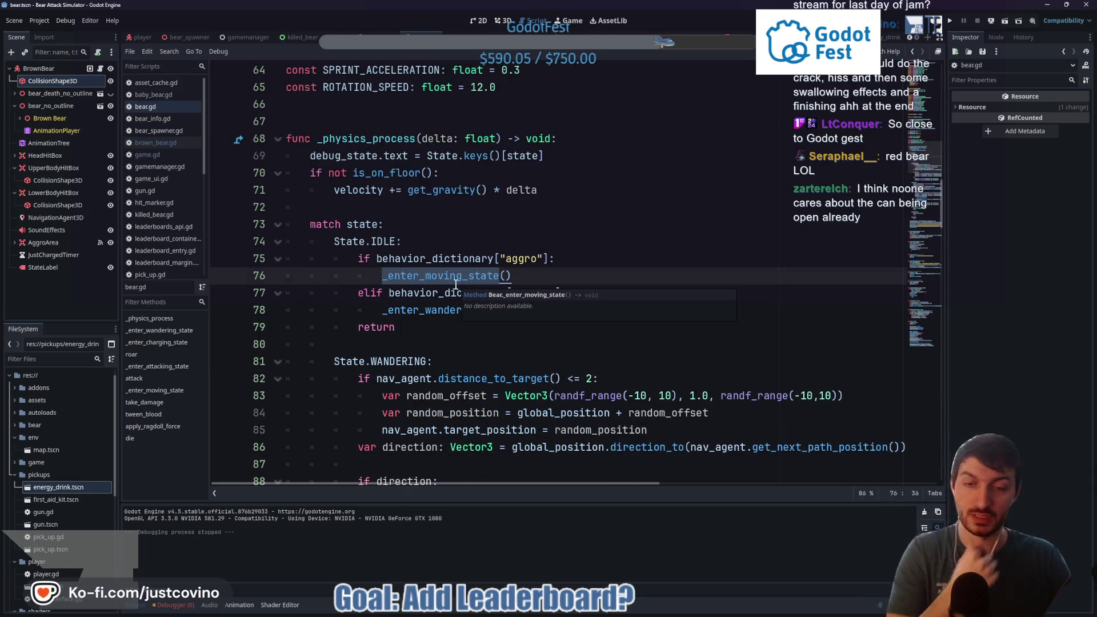
pyautogui.scroll(-2, 456, 284)
pyautogui.scroll(-13, 455, 284)
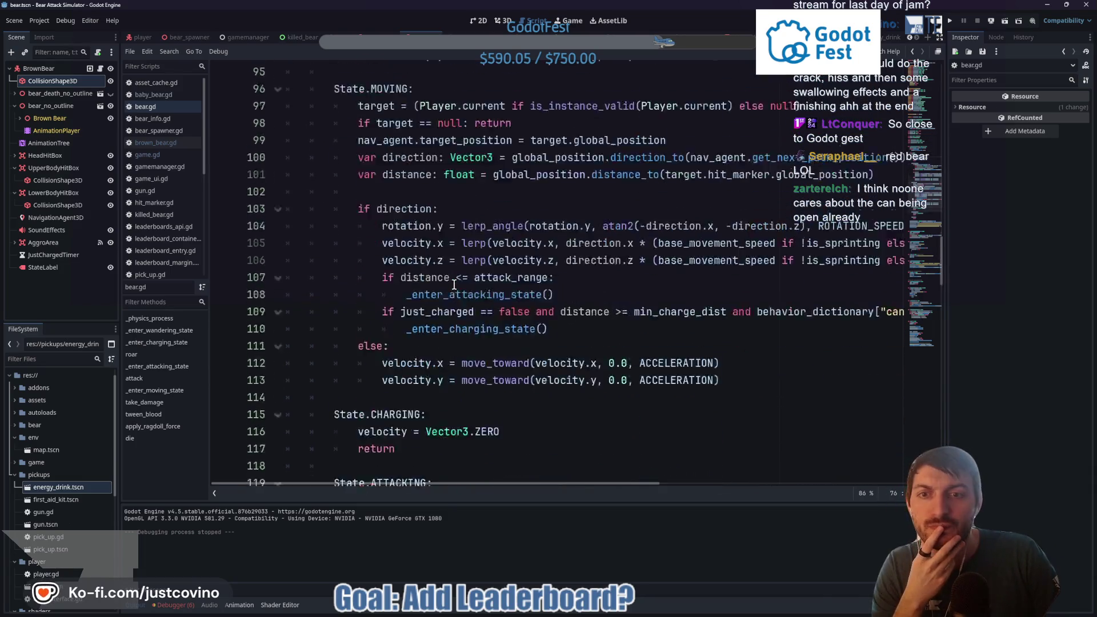
pyautogui.scroll(-6, 454, 284)
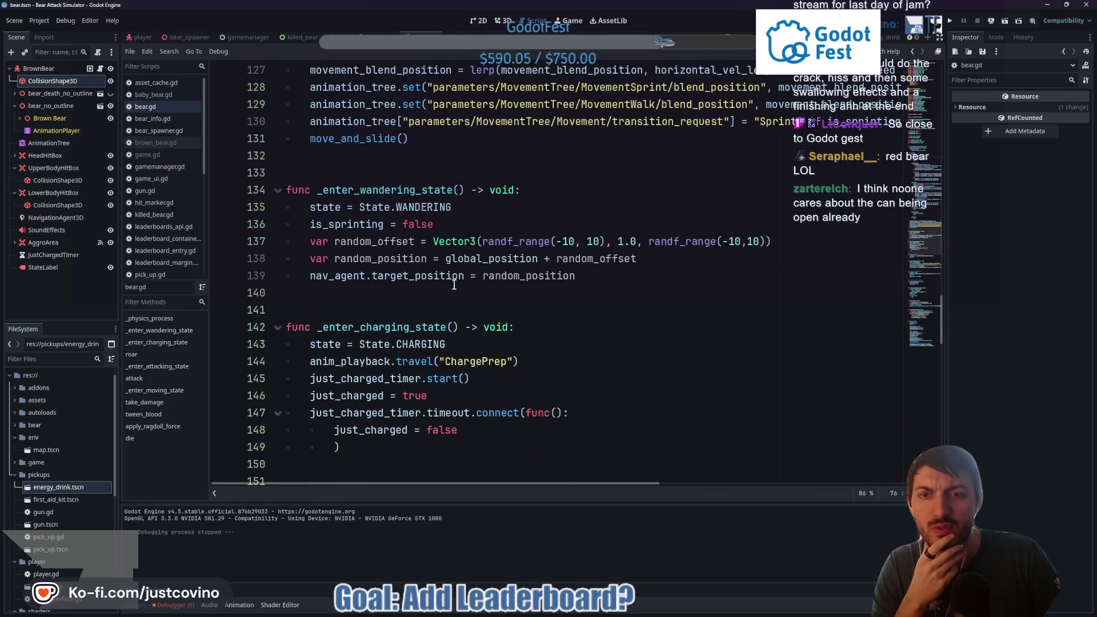
pyautogui.doubleClick(381, 328)
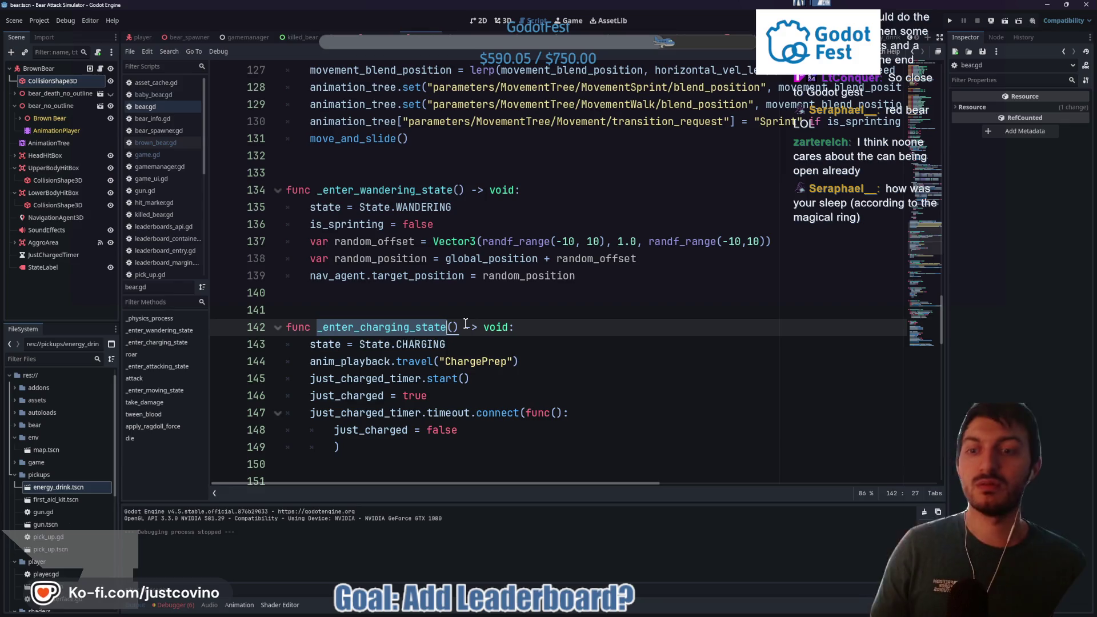
# Step: Check the ChargePrep travel call against the AnimationTree and highlight every use of just_charged_timer
pyautogui.click(457, 363)
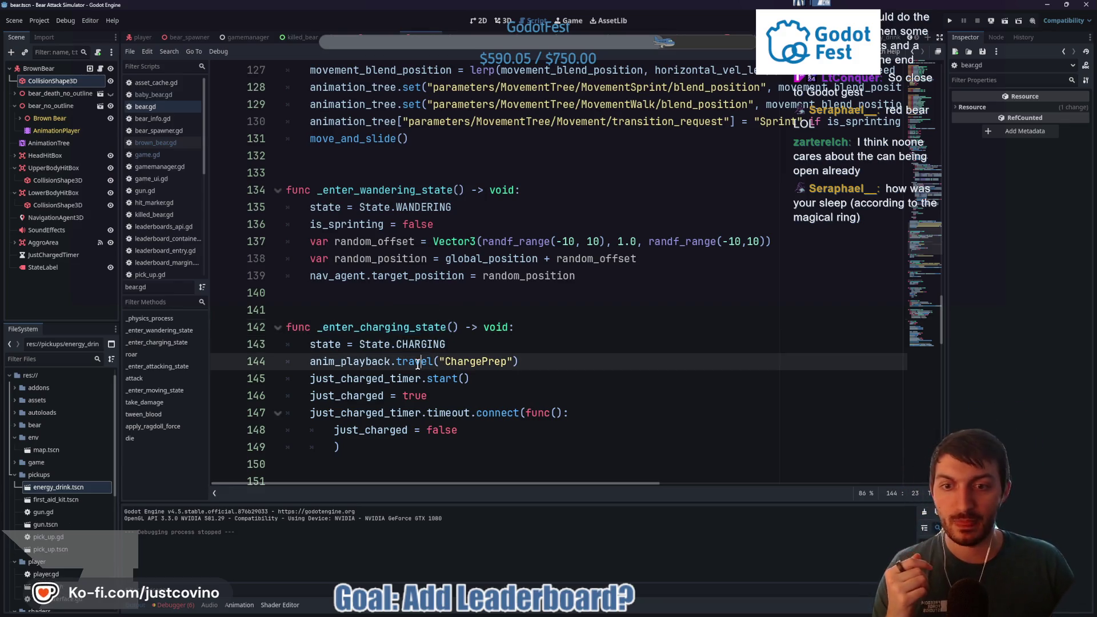
pyautogui.doubleClick(471, 363)
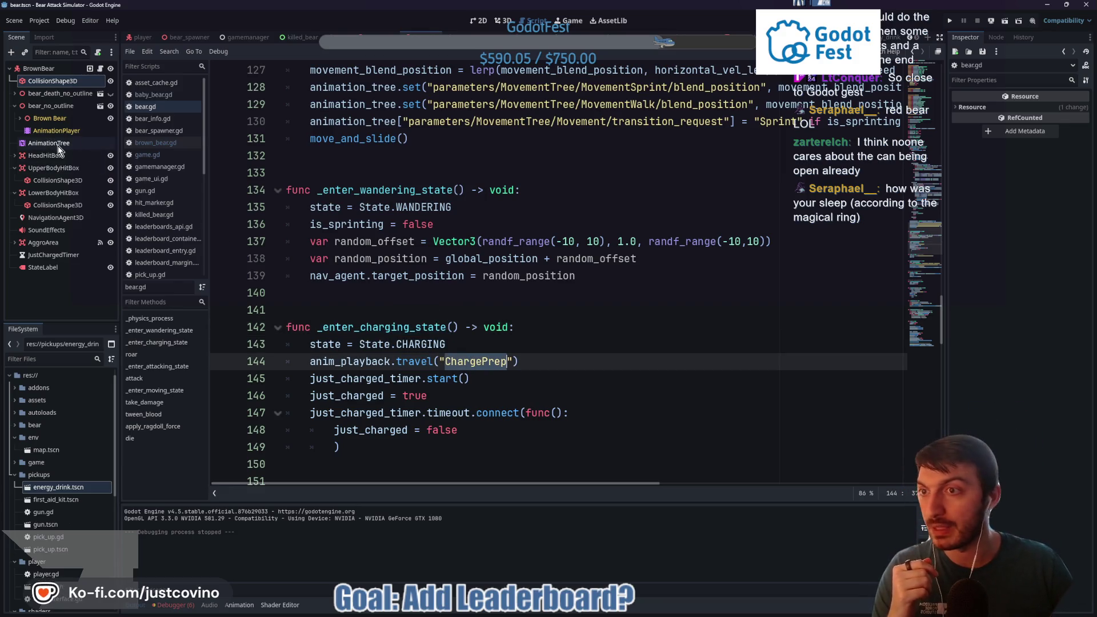
pyautogui.click(56, 143)
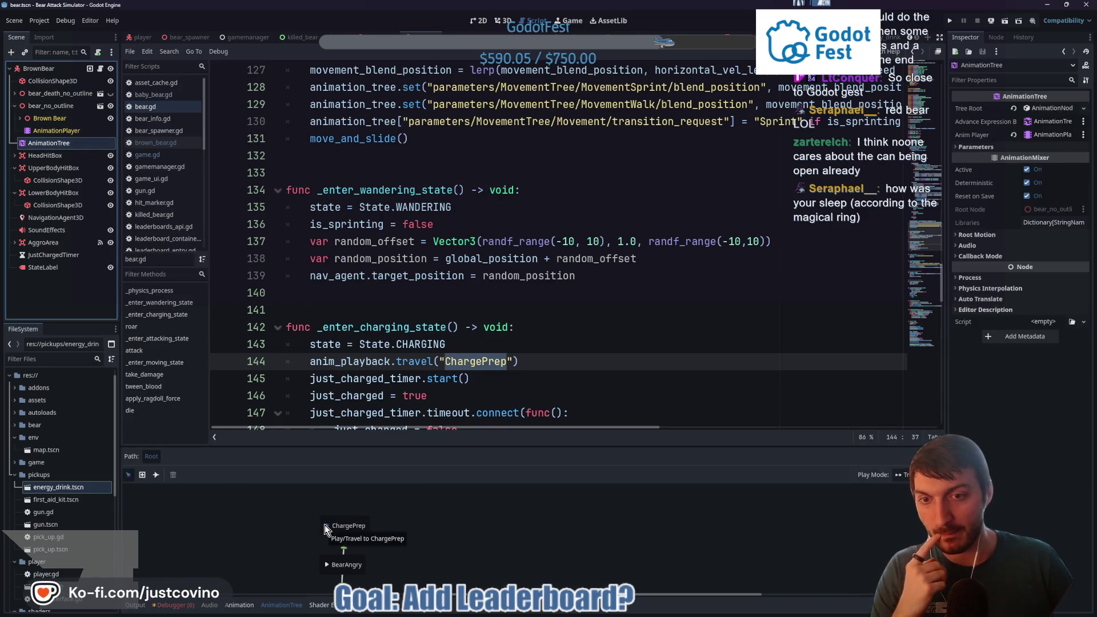
pyautogui.click(390, 378)
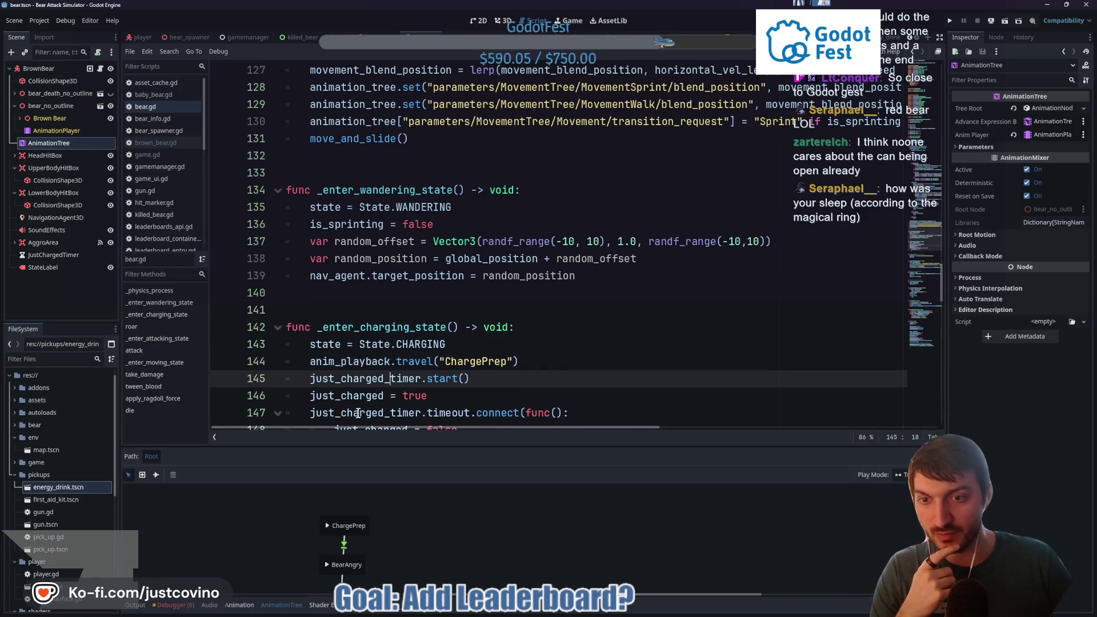
pyautogui.click(137, 604)
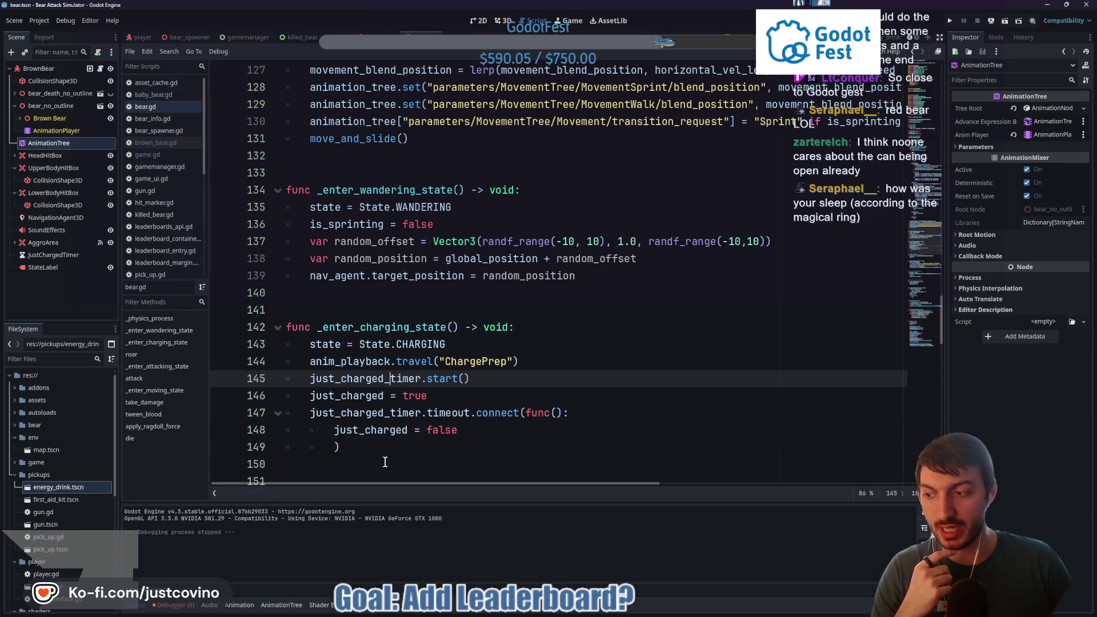
pyautogui.doubleClick(391, 379)
pyautogui.scroll(-3, 514, 387)
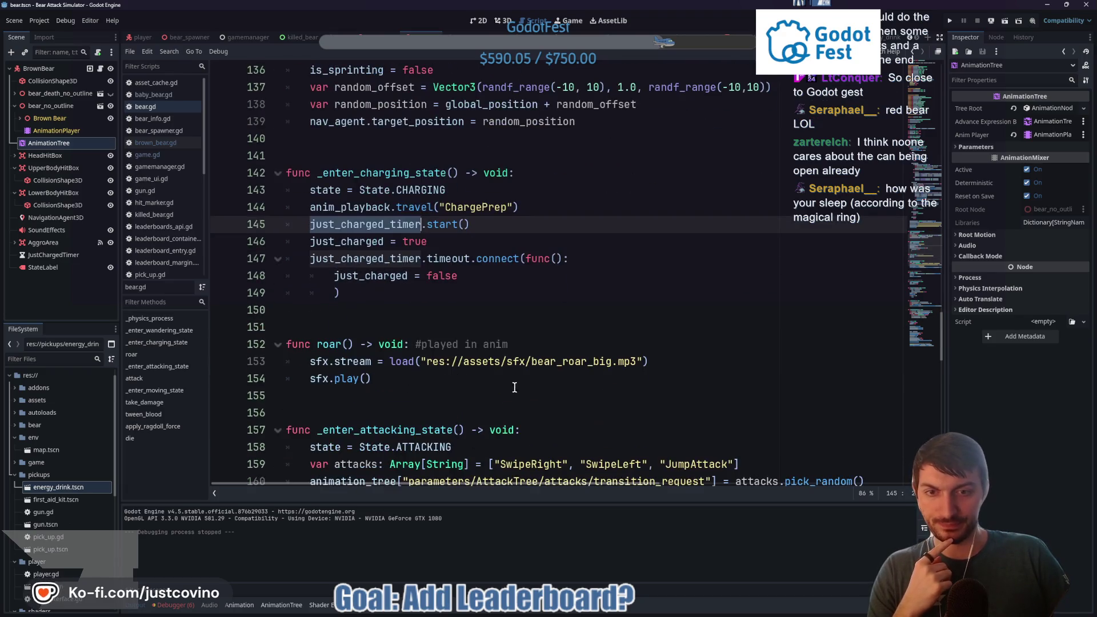
# Step: Add the missing colon after func() on line 147 and review the just_charged lines
pyautogui.click(469, 276)
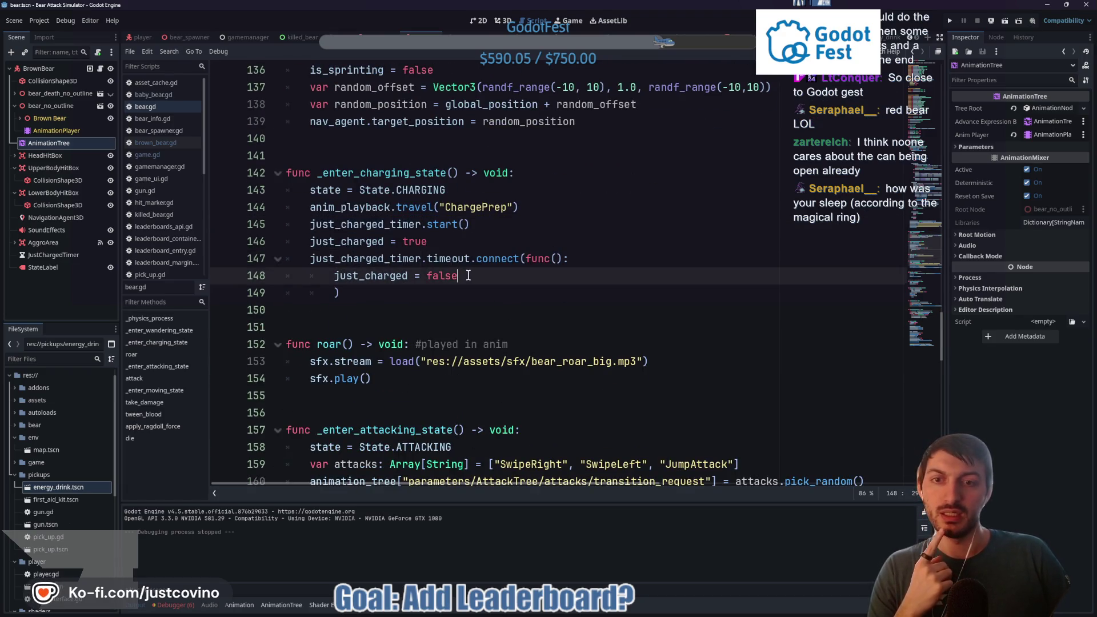
pyautogui.click(407, 259)
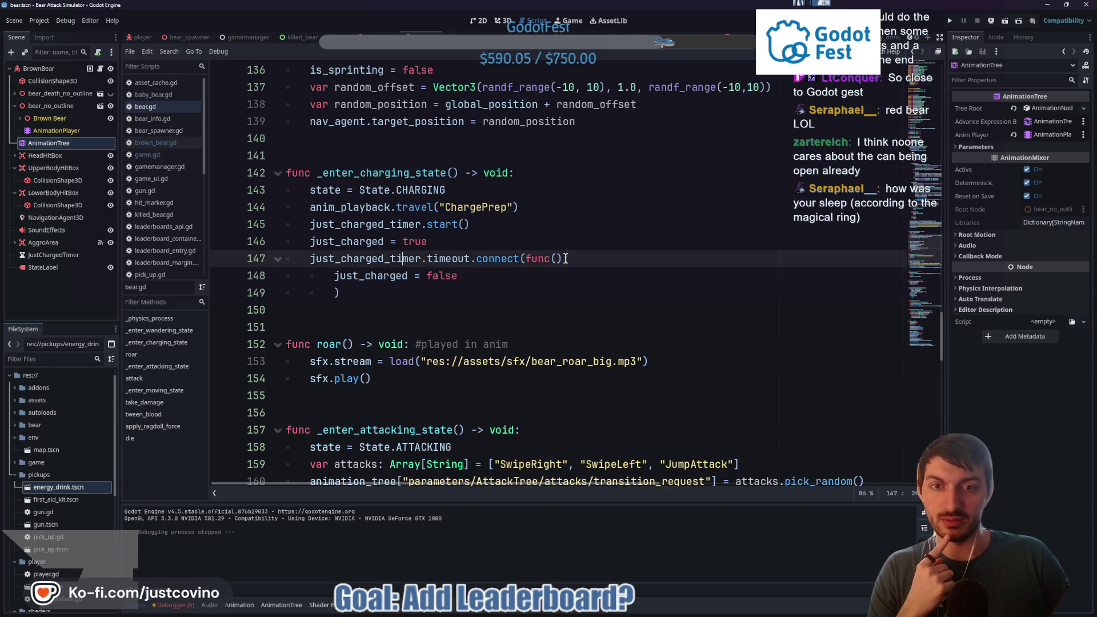
pyautogui.write(':')
pyautogui.moveTo(457, 275); pyautogui.dragTo(311, 276)
pyautogui.click(368, 247)
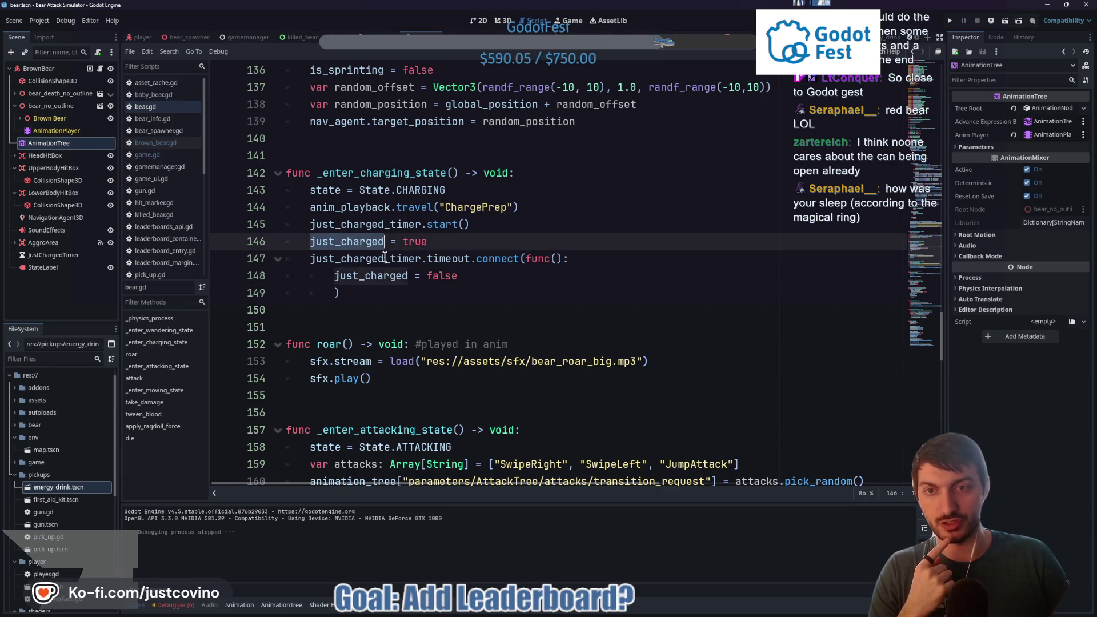
pyautogui.scroll(12, 480, 286)
pyautogui.scroll(4, 480, 299)
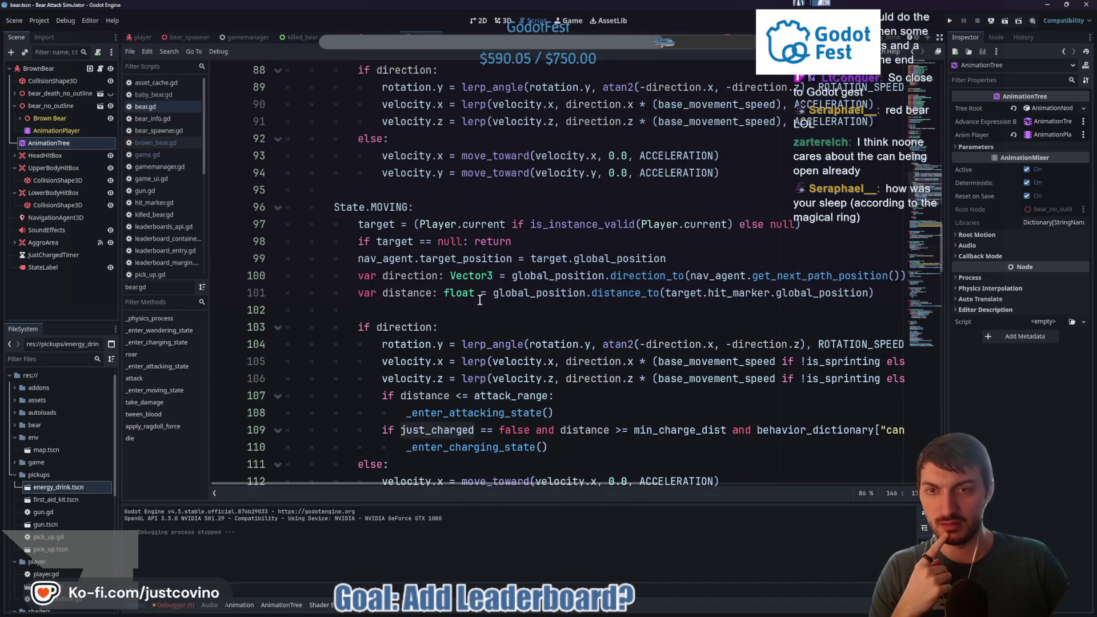
pyautogui.scroll(-16, 480, 298)
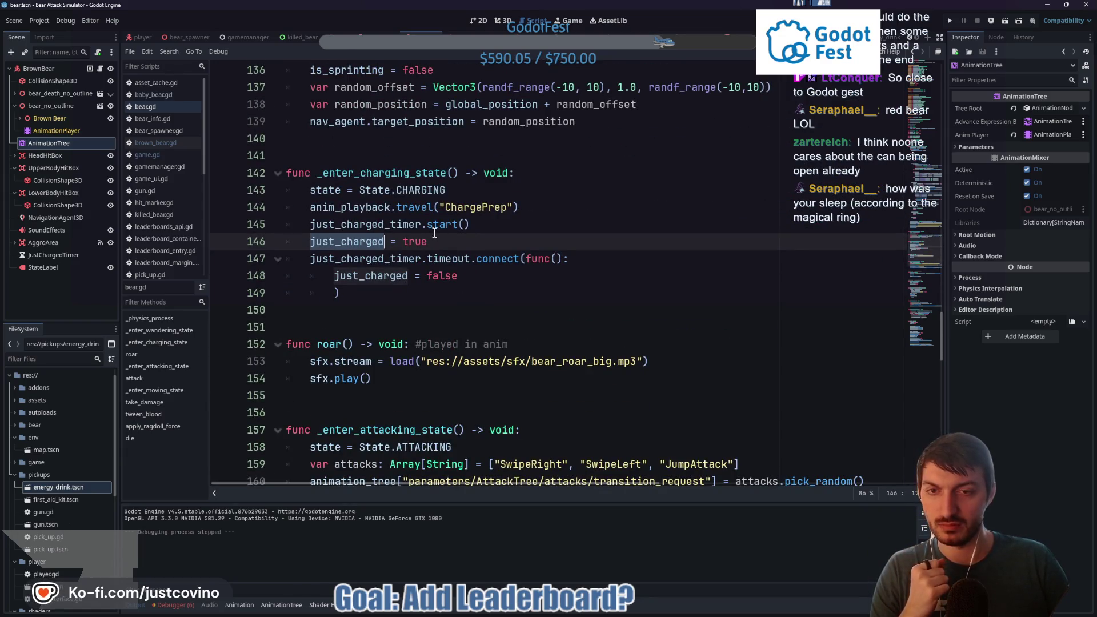
# Step: Show the bear's AnimationTree state graph, then inspect its AnimationPlayer animations
pyautogui.click(49, 142)
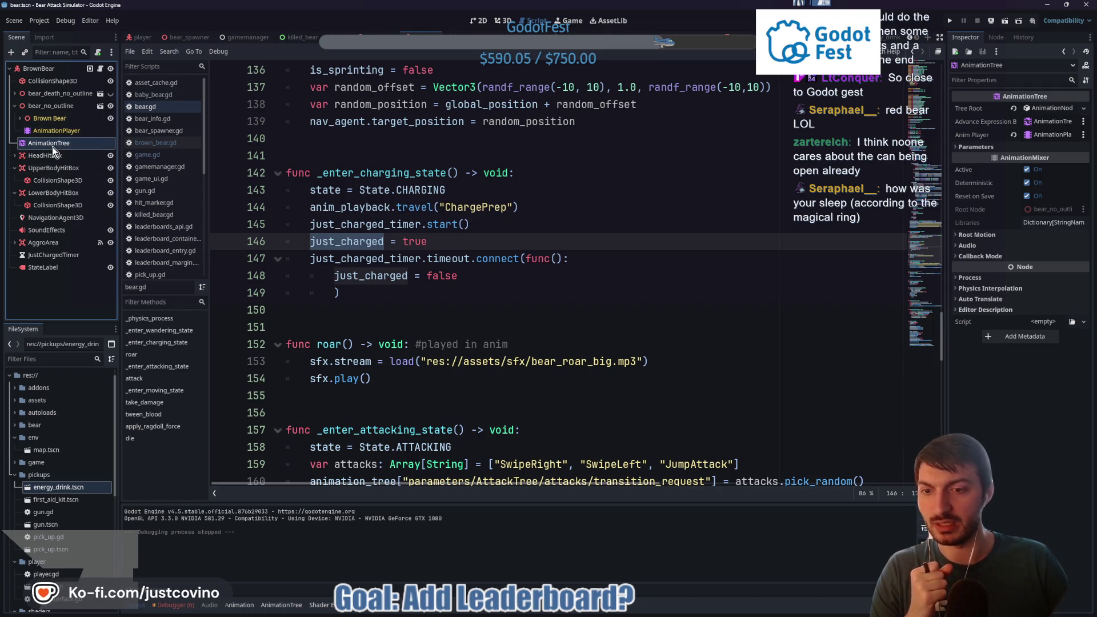
pyautogui.click(282, 605)
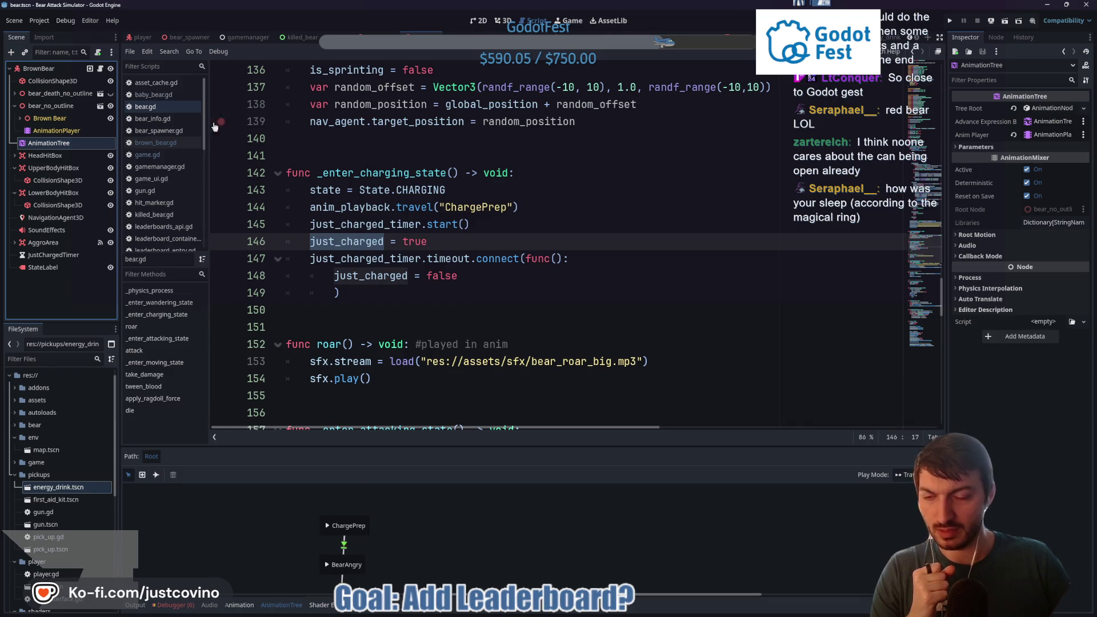
pyautogui.click(85, 130)
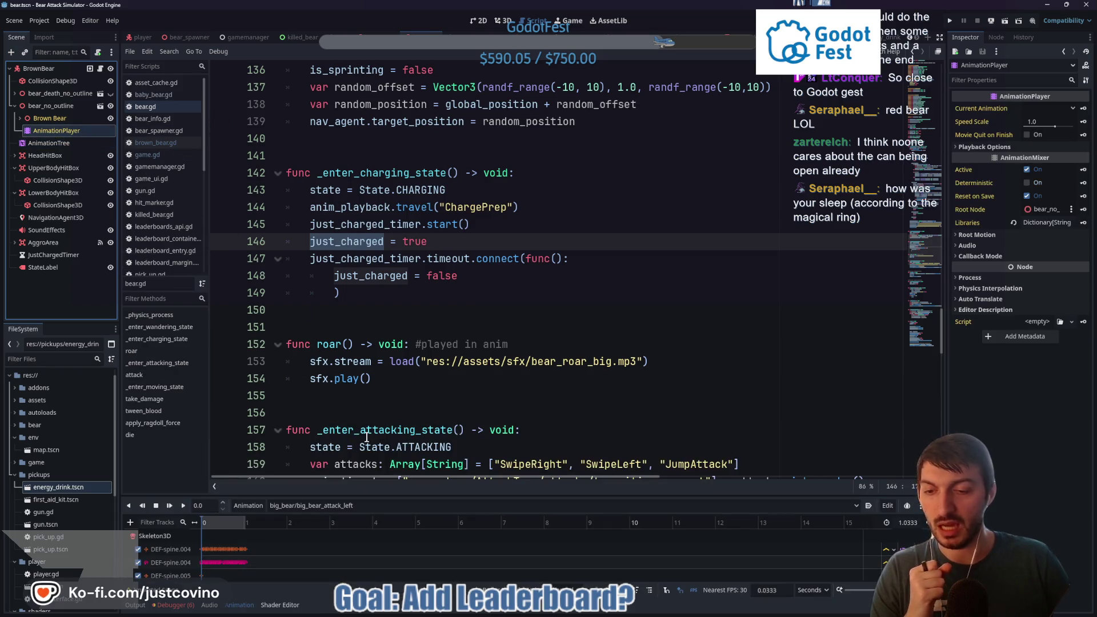
# Step: Enlarge the animation panel and load big_bear/bear_angry to browse its tracks
pyautogui.moveTo(417, 496); pyautogui.dragTo(400, 184)
pyautogui.click(395, 193)
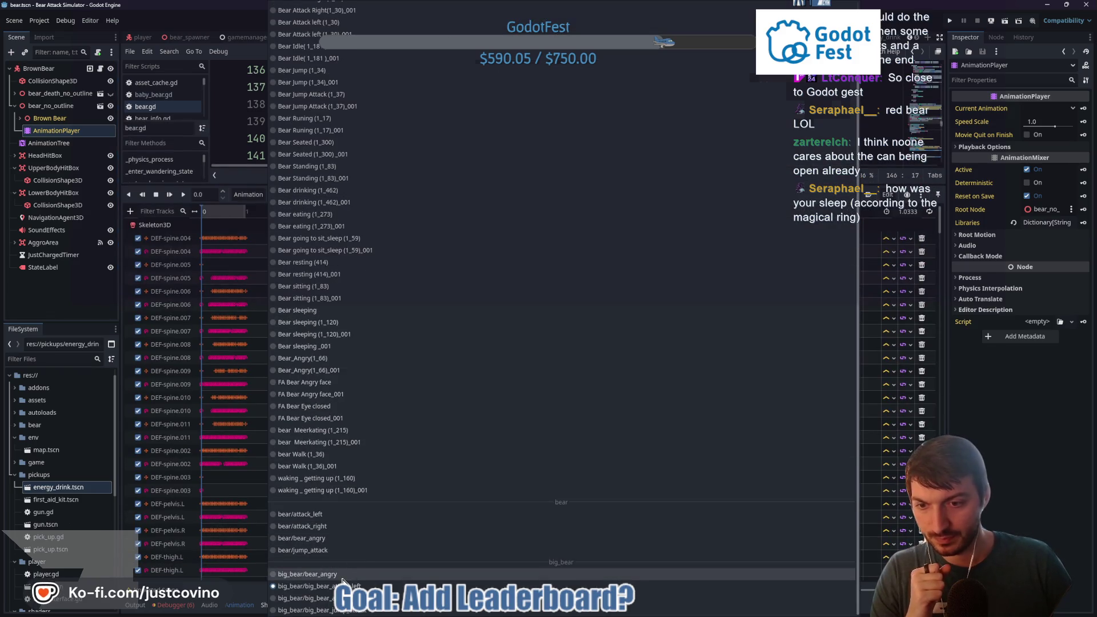
pyautogui.click(343, 606)
pyautogui.scroll(-15, 383, 446)
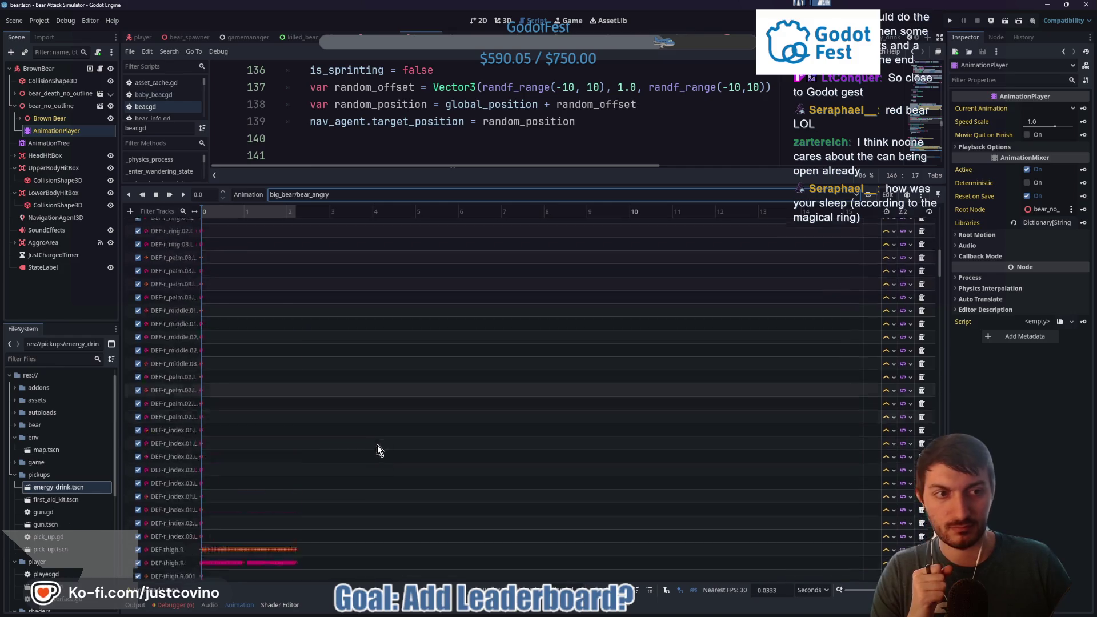
pyautogui.scroll(-5, 377, 447)
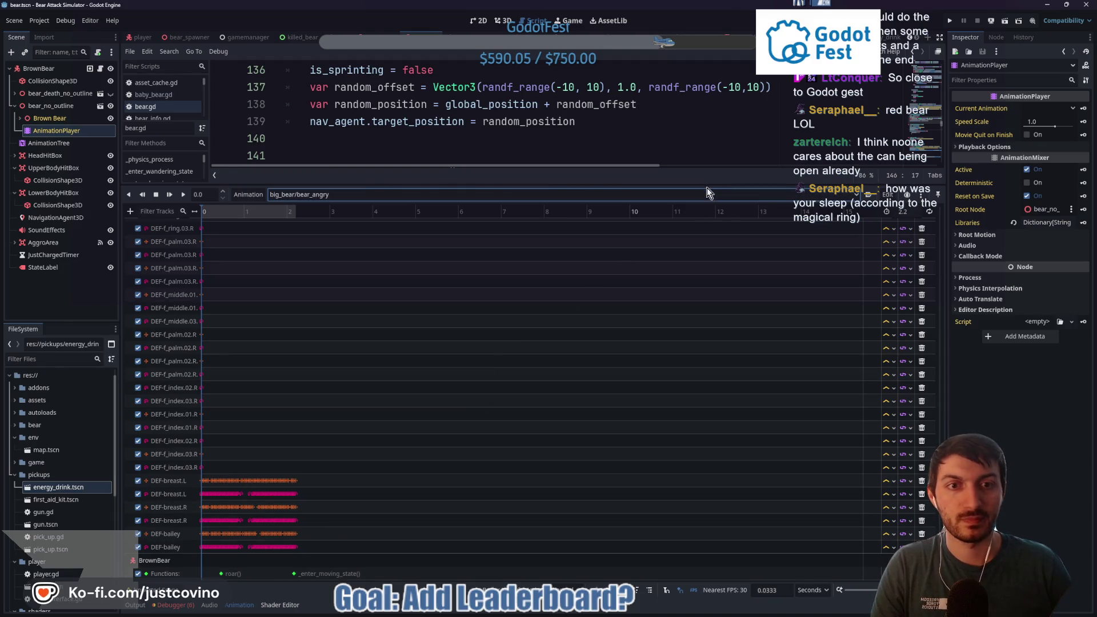
# Step: Shrink the bottom panel back and select just_charged on line 148
pyautogui.moveTo(702, 185); pyautogui.dragTo(702, 496)
pyautogui.click(381, 277)
pyautogui.doubleClick(382, 276)
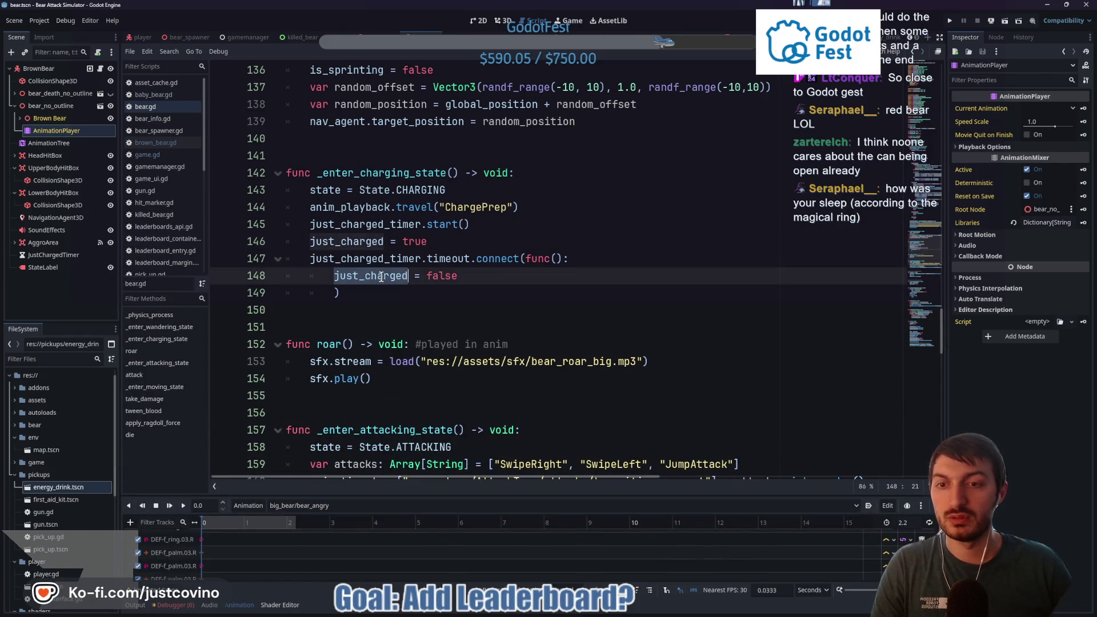
pyautogui.scroll(15, 533, 312)
pyautogui.scroll(-3, 497, 305)
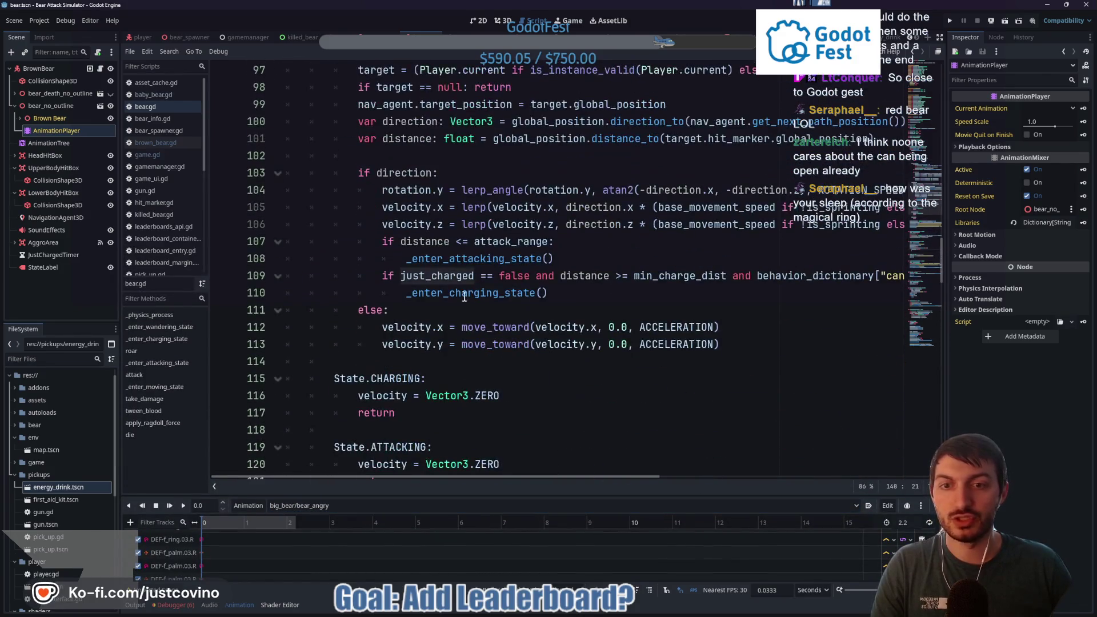
pyautogui.moveTo(475, 476)
pyautogui.mouseDown()
pyautogui.moveTo(638, 477)
pyautogui.moveTo(424, 476)
pyautogui.mouseUp()
pyautogui.scroll(-3, 516, 323)
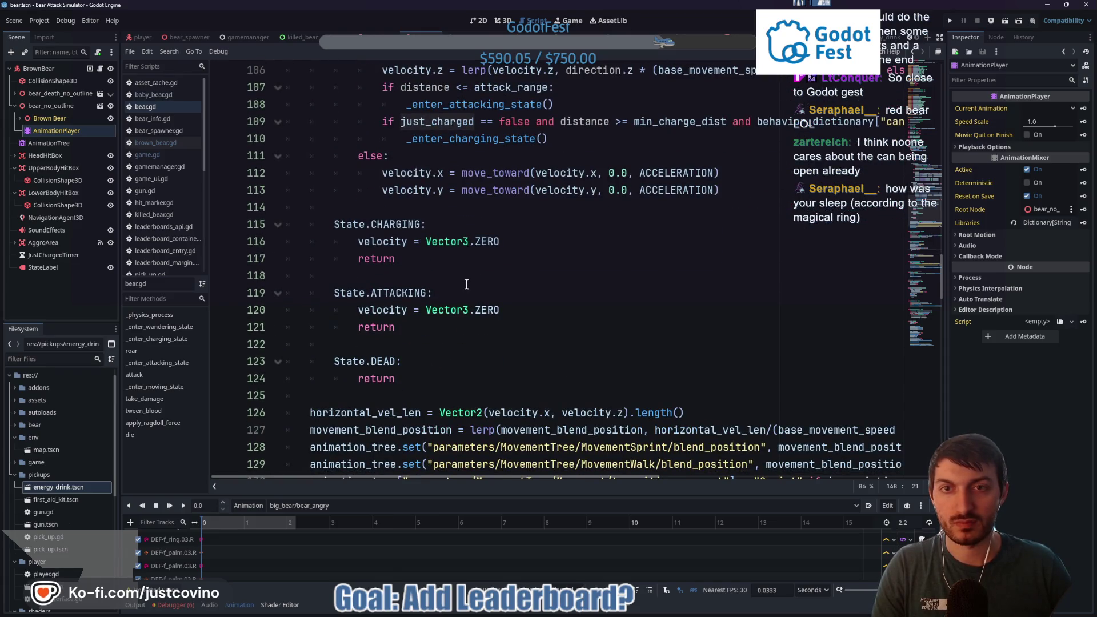
pyautogui.scroll(1, 467, 284)
pyautogui.scroll(1, 466, 285)
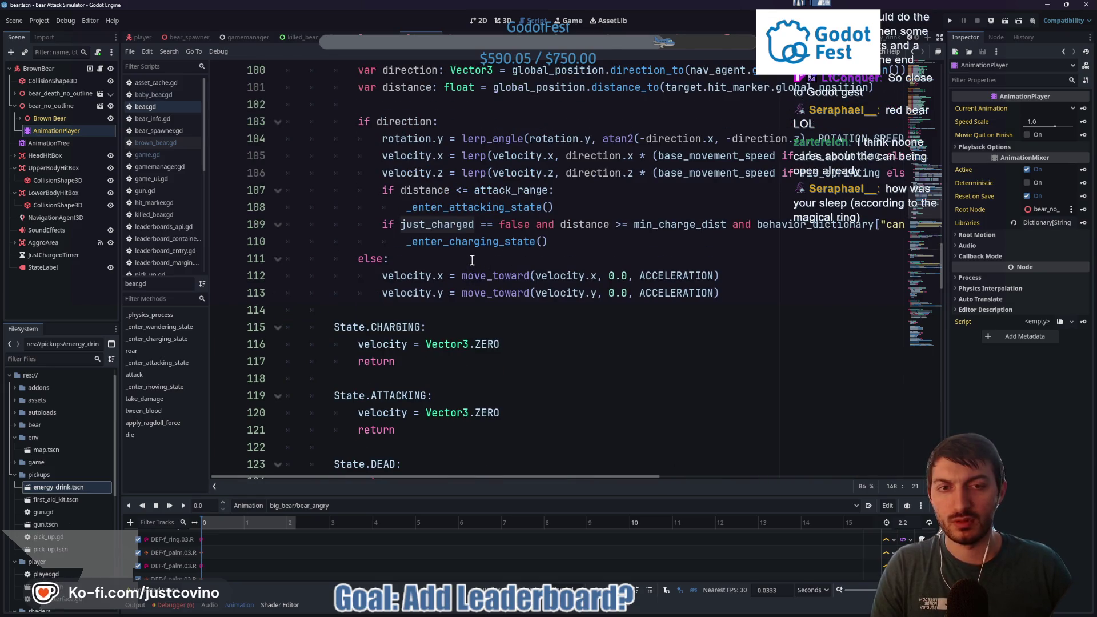
pyautogui.scroll(-12, 559, 243)
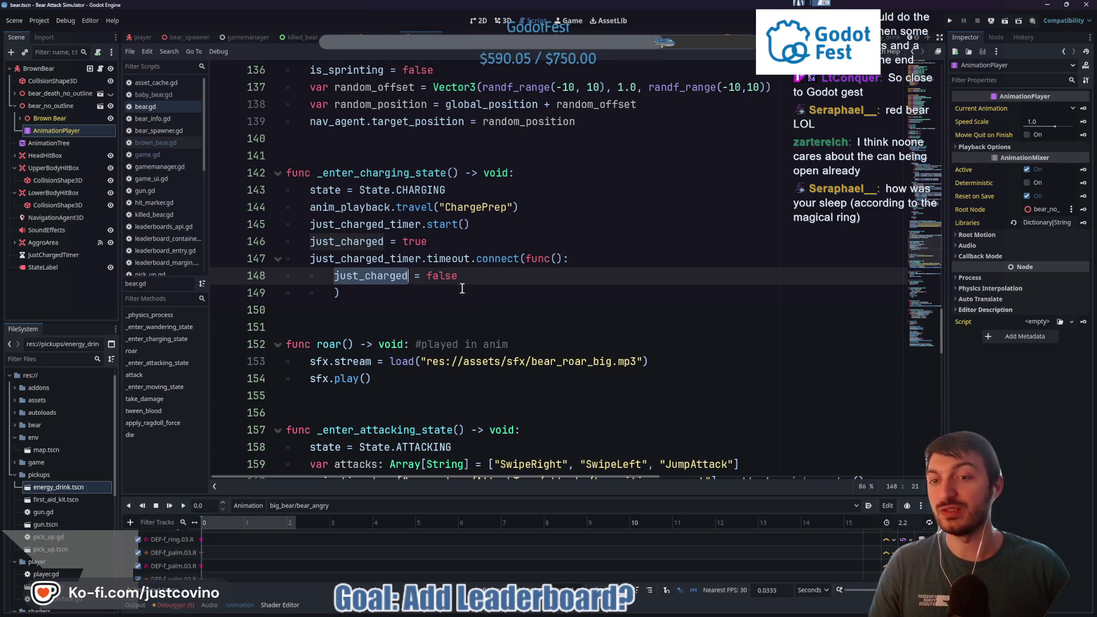
pyautogui.moveTo(470, 224); pyautogui.dragTo(286, 226)
# Step: Delete the old timer start line and the old timer-connect lambda
pyautogui.press('BackSpace')
pyautogui.press('Delete')
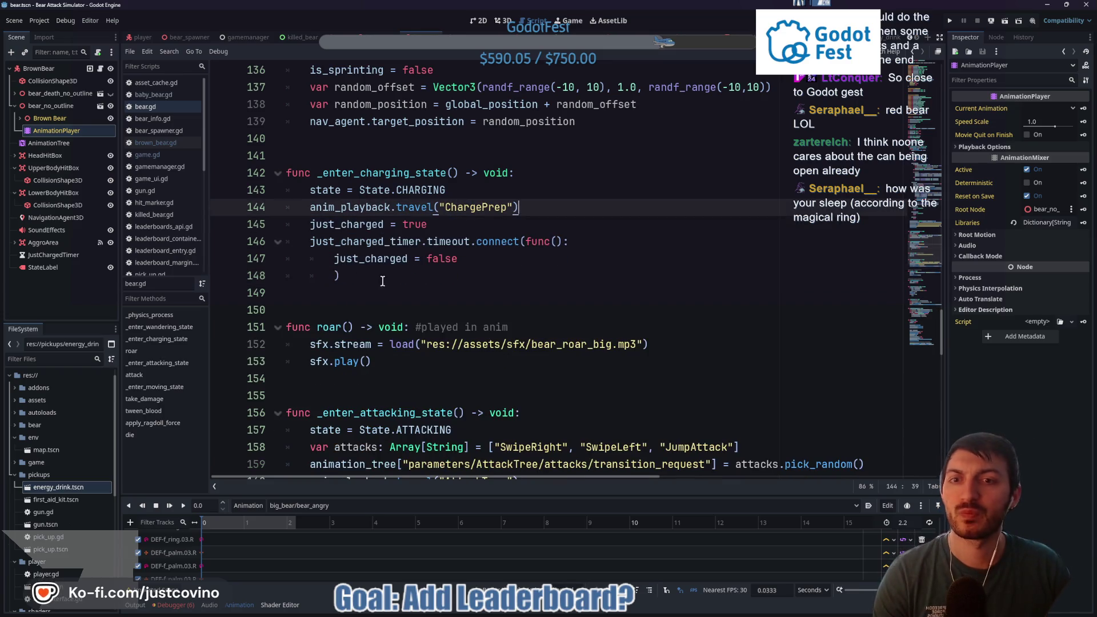
pyautogui.moveTo(382, 277); pyautogui.dragTo(311, 242)
pyautogui.press('BackSpace')
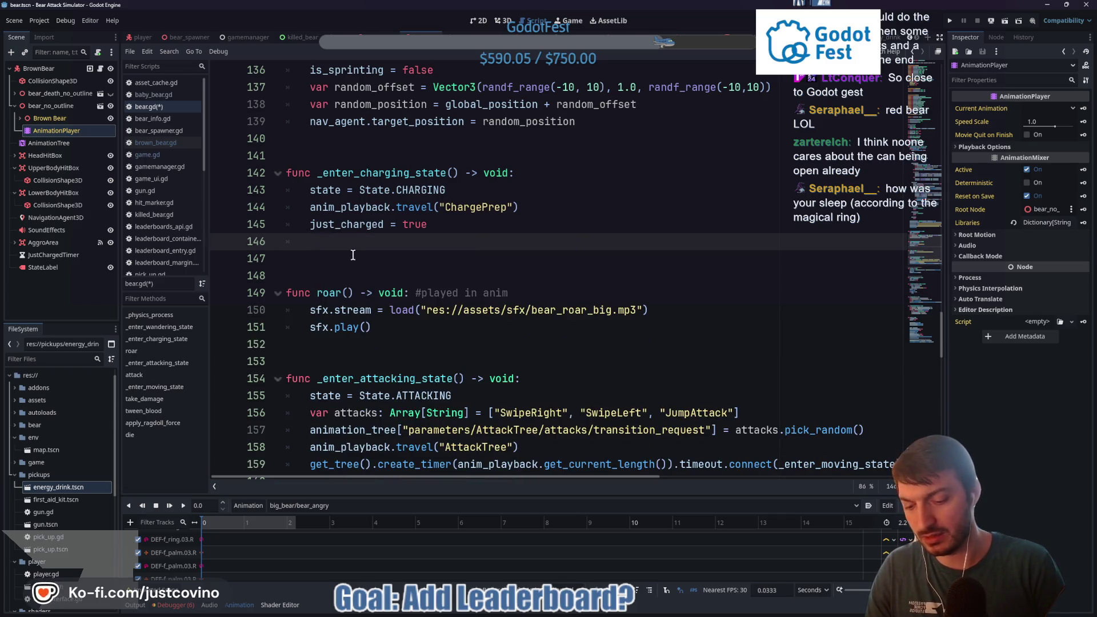
# Step: Write a create_timer call using anim_playback.get_current_length(), connecting its timeout to a new func() lambda
pyautogui.write('get_tree().crea')
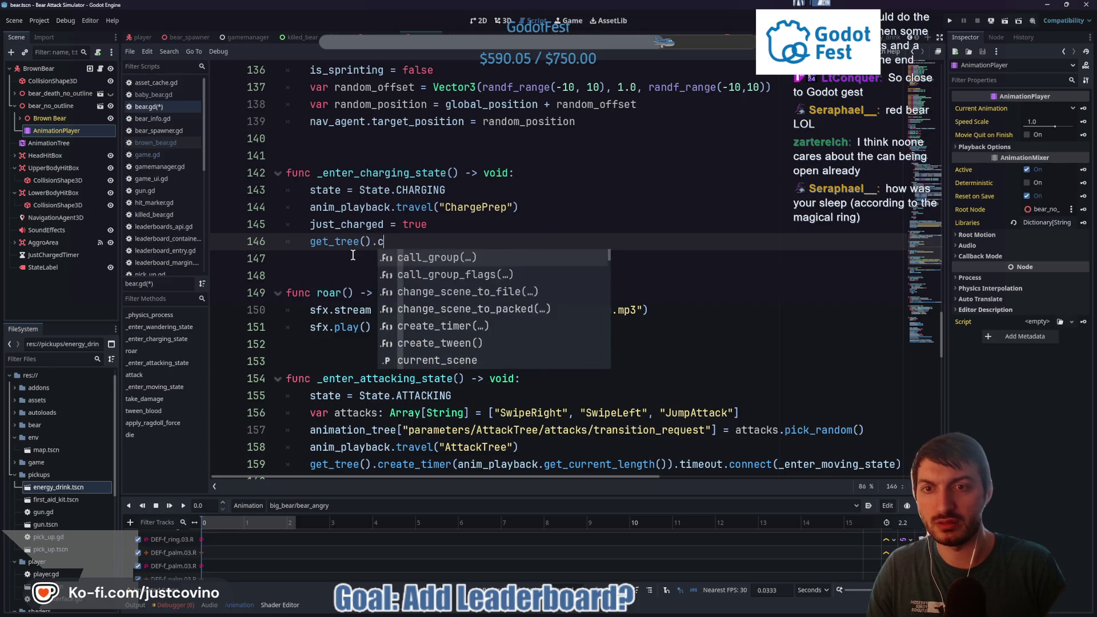
pyautogui.press('Return')
pyautogui.write('anim')
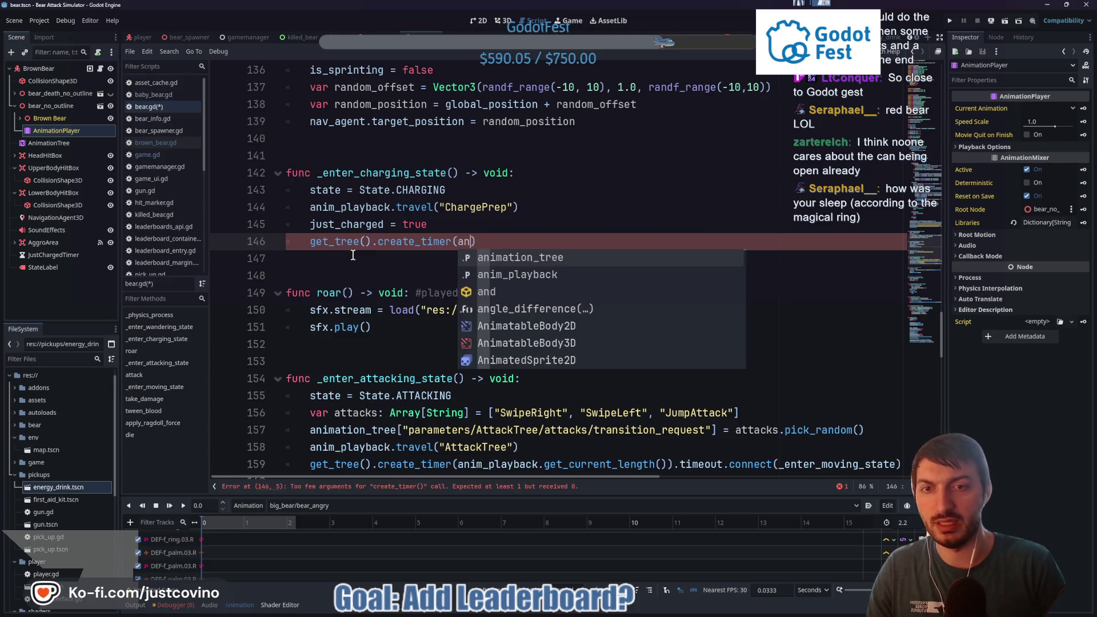
pyautogui.press('Delete')
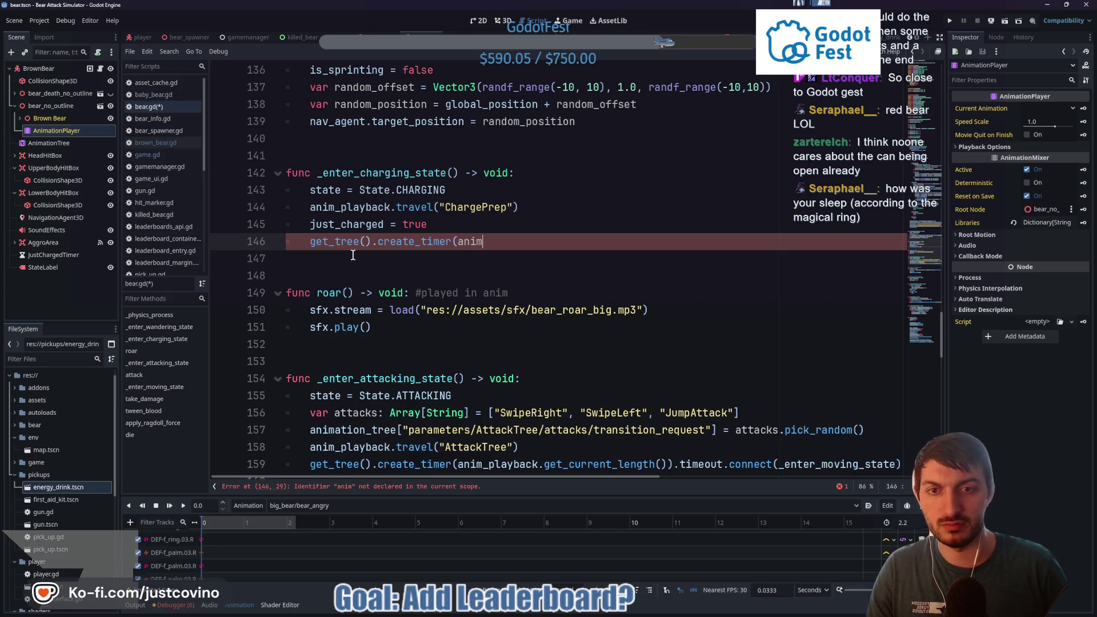
pyautogui.write('_playback.')
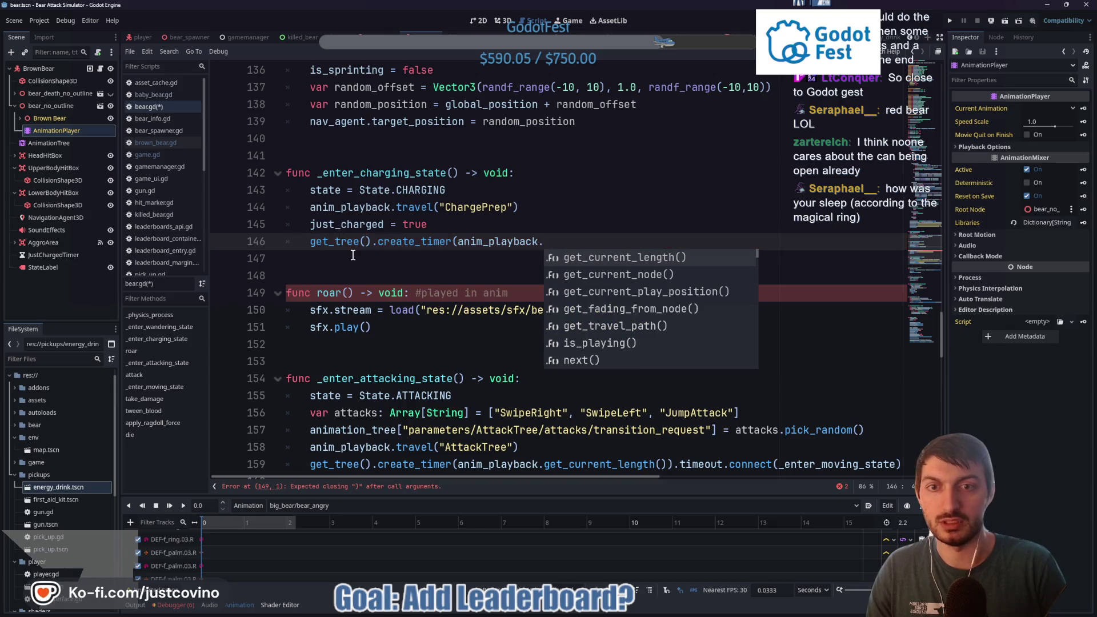
pyautogui.press('Return')
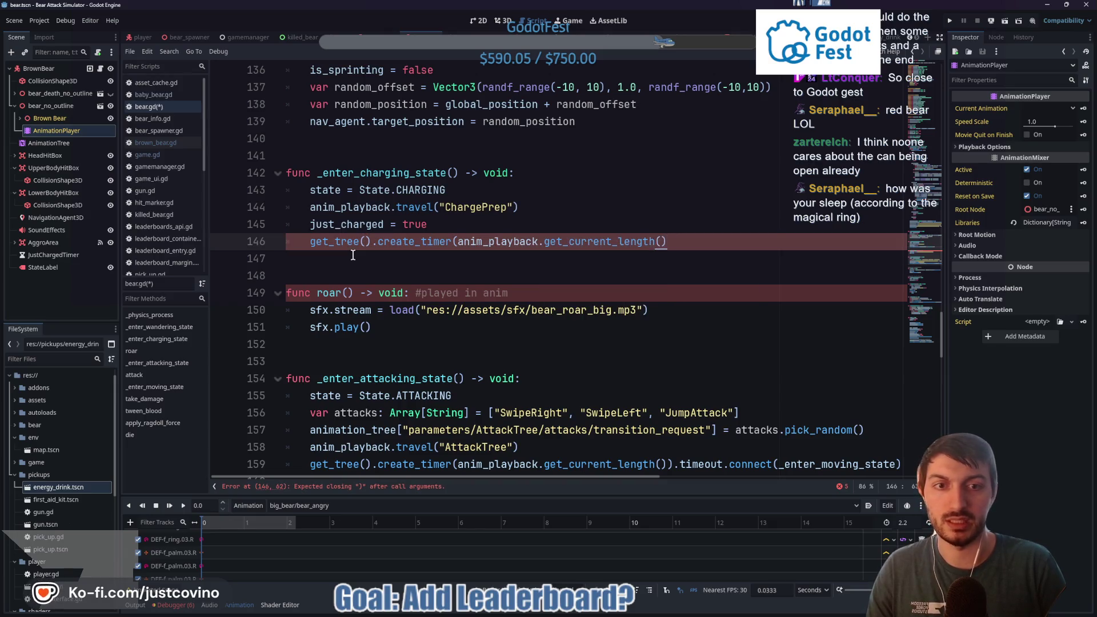
pyautogui.write('.tim')
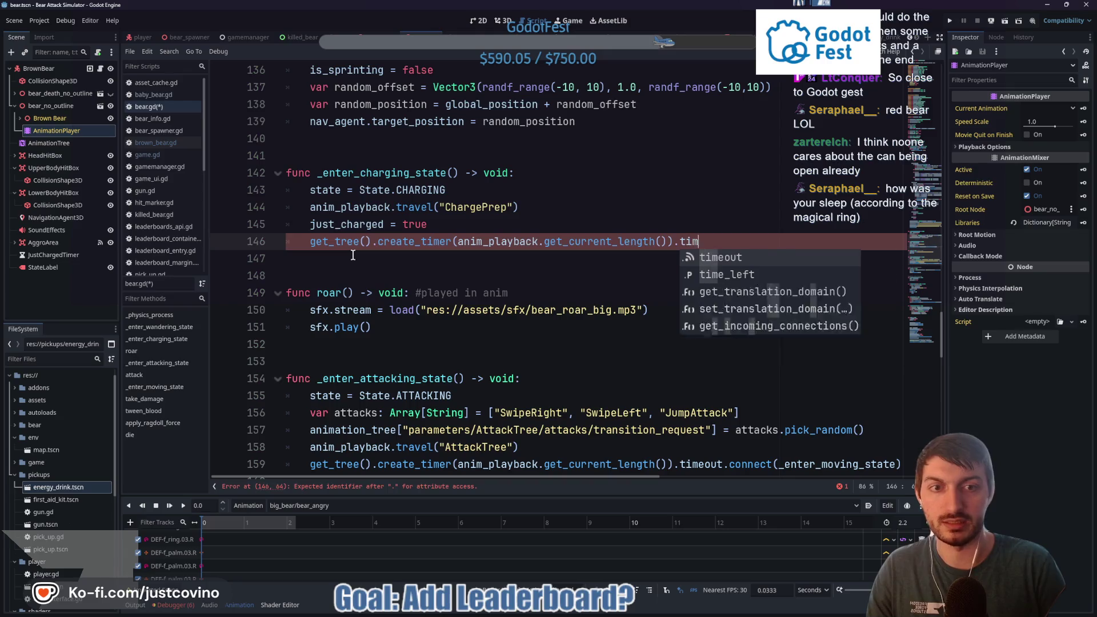
pyautogui.press('Return')
pyautogui.write('.conn')
pyautogui.press('Return')
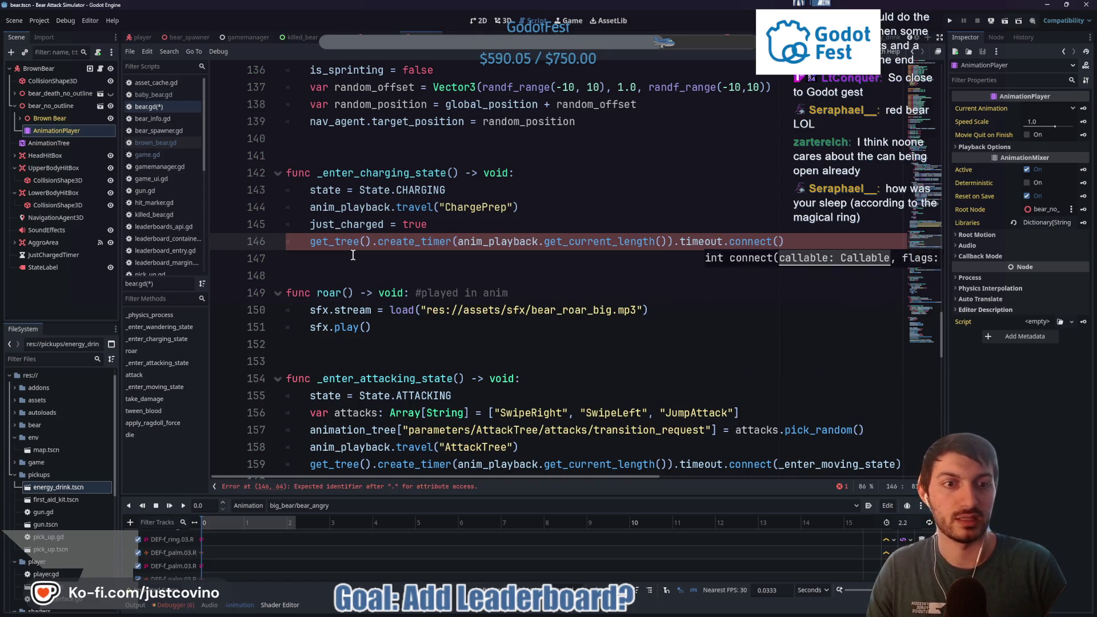
pyautogui.write('func():')
pyautogui.press('Return')
pyautogui.press('Return')
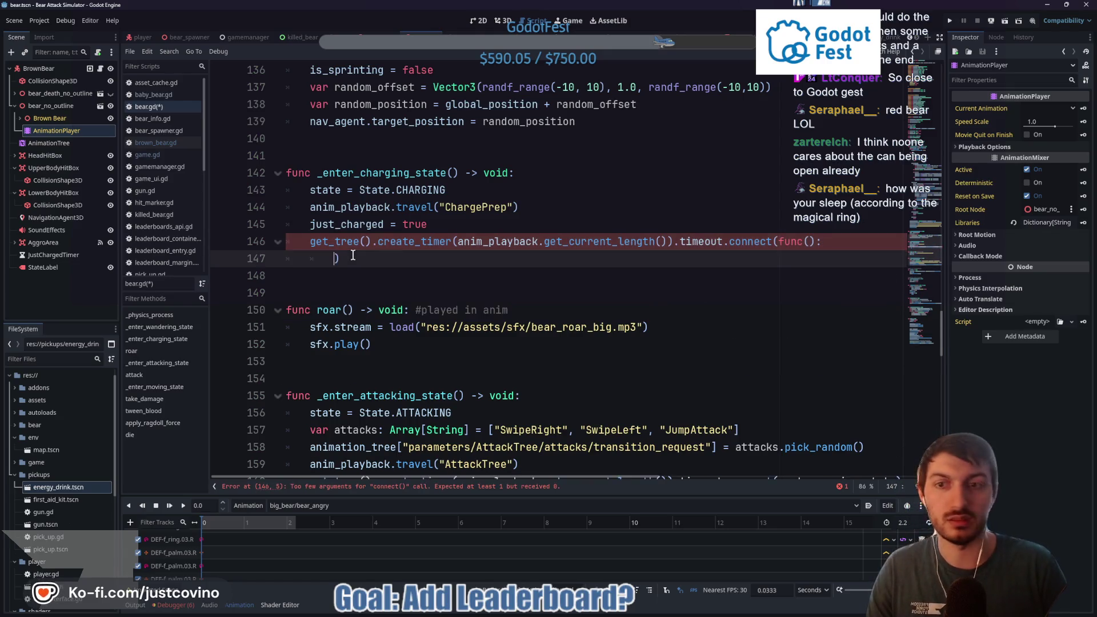
# Step: Fill the lambda with just_charged = false and _enter_moving_state(), remove the blank line, and save
pyautogui.click(353, 255)
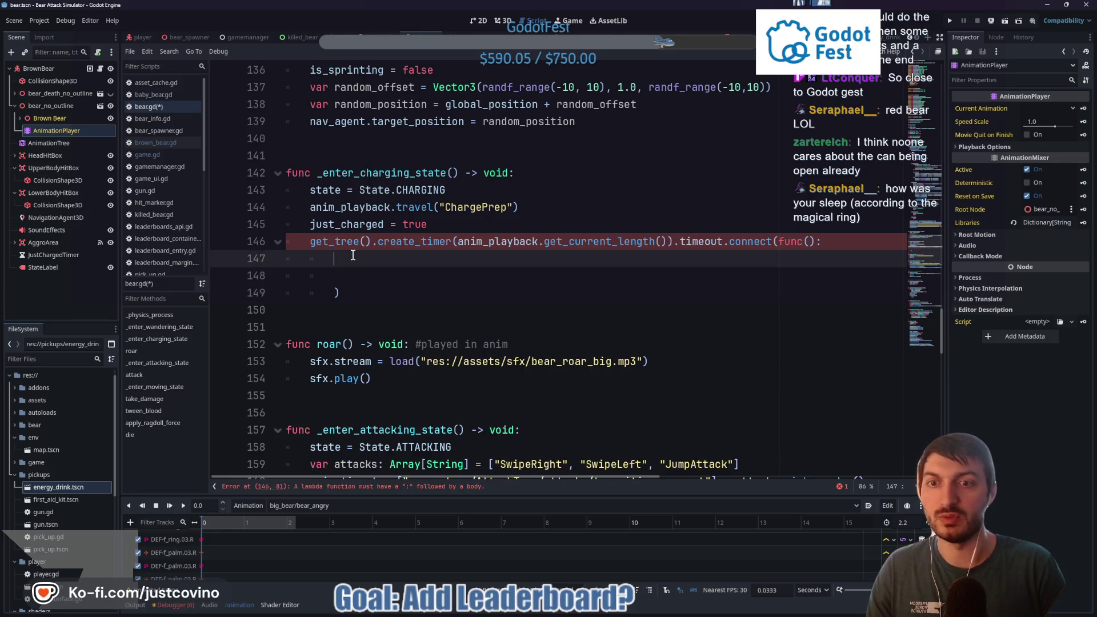
pyautogui.write('just')
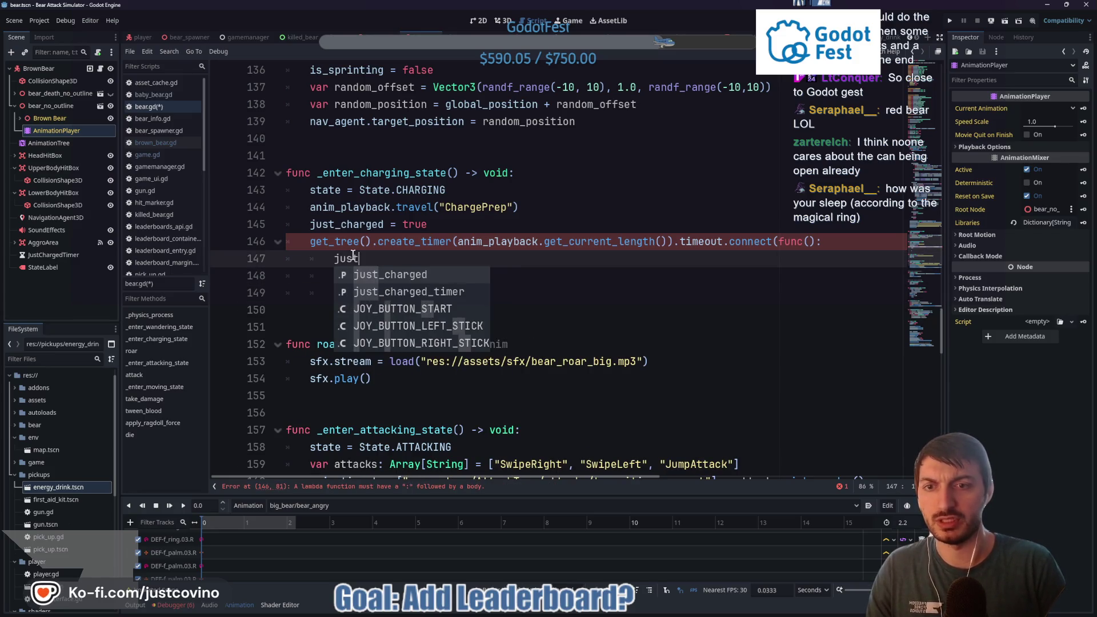
pyautogui.press('Return')
pyautogui.write('= false')
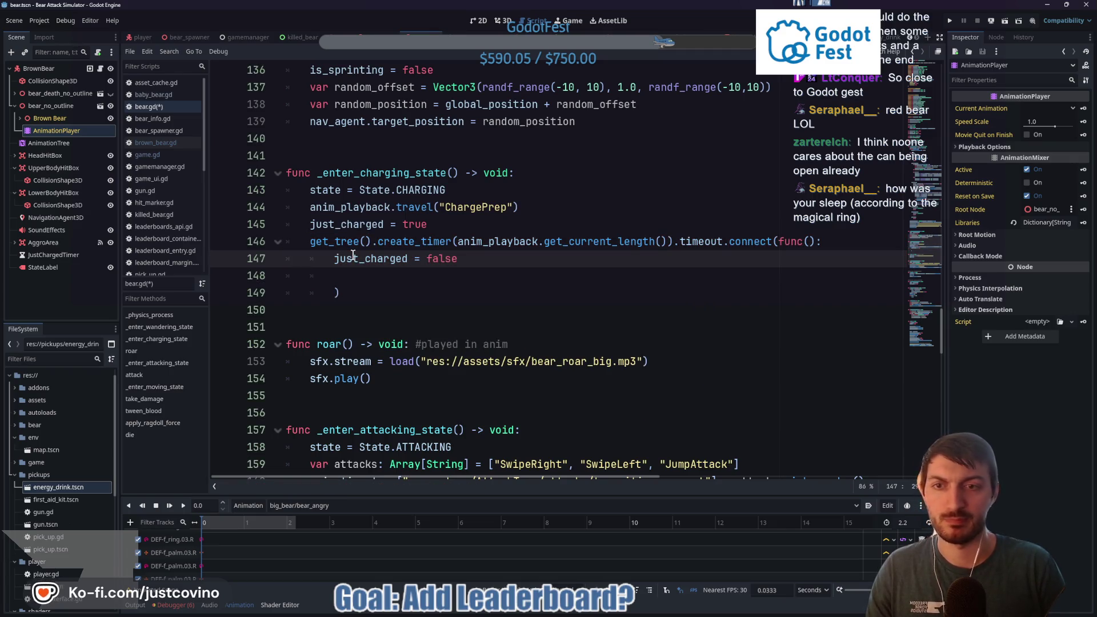
pyautogui.press('Return')
pyautogui.write('_enter_mo')
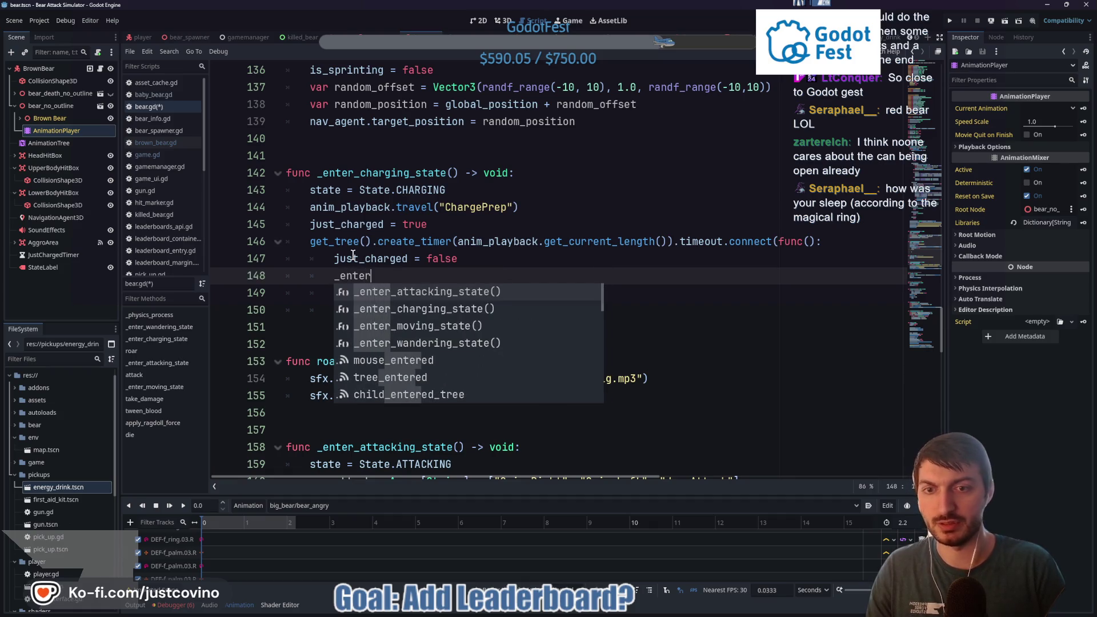
pyautogui.press('Return')
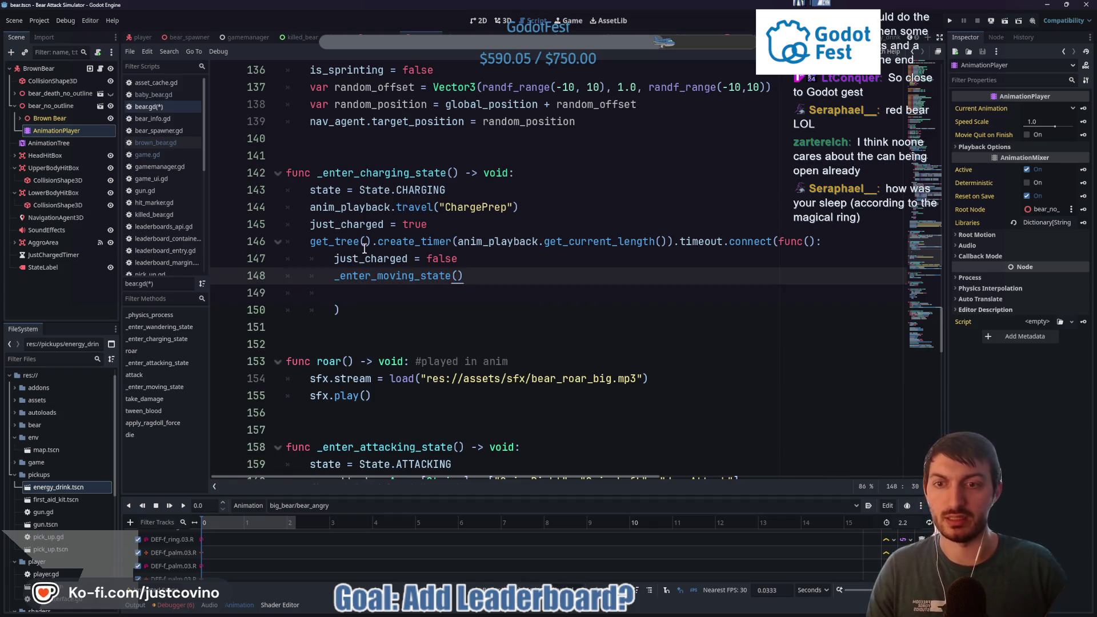
pyautogui.click(354, 290)
pyautogui.press('BackSpace')
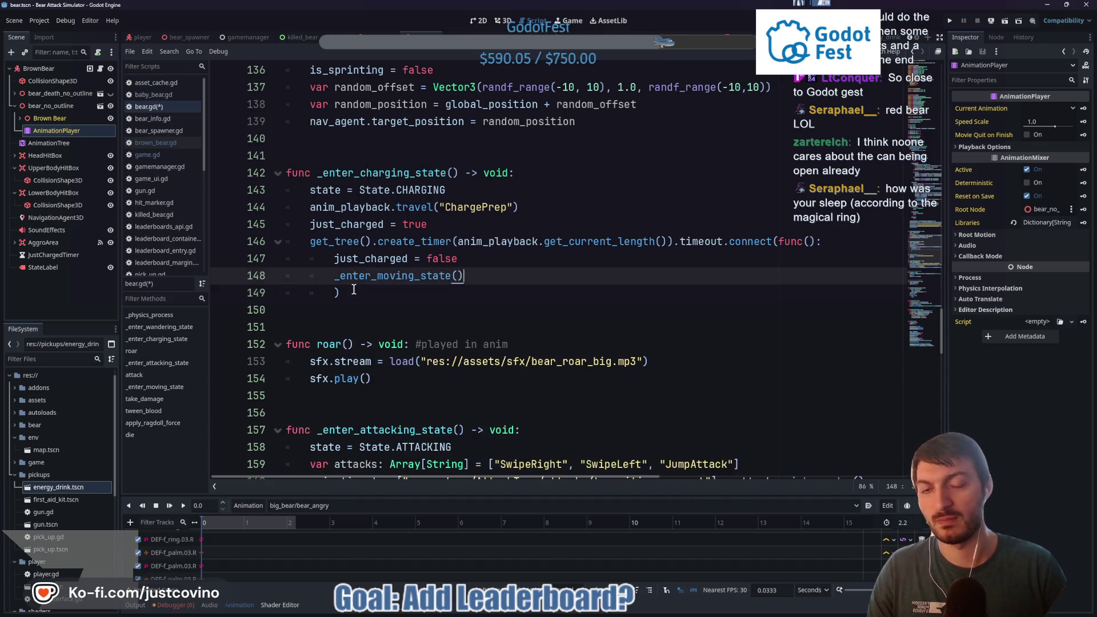
pyautogui.hotkey('ctrl', 's')
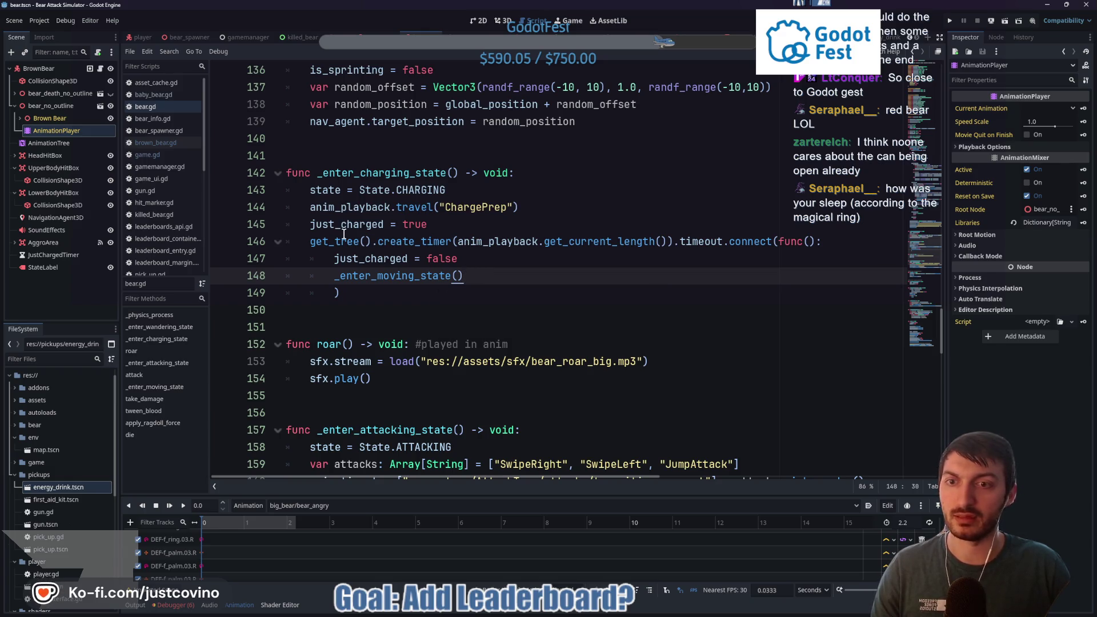
pyautogui.click(140, 39)
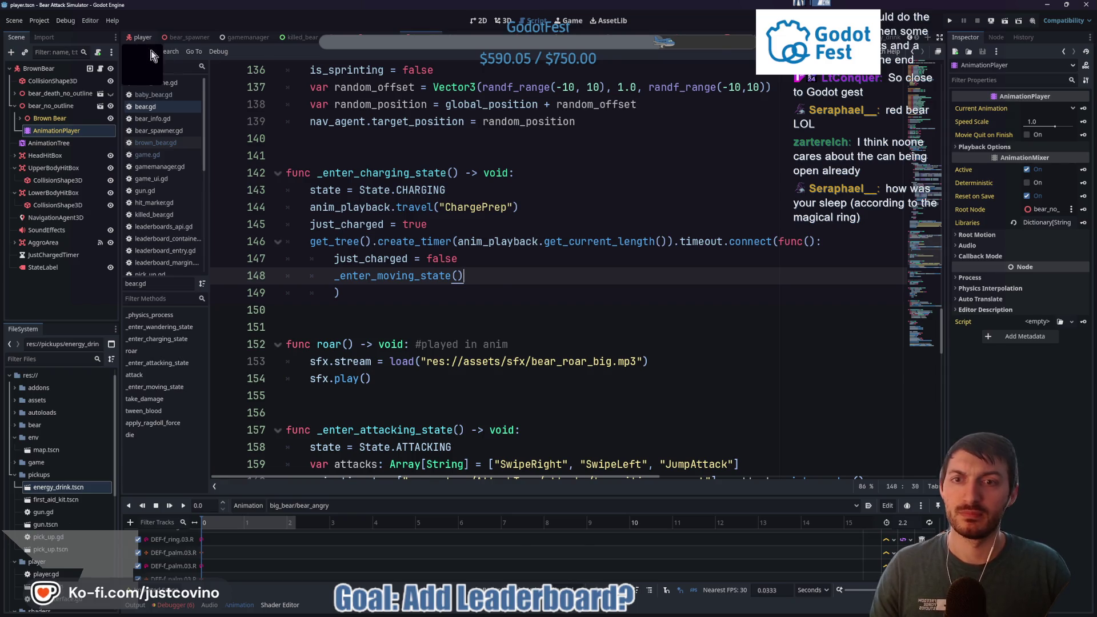
# Step: Run a quick test from the player scene, stop it, then run the game from the main scene
pyautogui.press('F5')
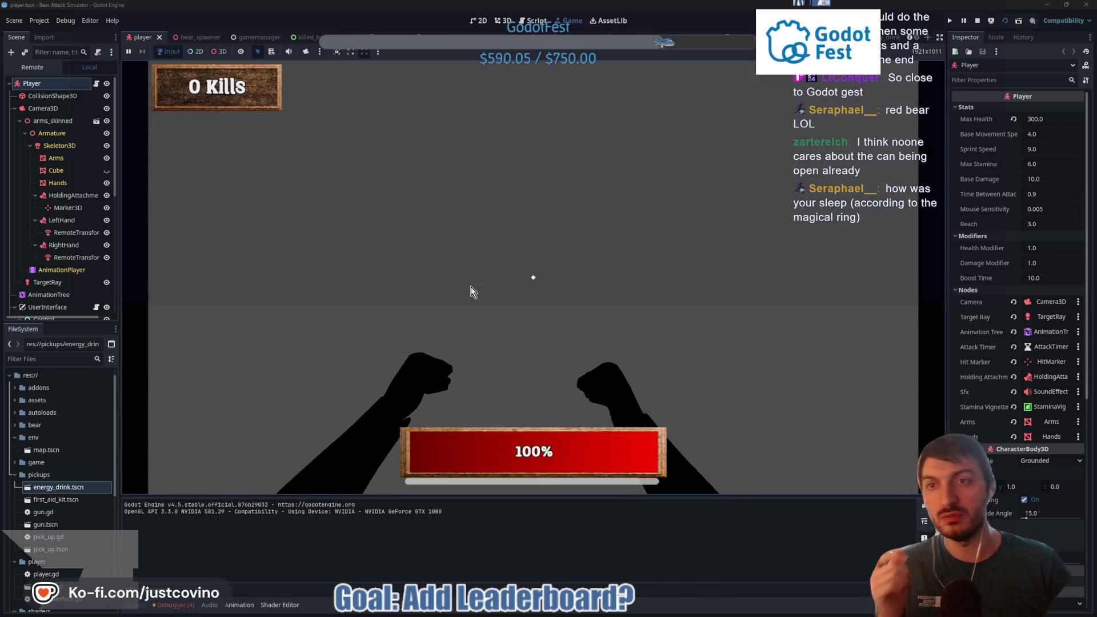
pyautogui.press('F8')
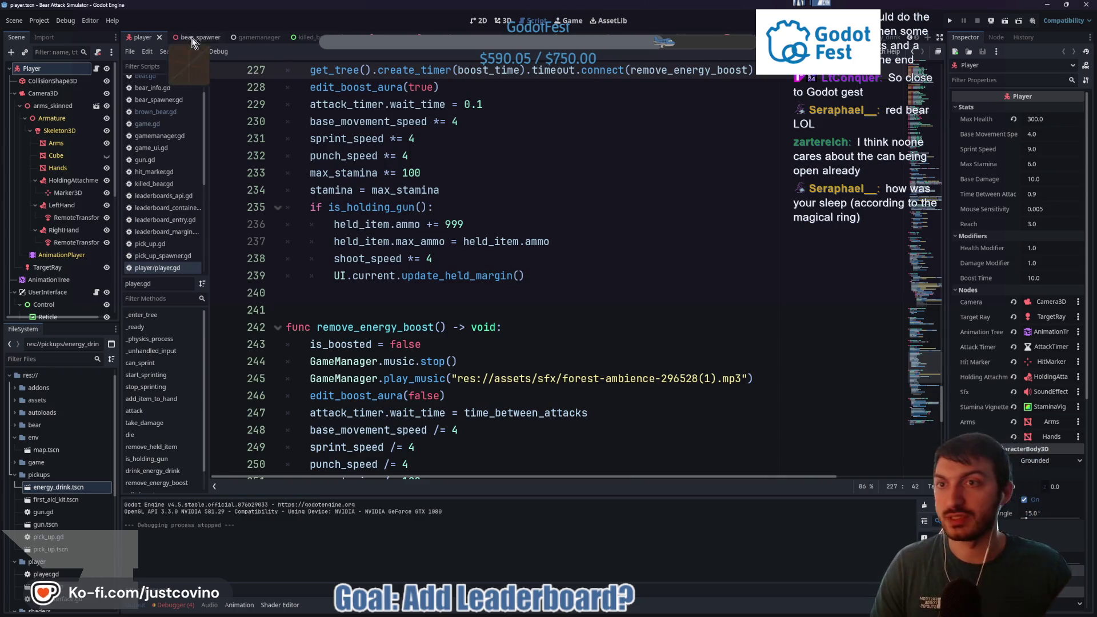
pyautogui.click(142, 38)
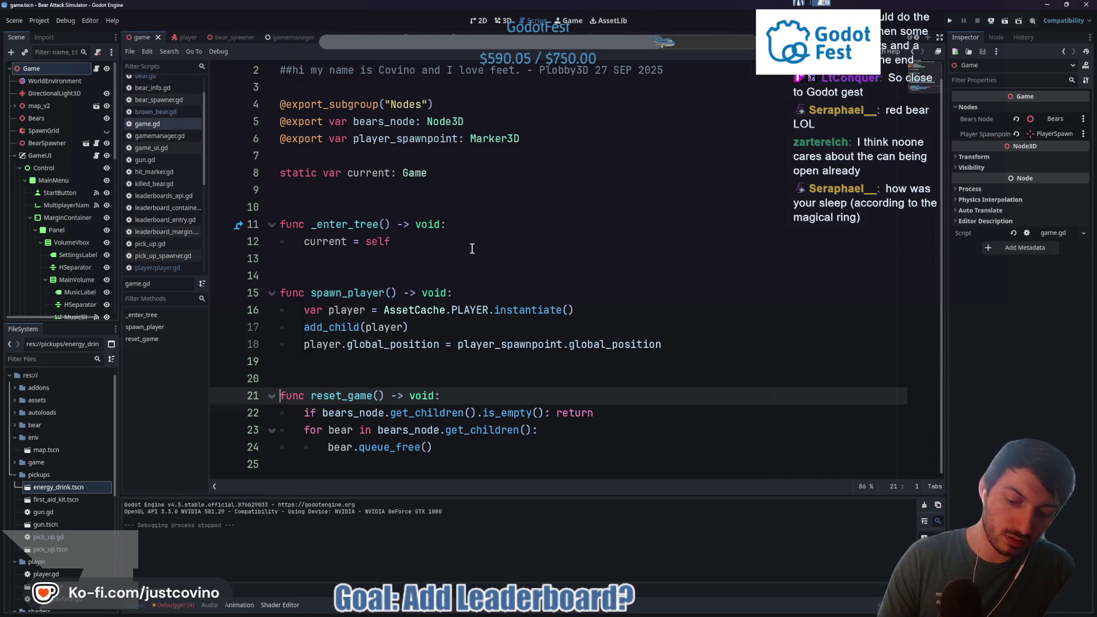
pyautogui.press('F5')
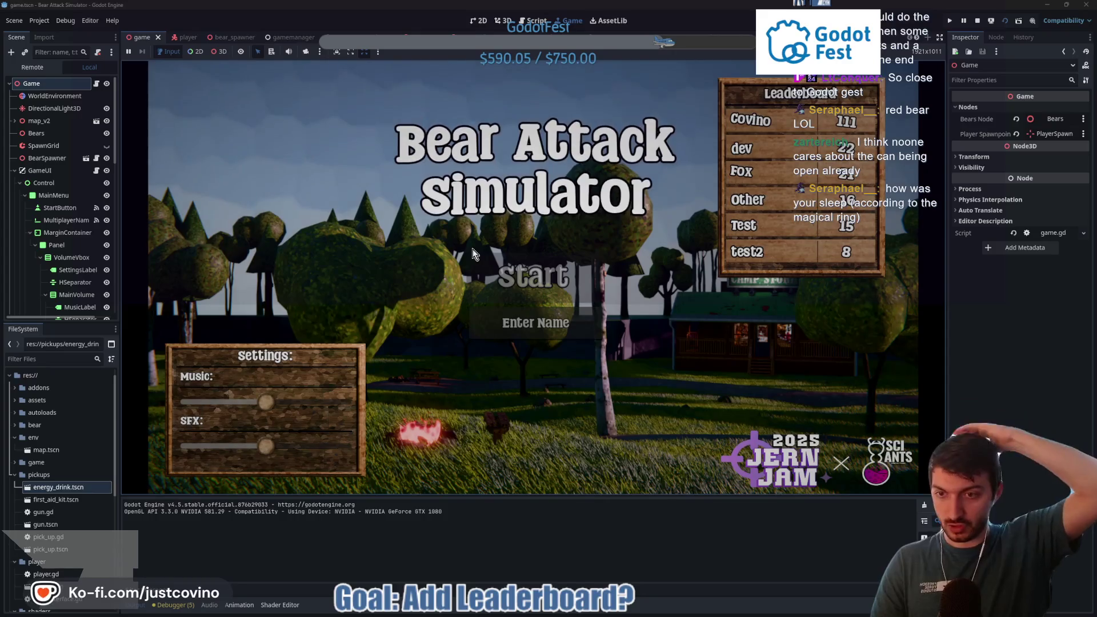
# Step: Turn the music volume down, enter the name 'asdf' and start a round
pyautogui.moveTo(266, 401); pyautogui.dragTo(208, 403)
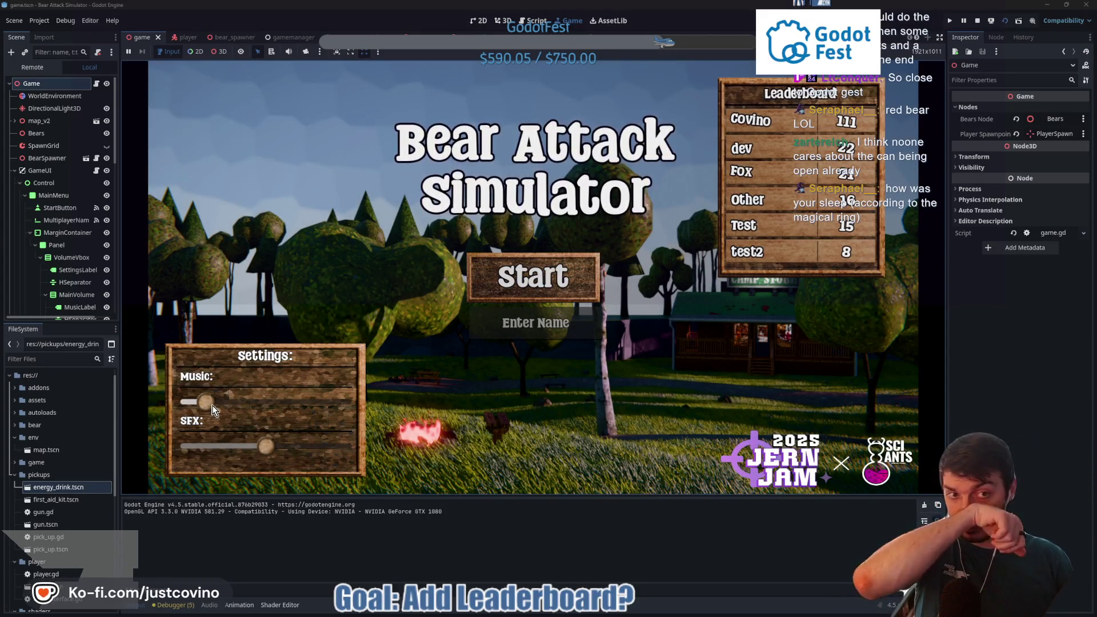
pyautogui.click(539, 324)
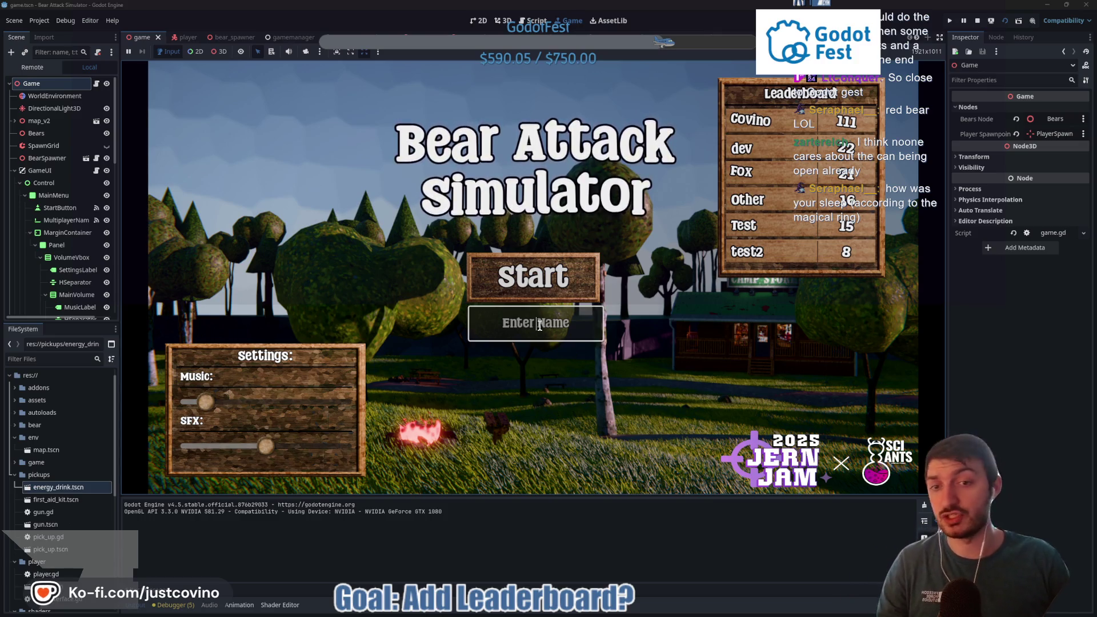
pyautogui.write('asdf')
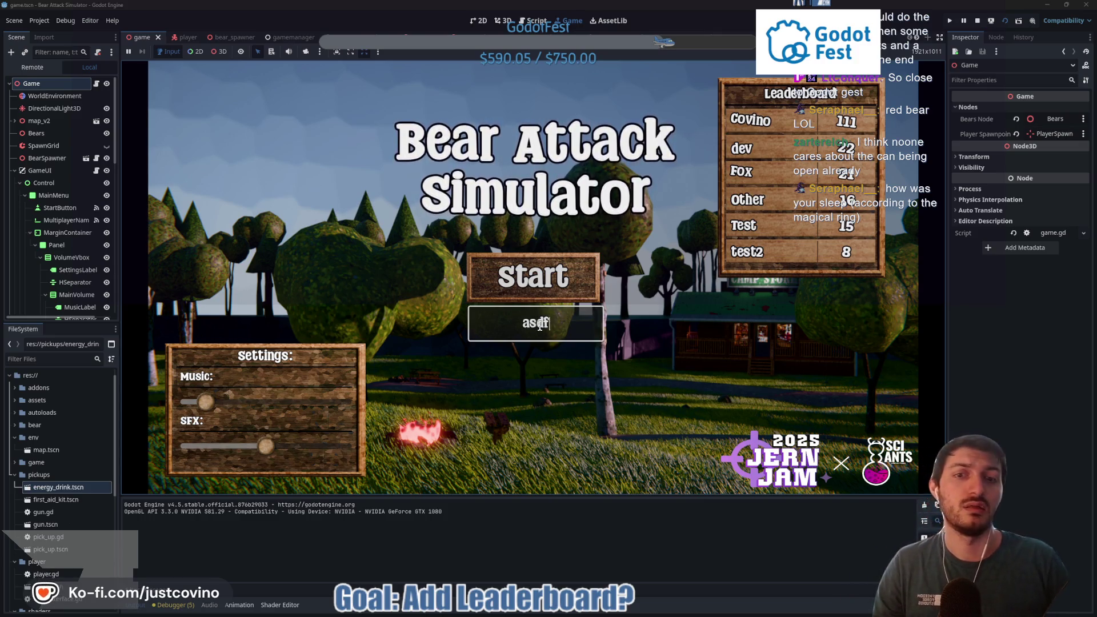
pyautogui.click(556, 301)
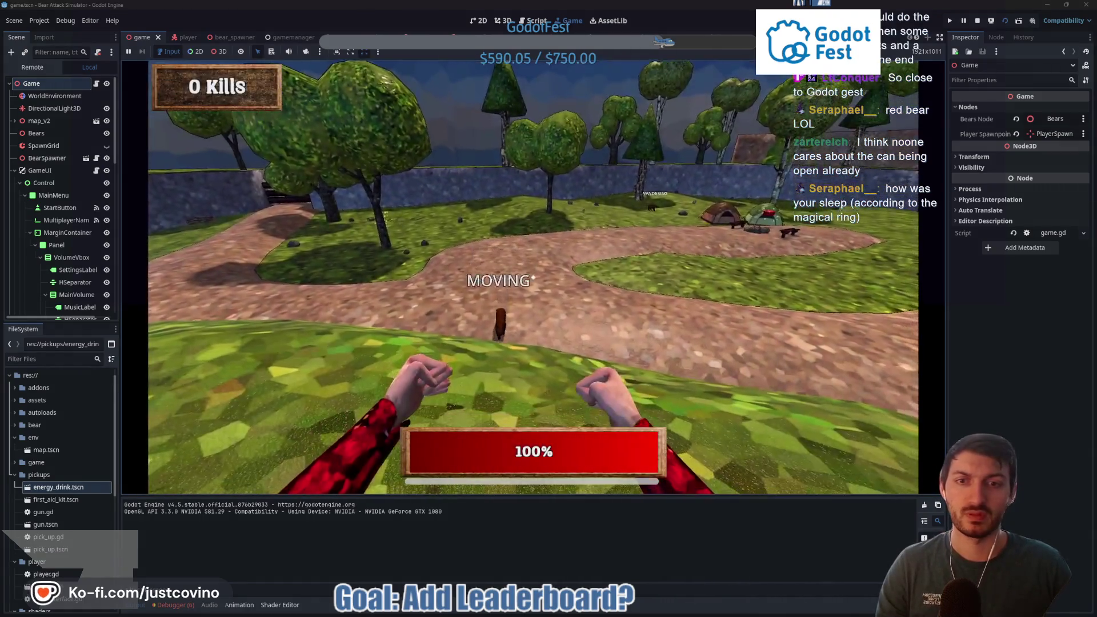
# Step: Fight bears around the camp and pick up the energy-drink can
pyautogui.click(533, 277)
pyautogui.press('w')
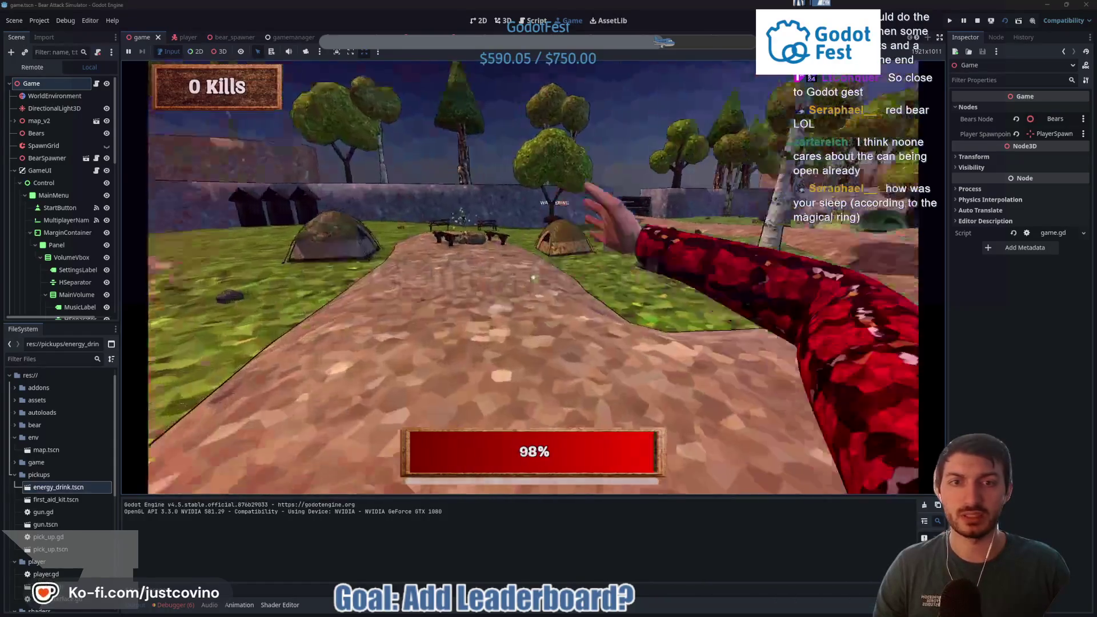
pyautogui.press('w')
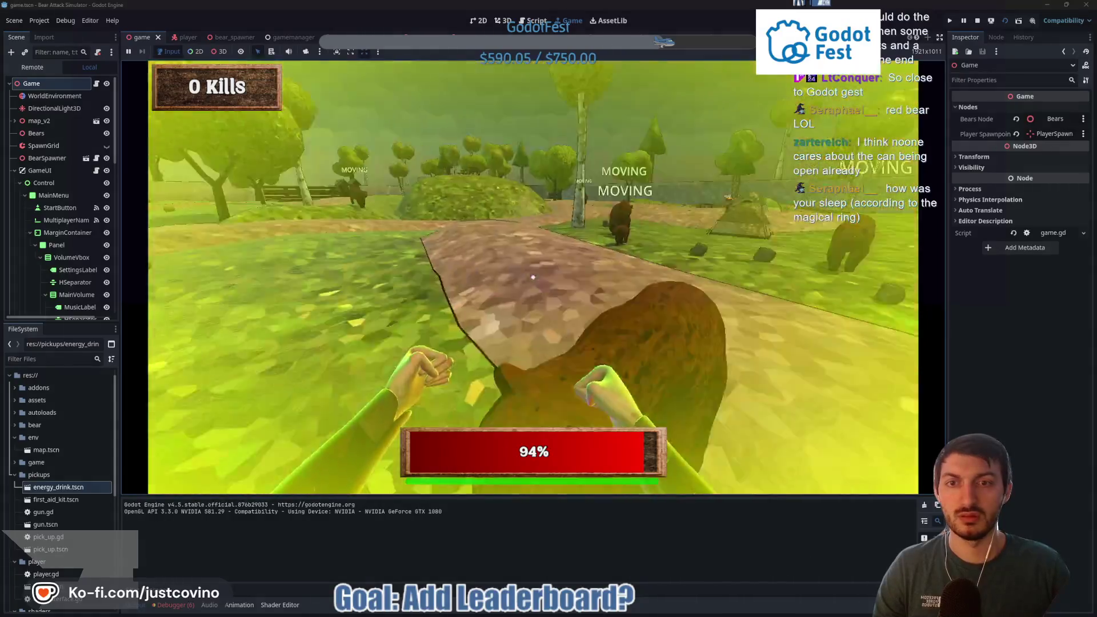
pyautogui.click(533, 277)
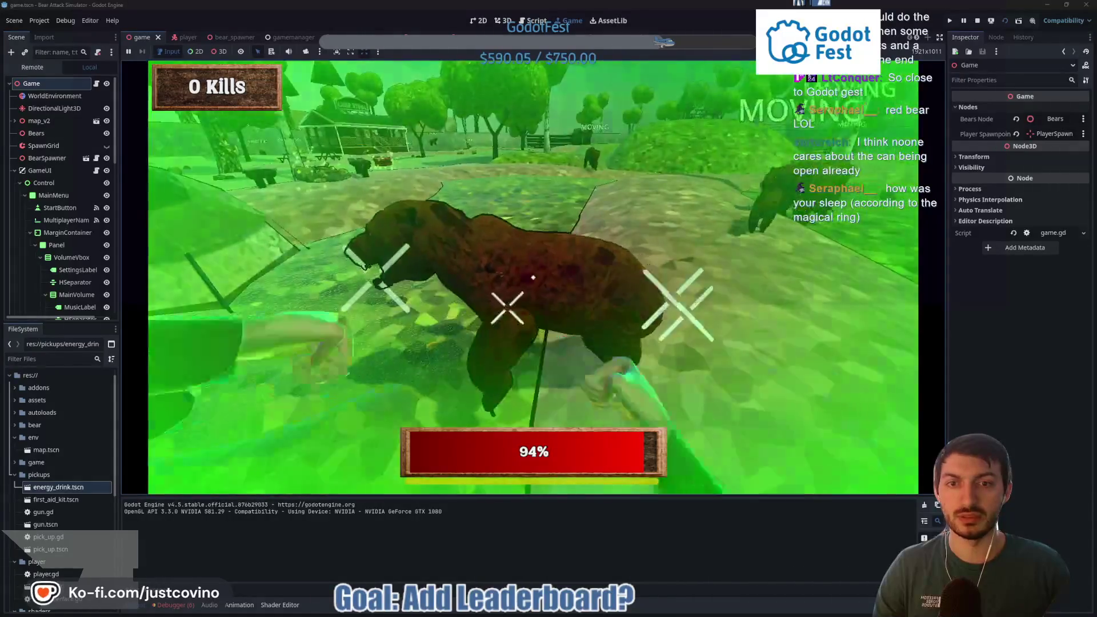
pyautogui.press('w')
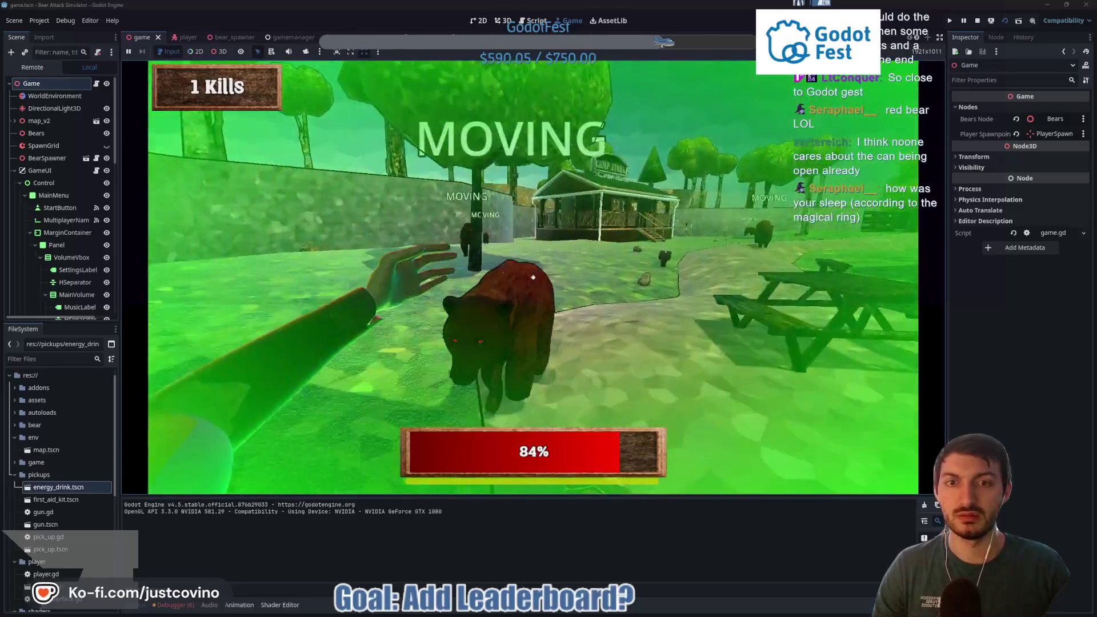
pyautogui.click(533, 277)
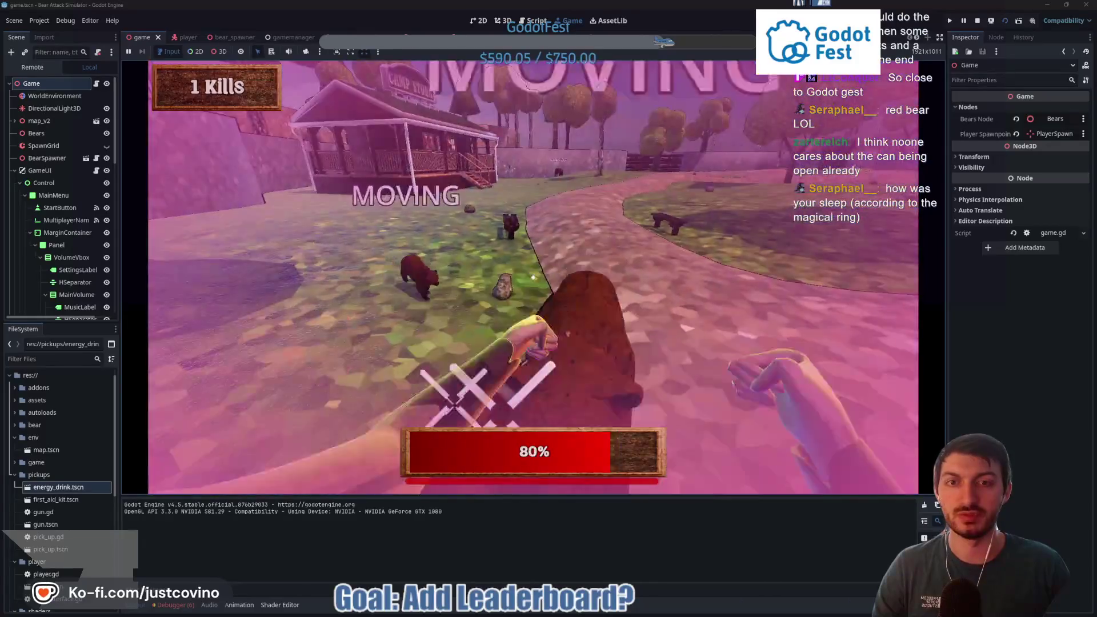
pyautogui.press('w')
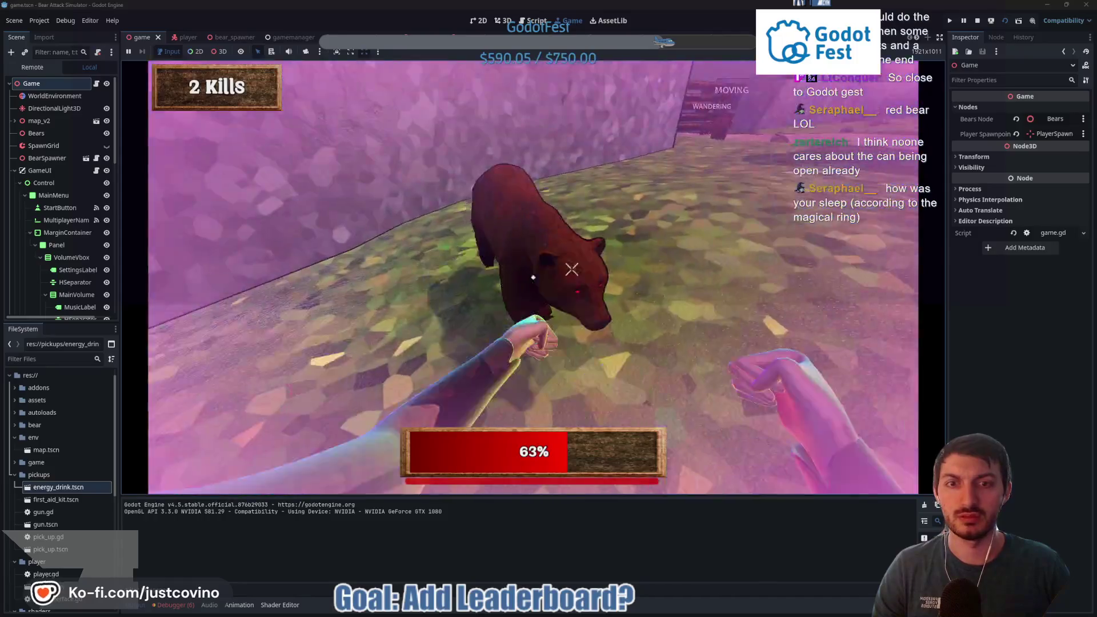
pyautogui.click(533, 277)
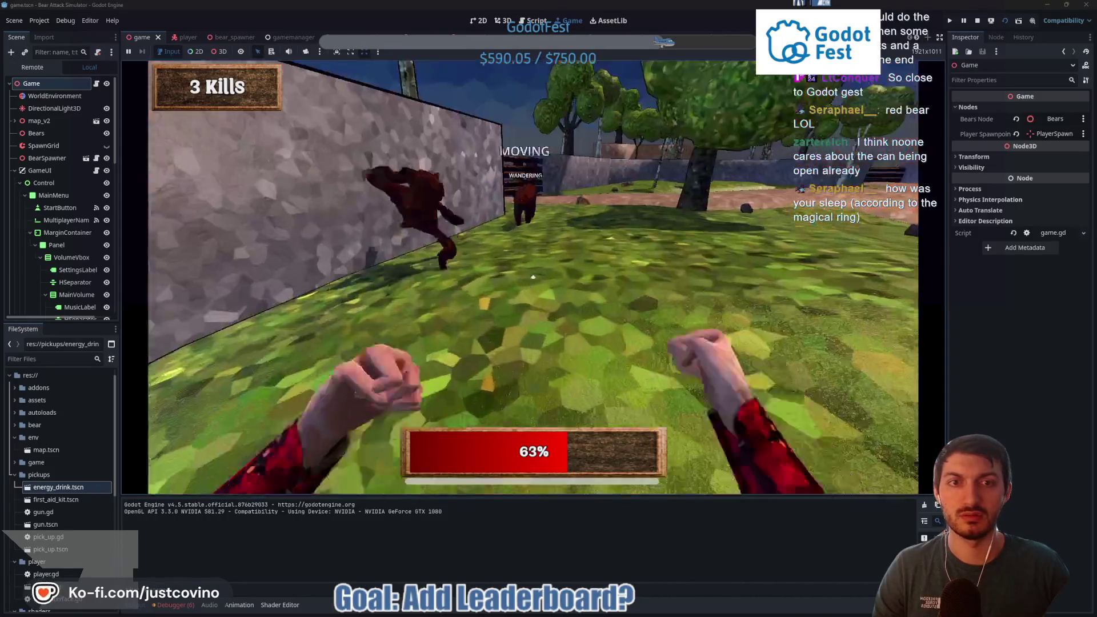
pyautogui.press('w')
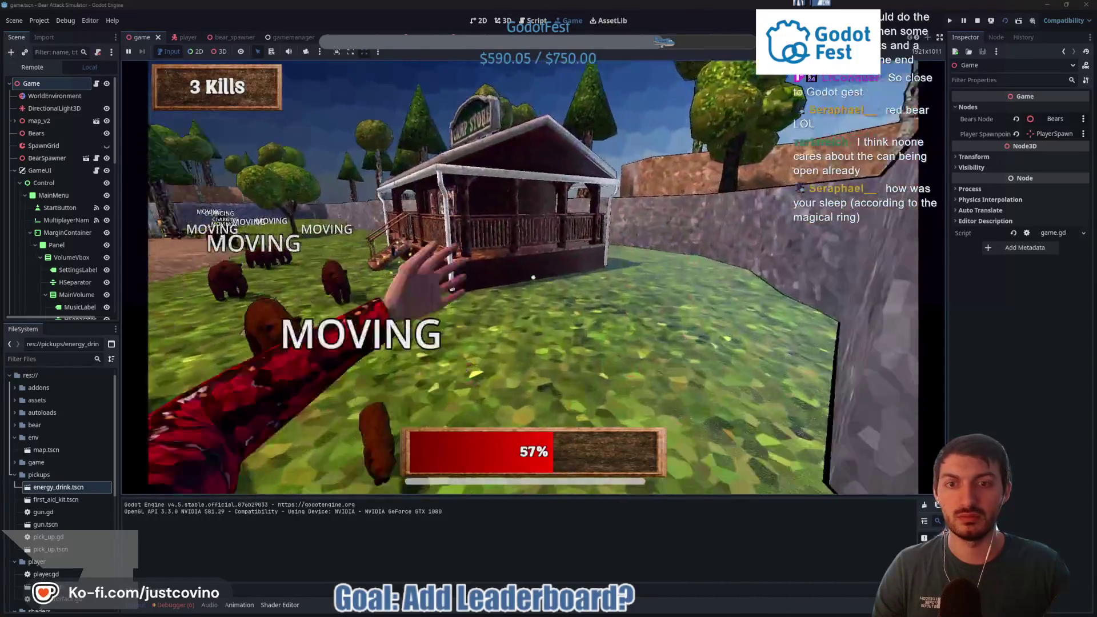
pyautogui.press('e')
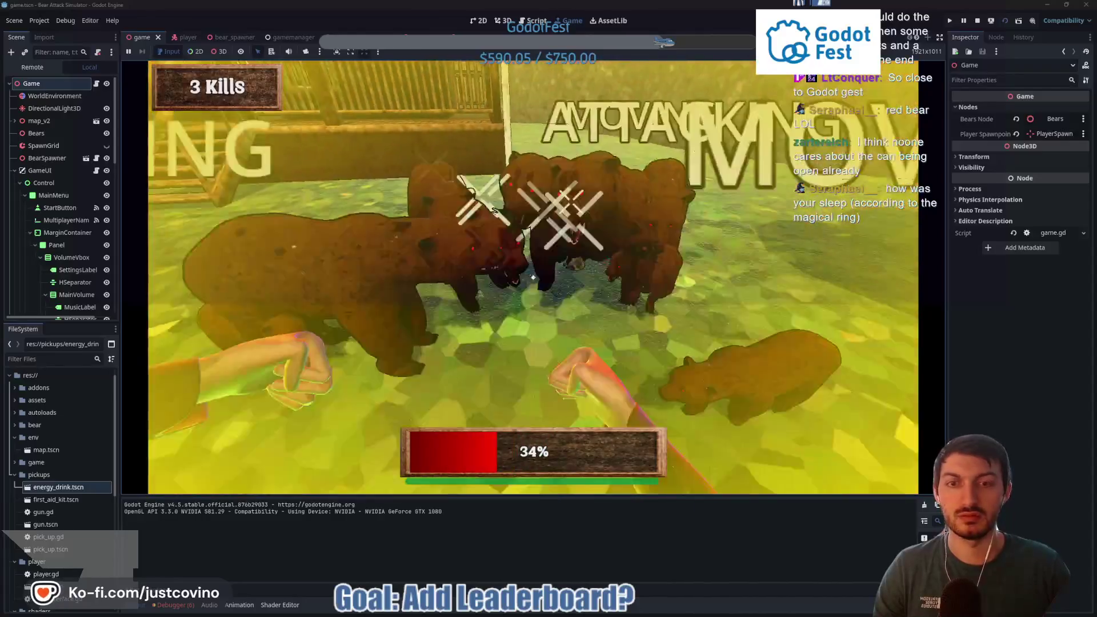
# Step: Finish the round with a score of 10, return to the menu and start another round
pyautogui.click(534, 277)
pyautogui.click(533, 277)
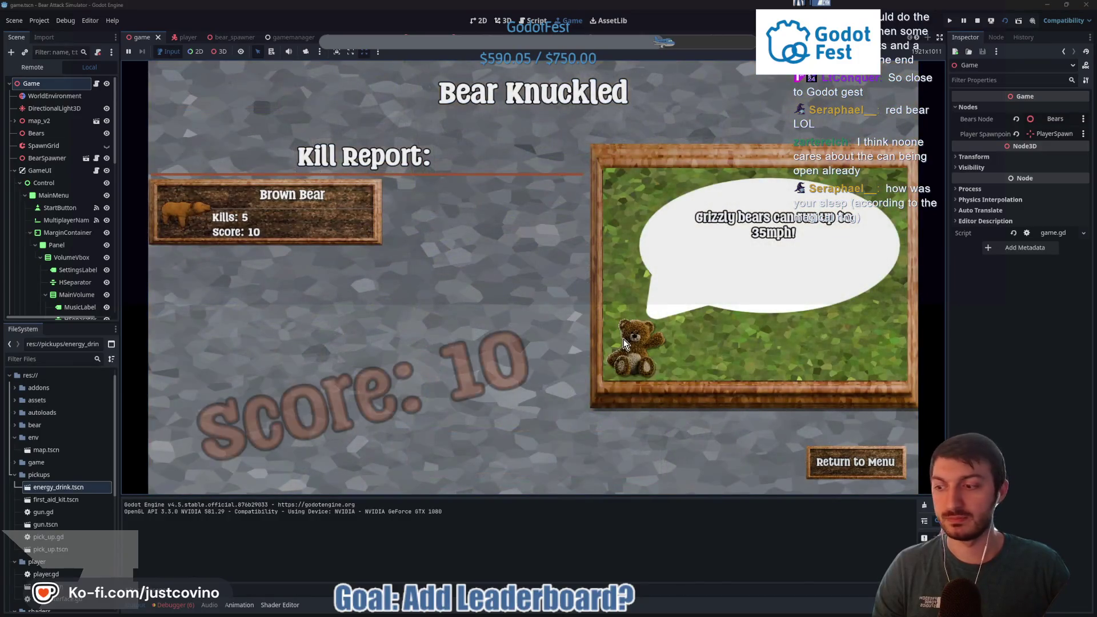
pyautogui.click(823, 461)
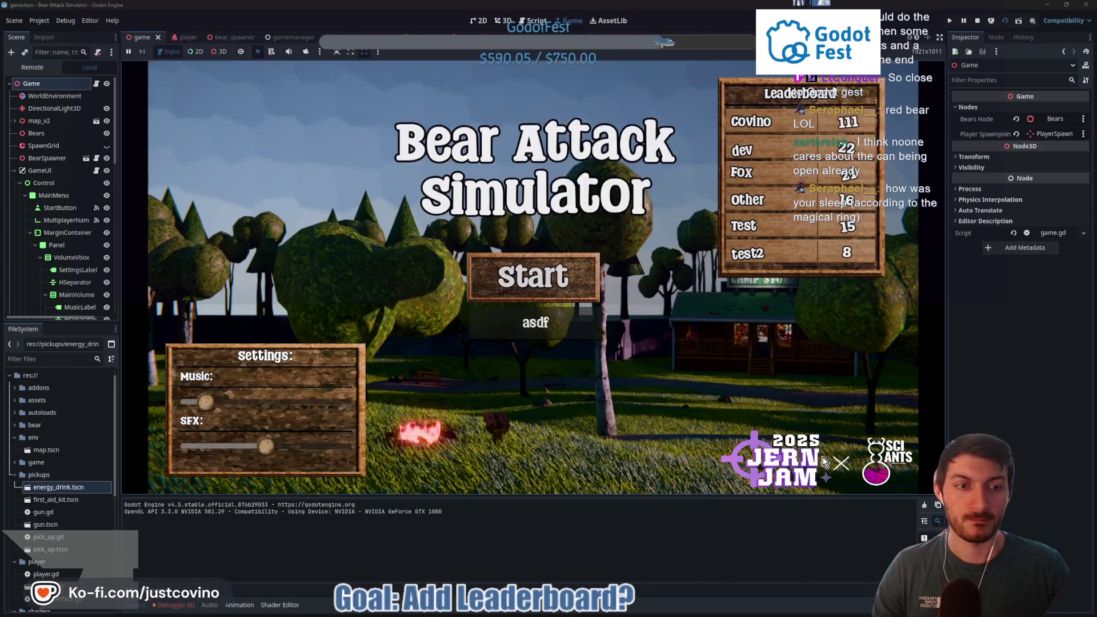
pyautogui.click(533, 277)
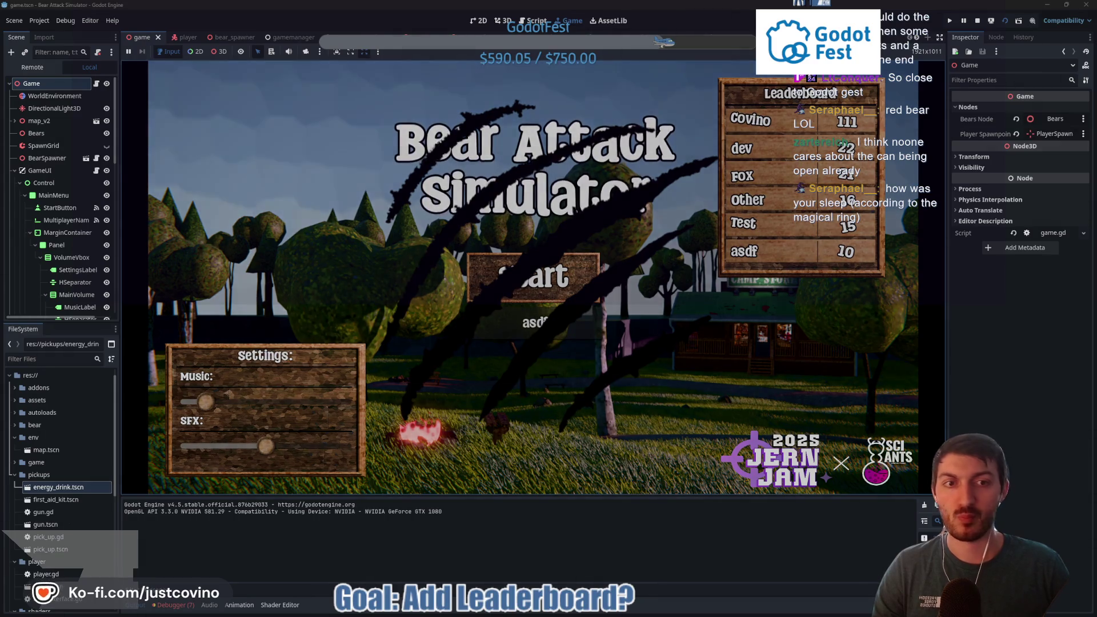
# Step: Walk the path to the tent camp and pick up the gun near the Camp Store
pyautogui.press('w')
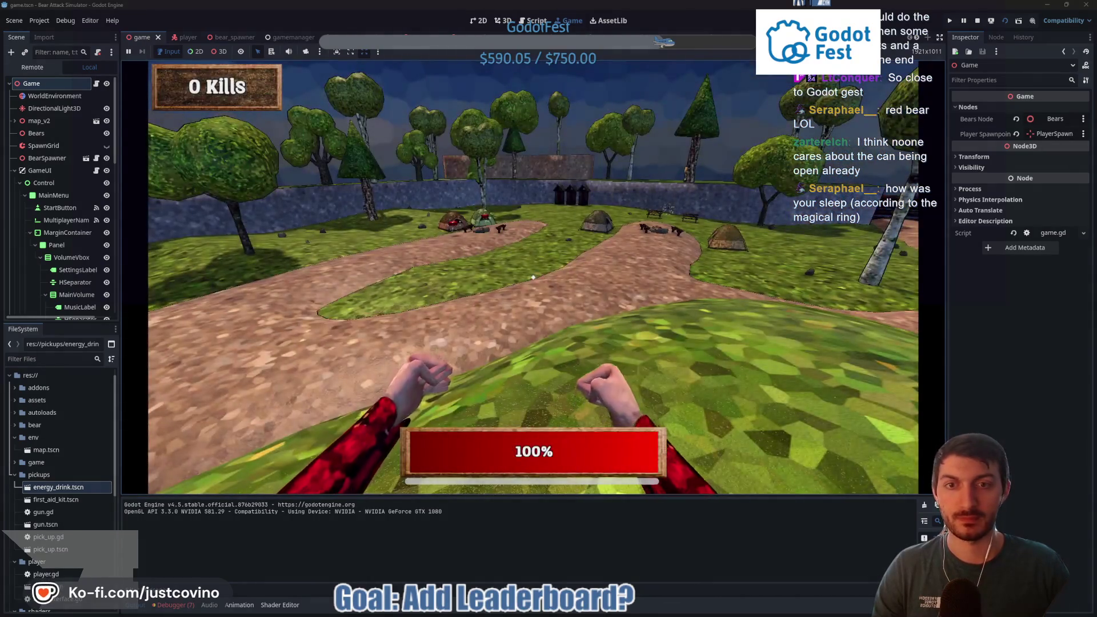
pyautogui.press('w')
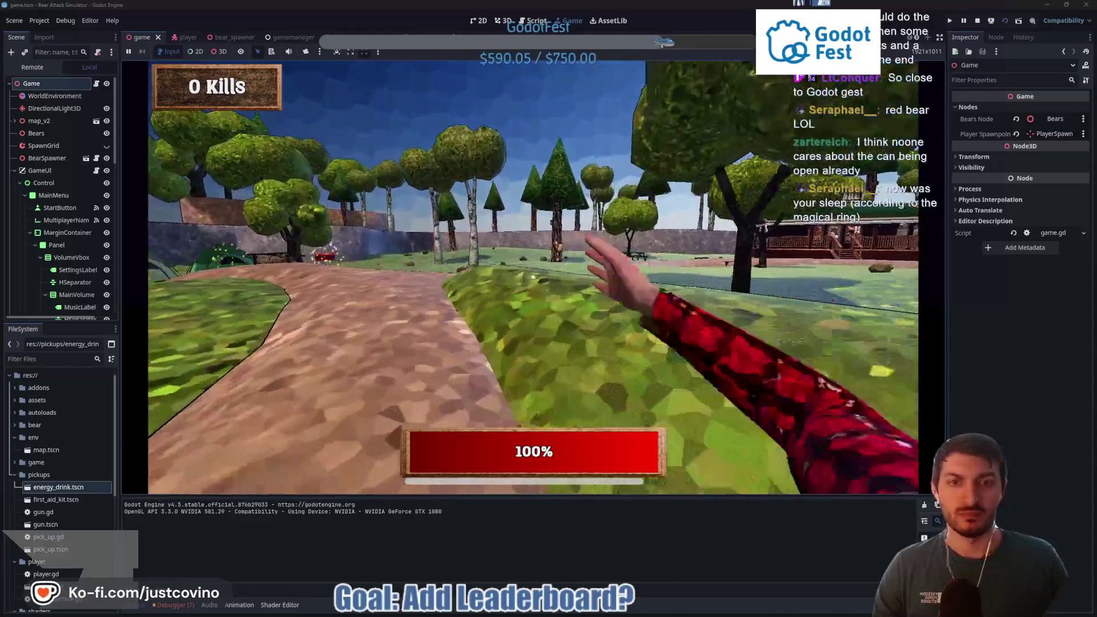
pyautogui.press('w')
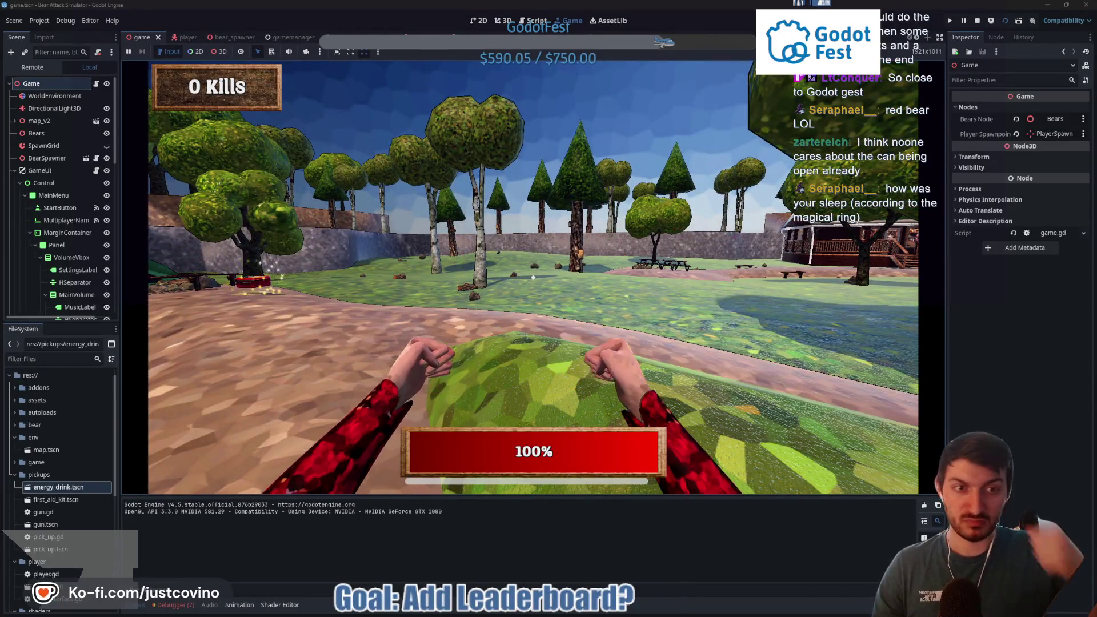
pyautogui.press('w')
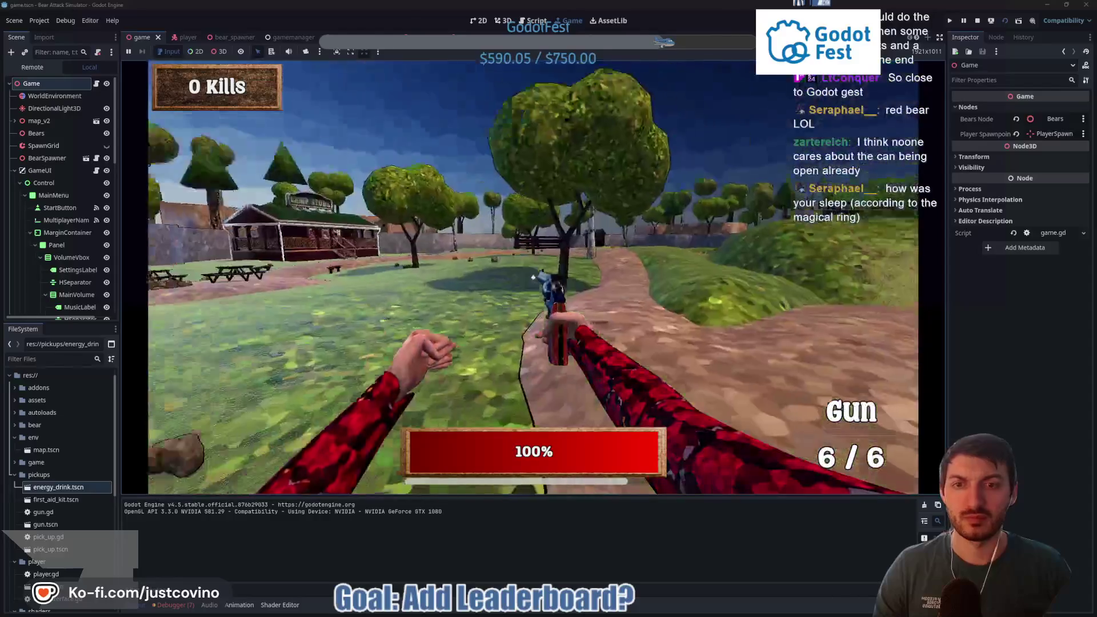
pyautogui.press('w')
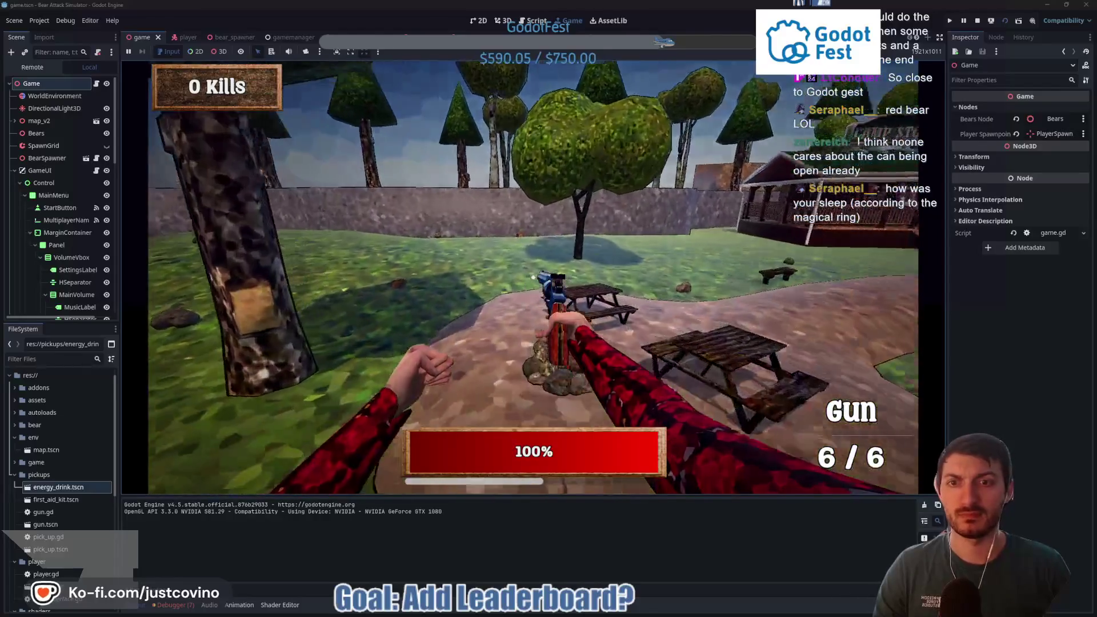
pyautogui.press('w')
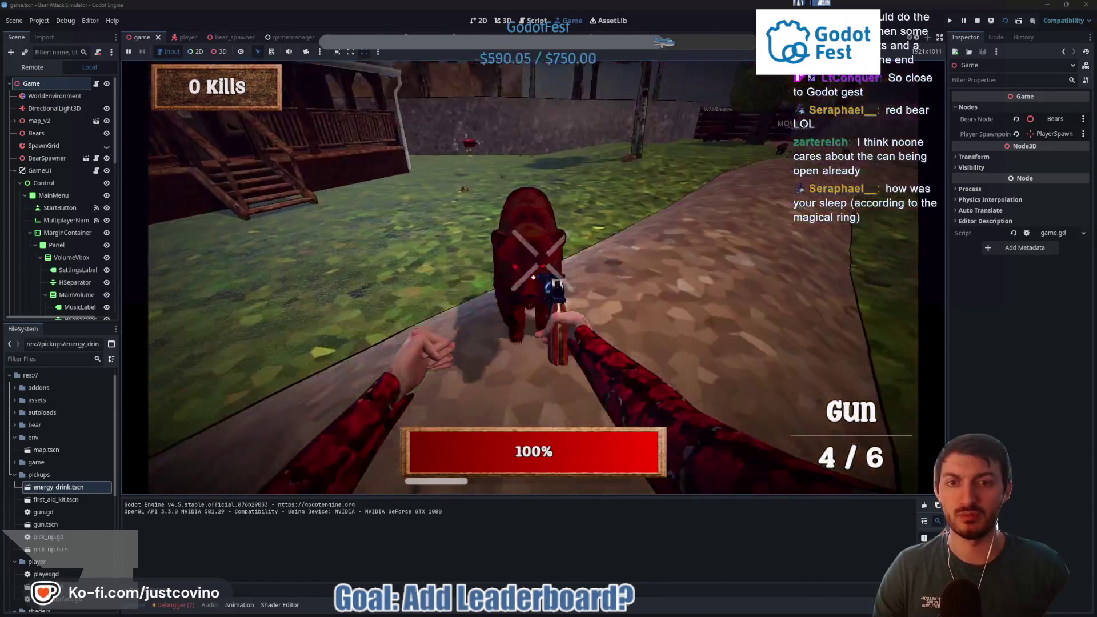
# Step: Shoot the red bear, then grab the energy drink to boost ammo to 1001
pyautogui.click(533, 277)
pyautogui.press('w')
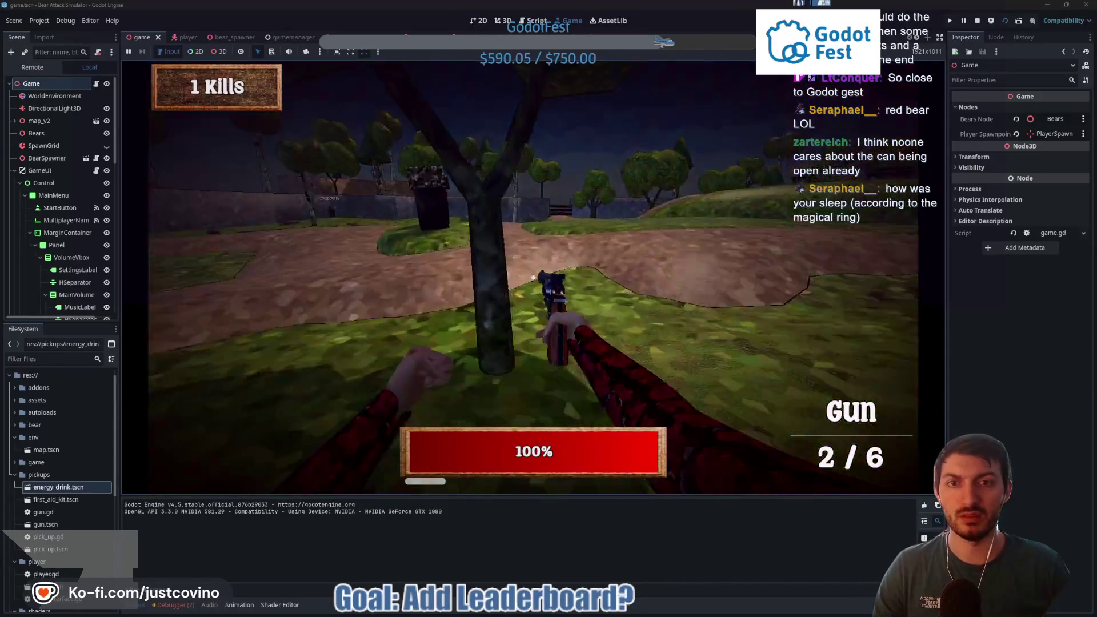
pyautogui.press('w')
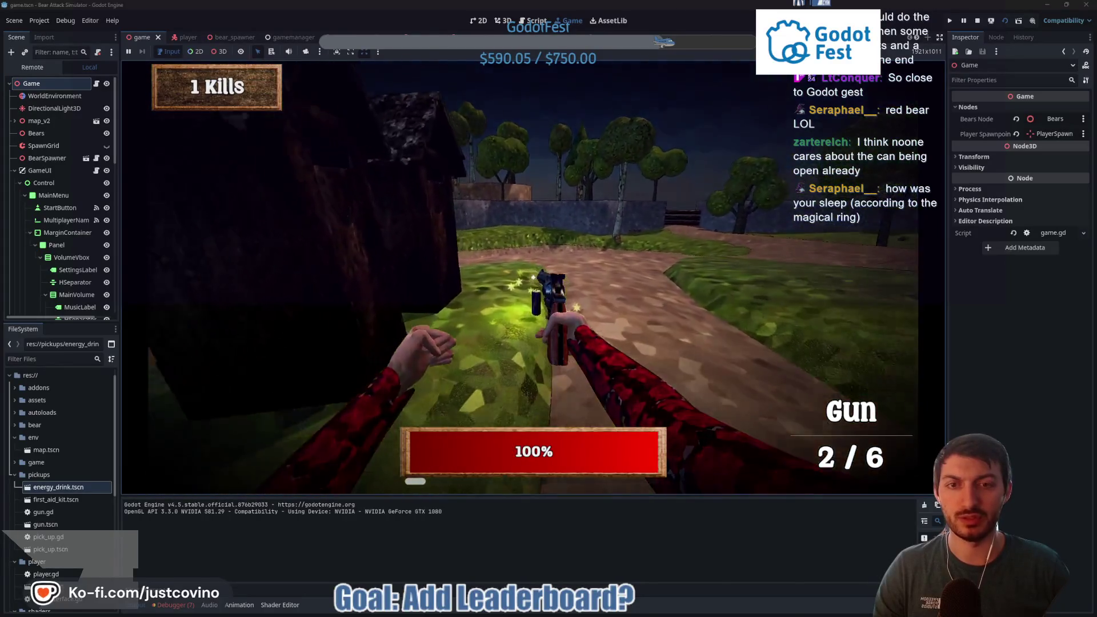
pyautogui.press('e')
# Step: Gun down the approaching bears to reach 18 kills, then head toward the first aid kit
pyautogui.click(533, 277)
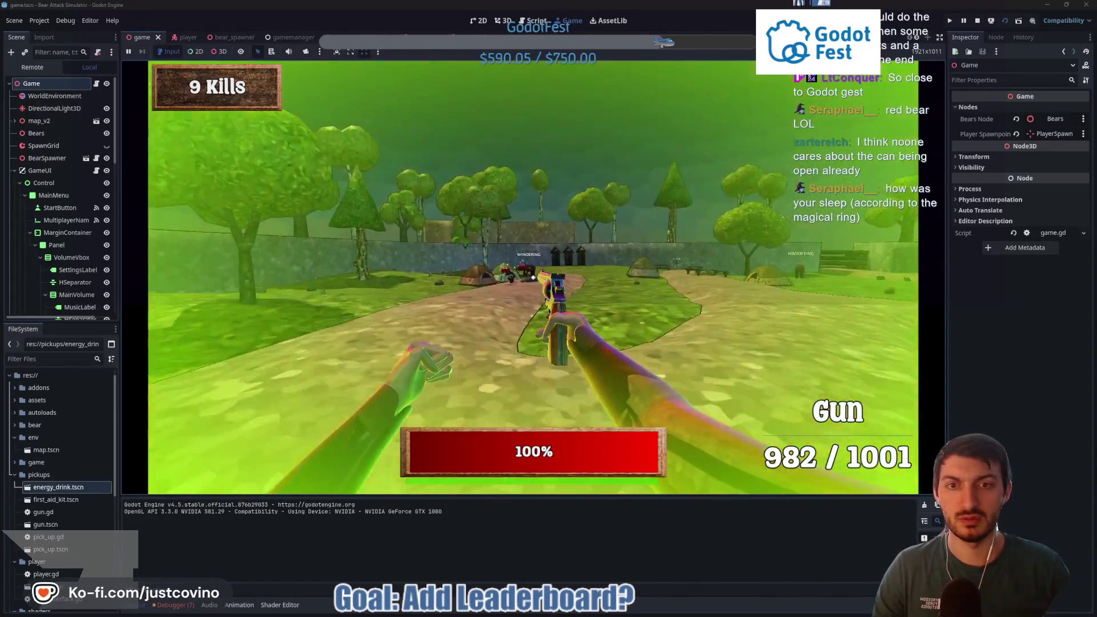
pyautogui.click(533, 277)
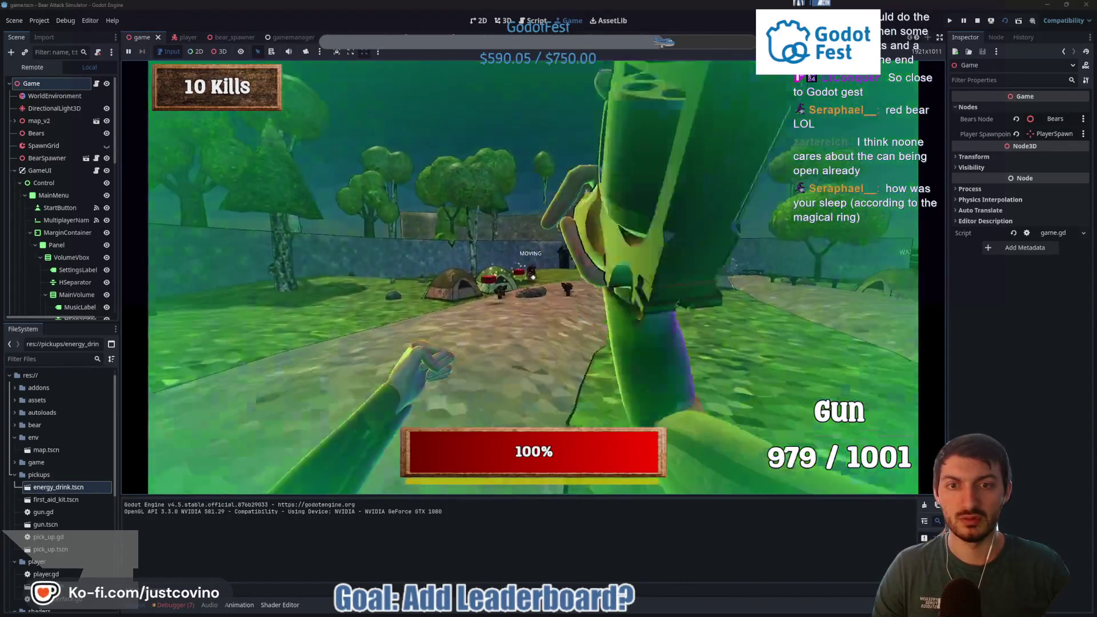
pyautogui.click(533, 277)
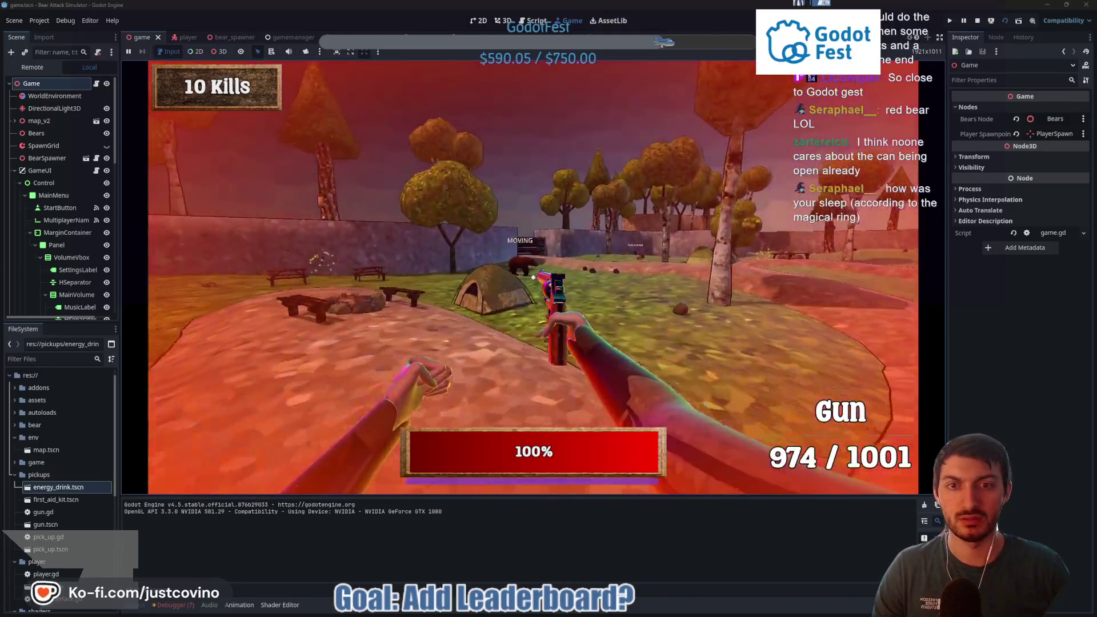
pyautogui.click(533, 277)
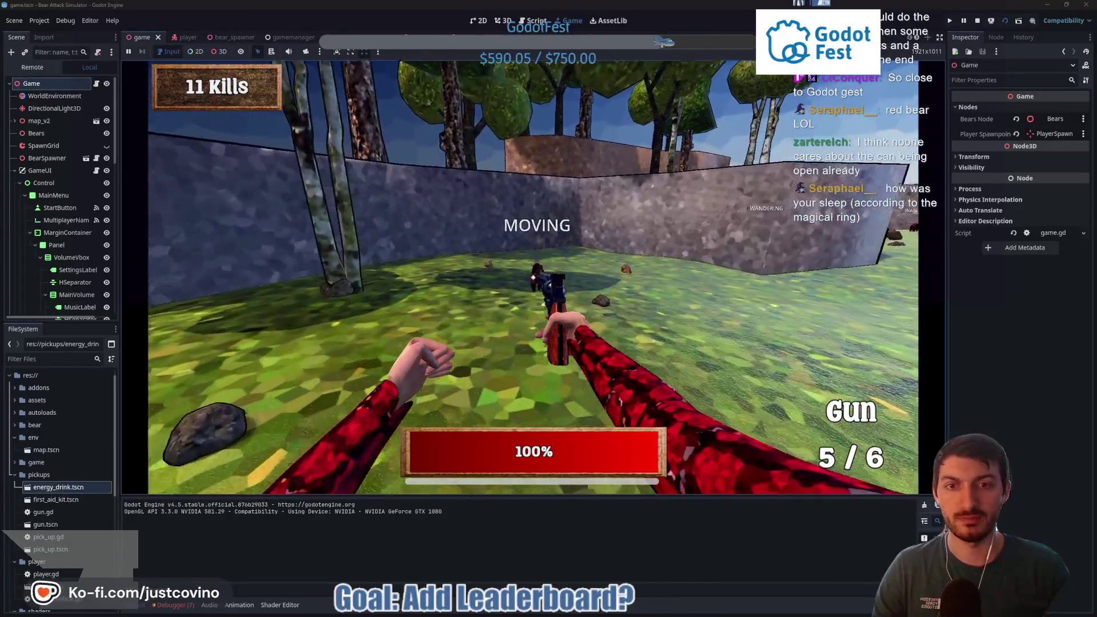
pyautogui.click(533, 277)
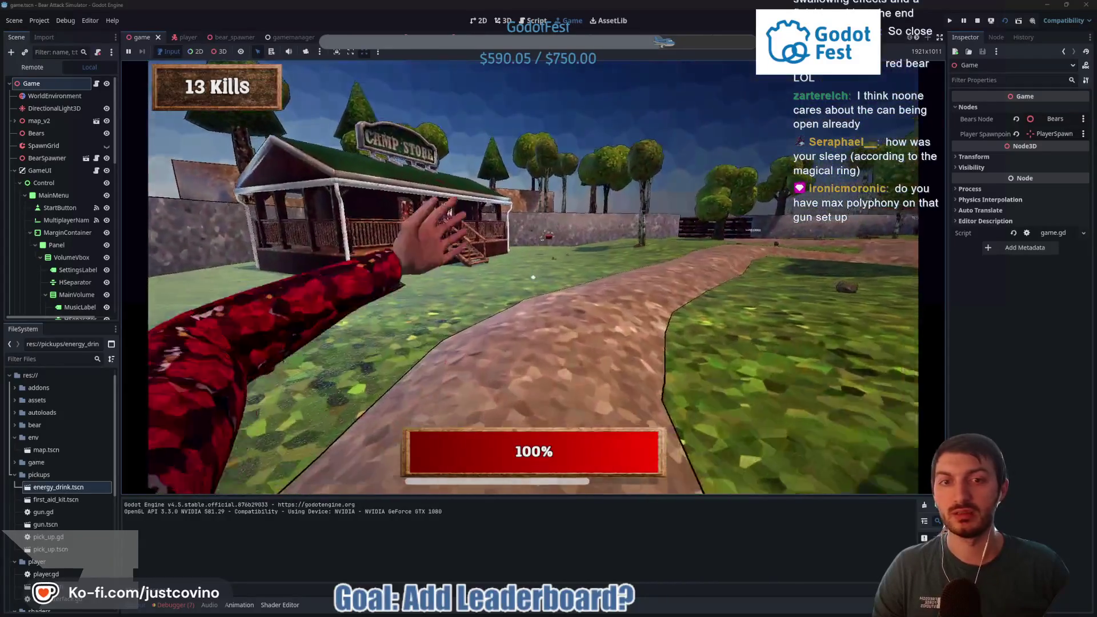
pyautogui.press('w')
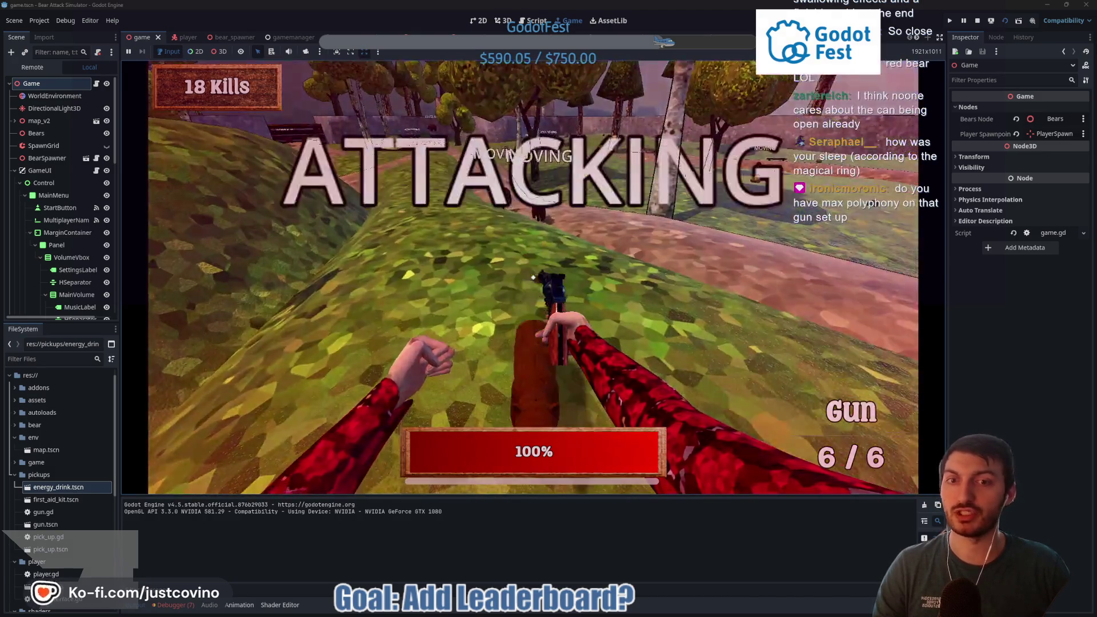
# Step: Fight off the charging bears up to 28 kills, then stop the game with F8
pyautogui.click(533, 277)
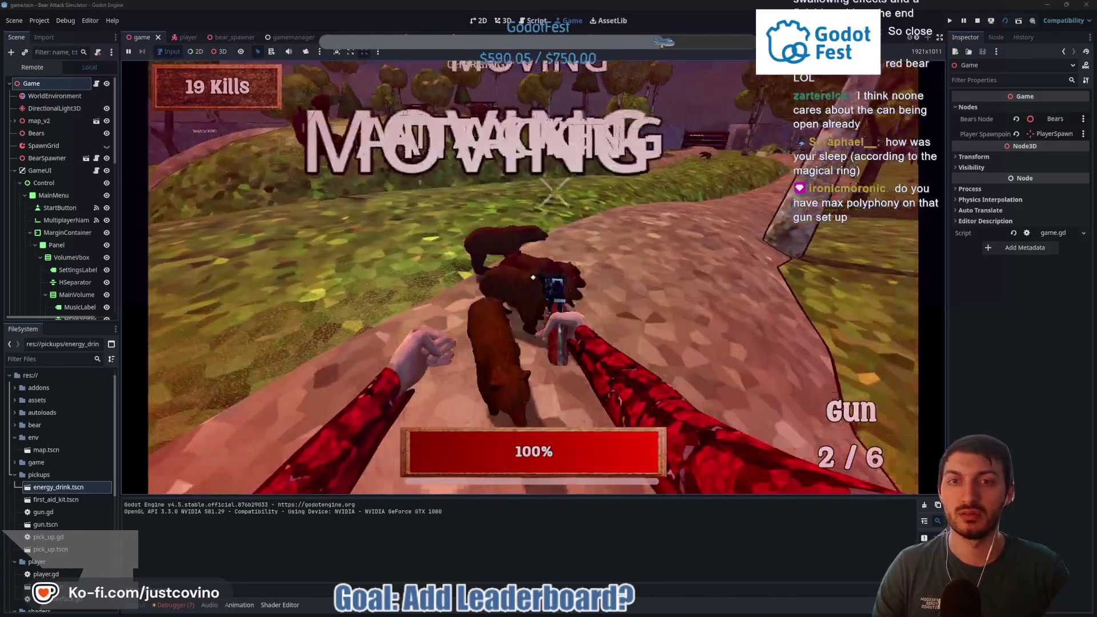
pyautogui.click(533, 278)
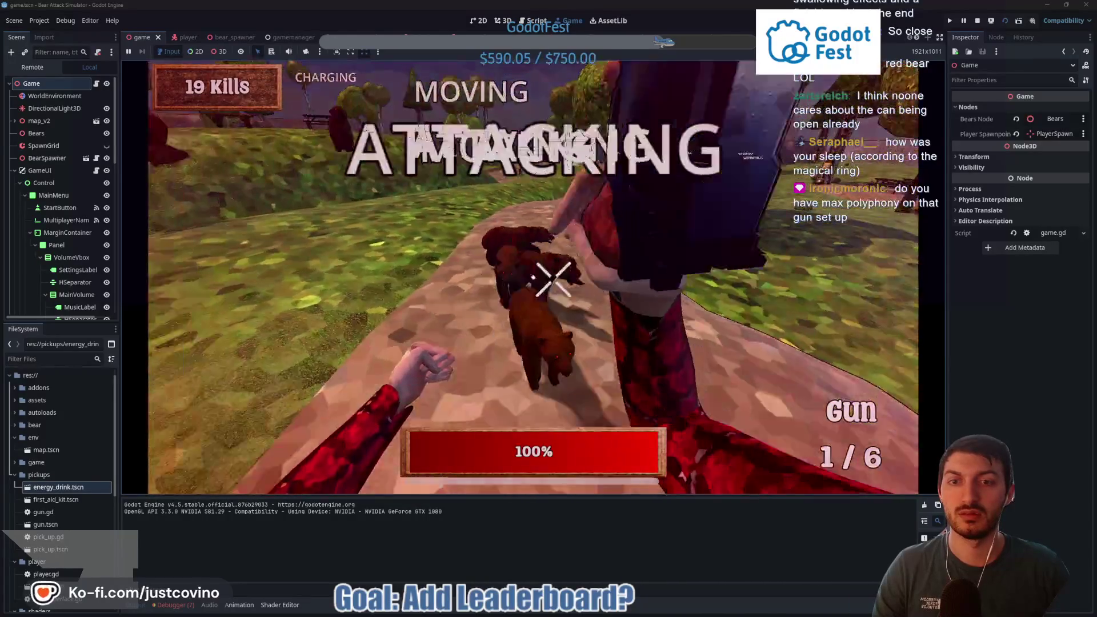
pyautogui.click(533, 278)
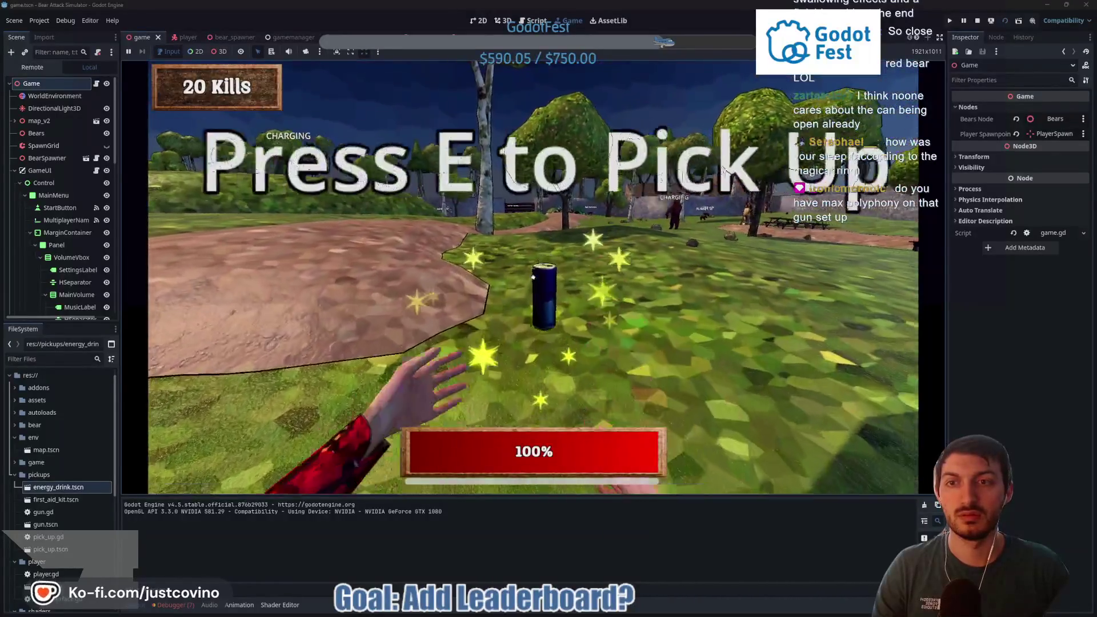
pyautogui.click(533, 277)
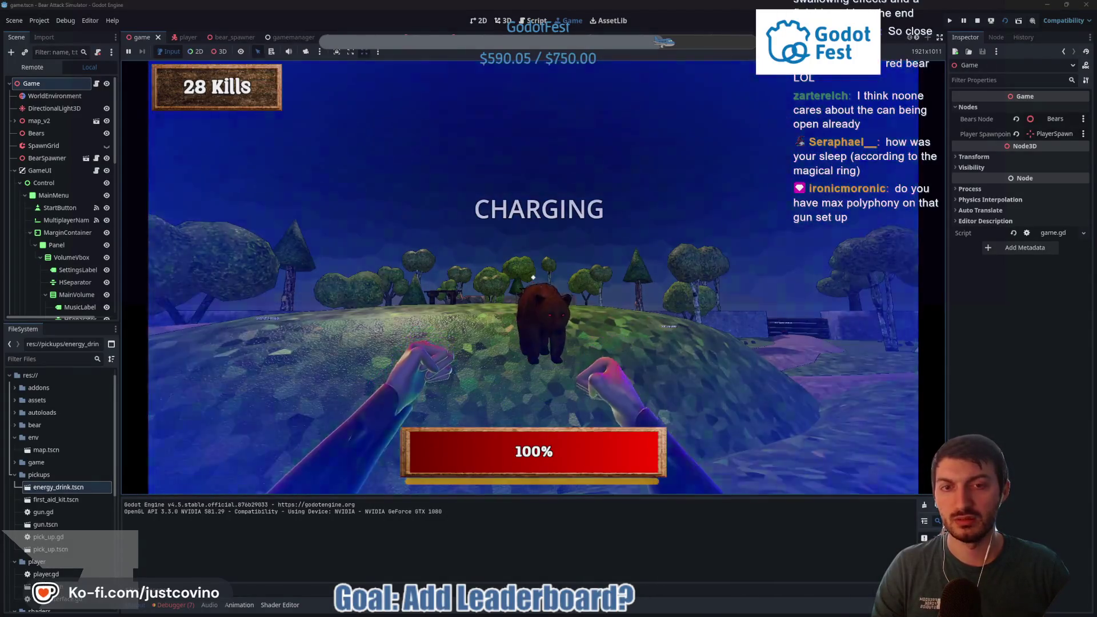
pyautogui.press('F8')
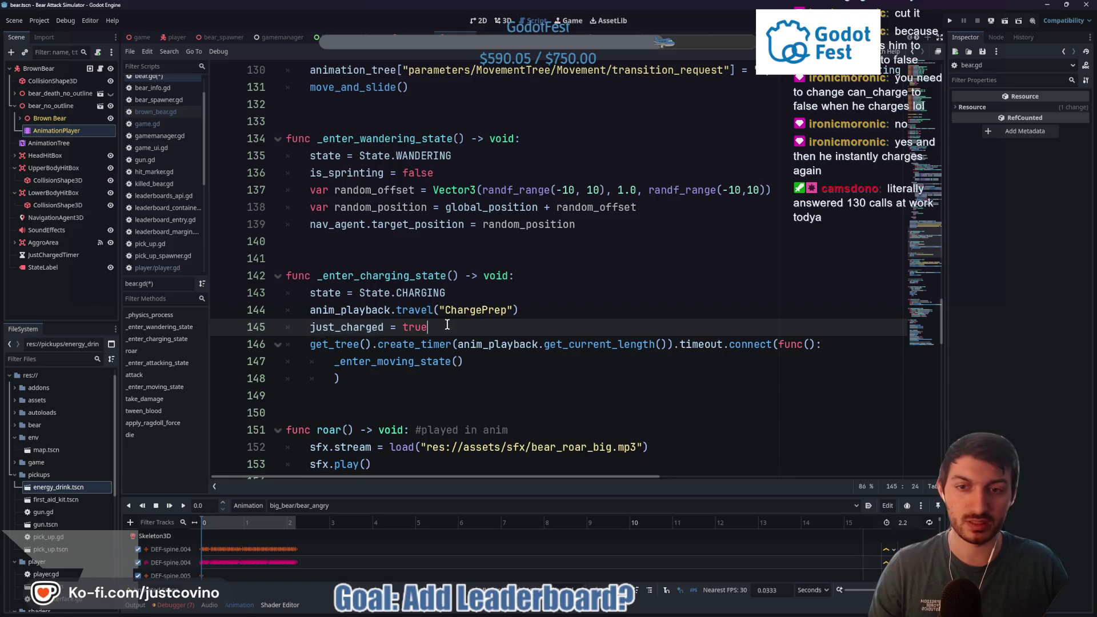
# Step: Save bear.gd with _enter_charging_state setting just_charged to true
pyautogui.hotkey('ctrl', 's')
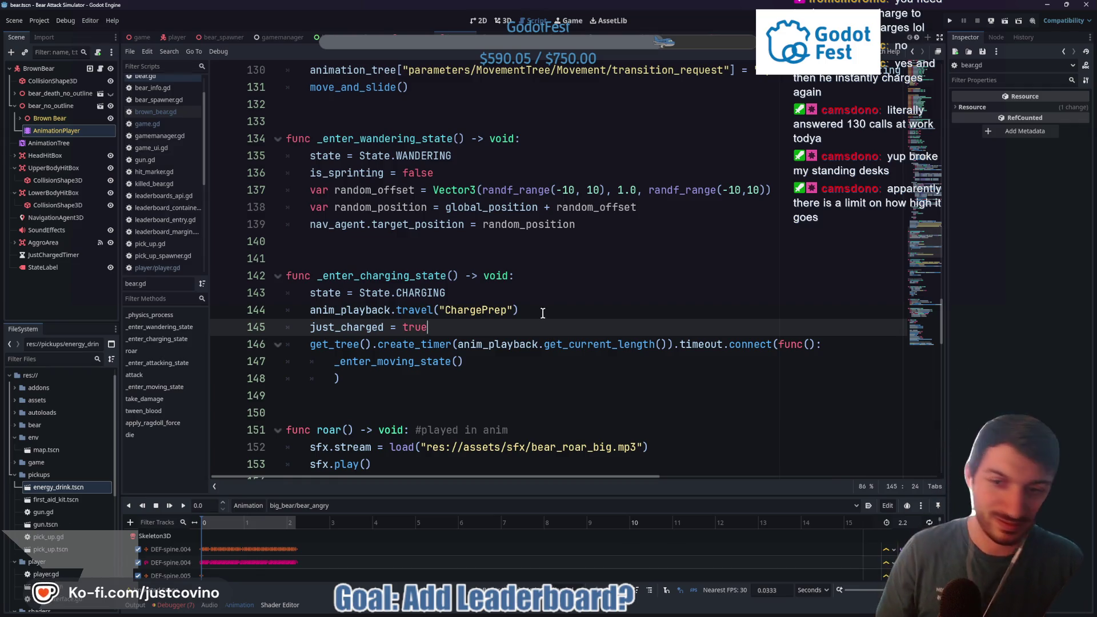
pyautogui.hotkey('ctrl', 's')
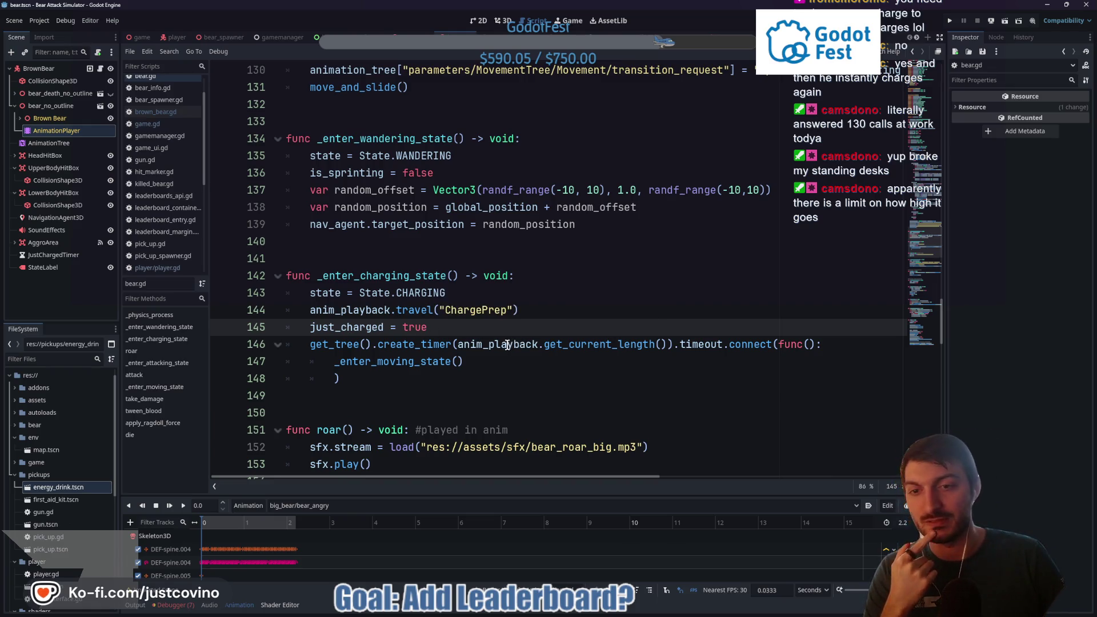
pyautogui.scroll(4, 487, 355)
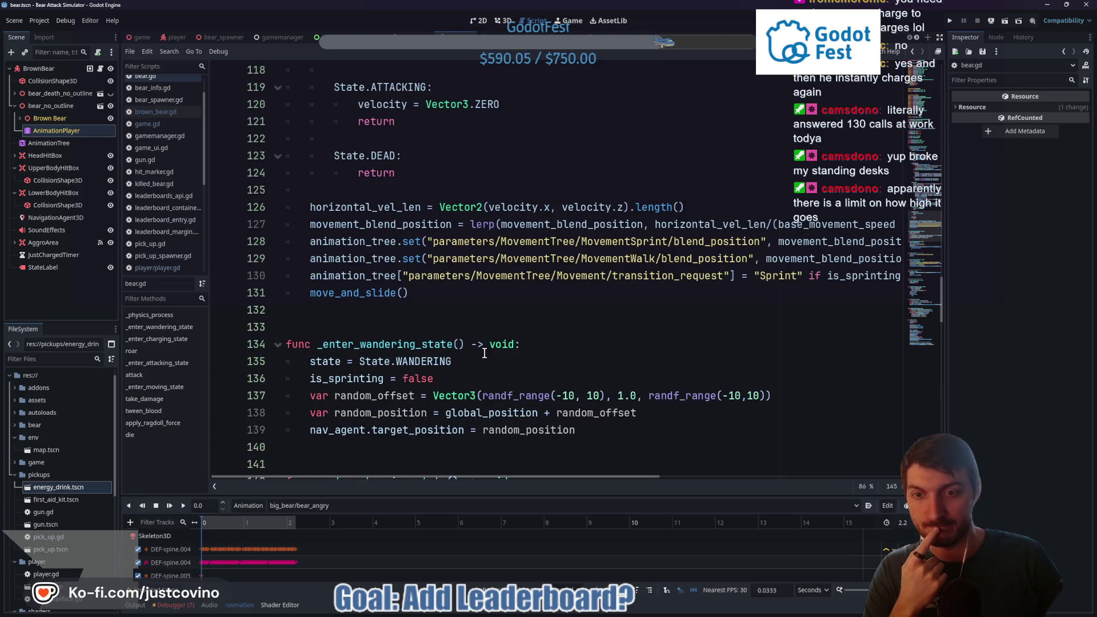
pyautogui.scroll(-4, 486, 354)
pyautogui.scroll(1, 485, 353)
pyautogui.scroll(8, 485, 353)
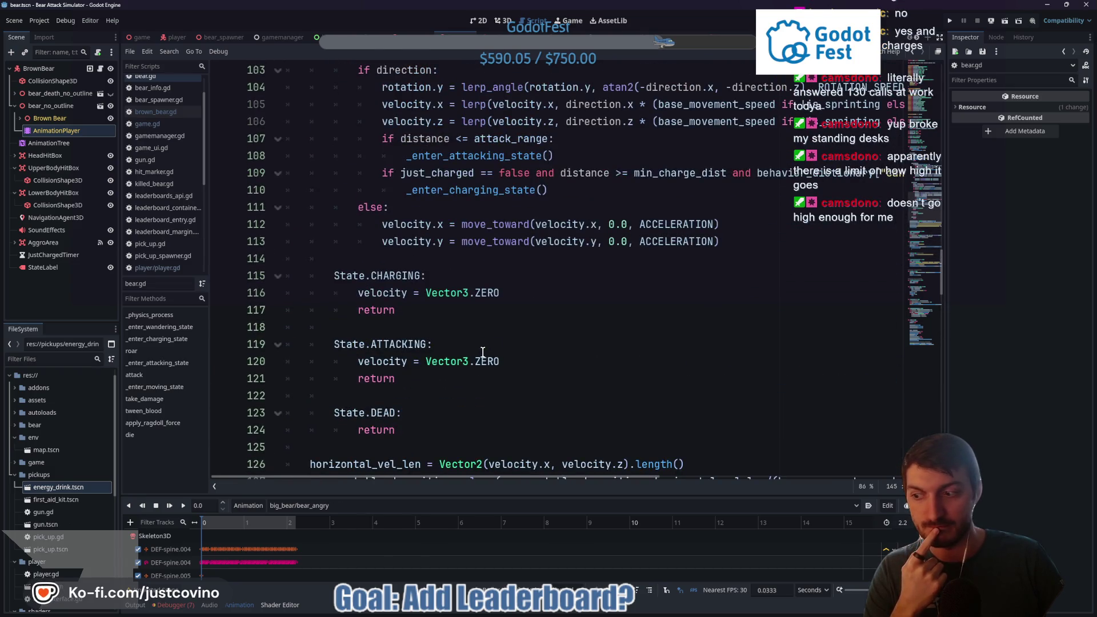
pyautogui.scroll(9, 484, 354)
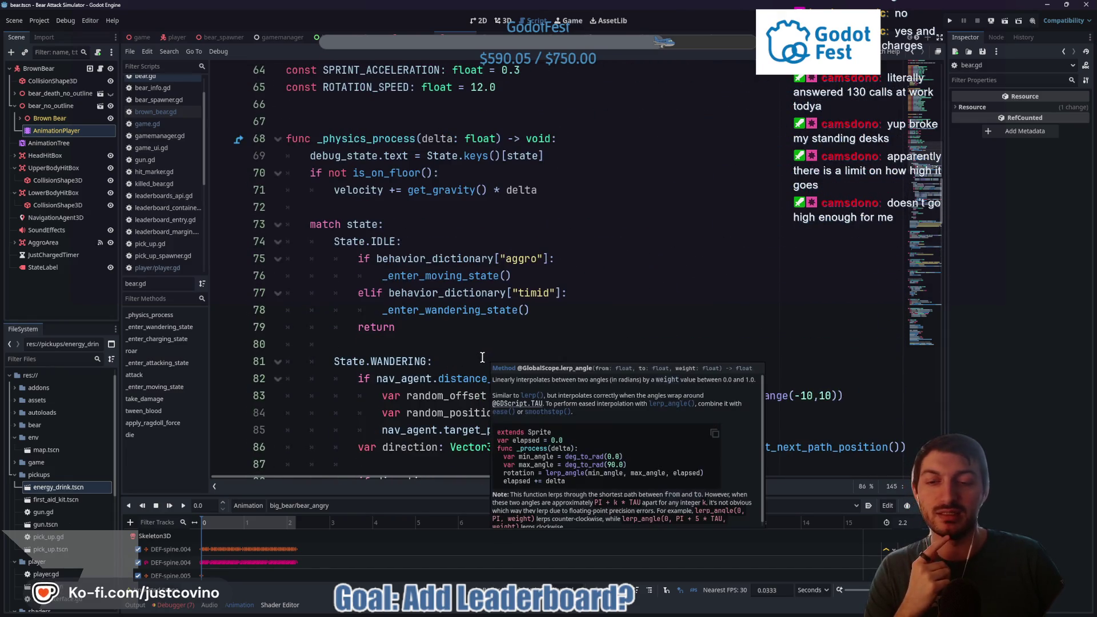
pyautogui.scroll(-5, 480, 351)
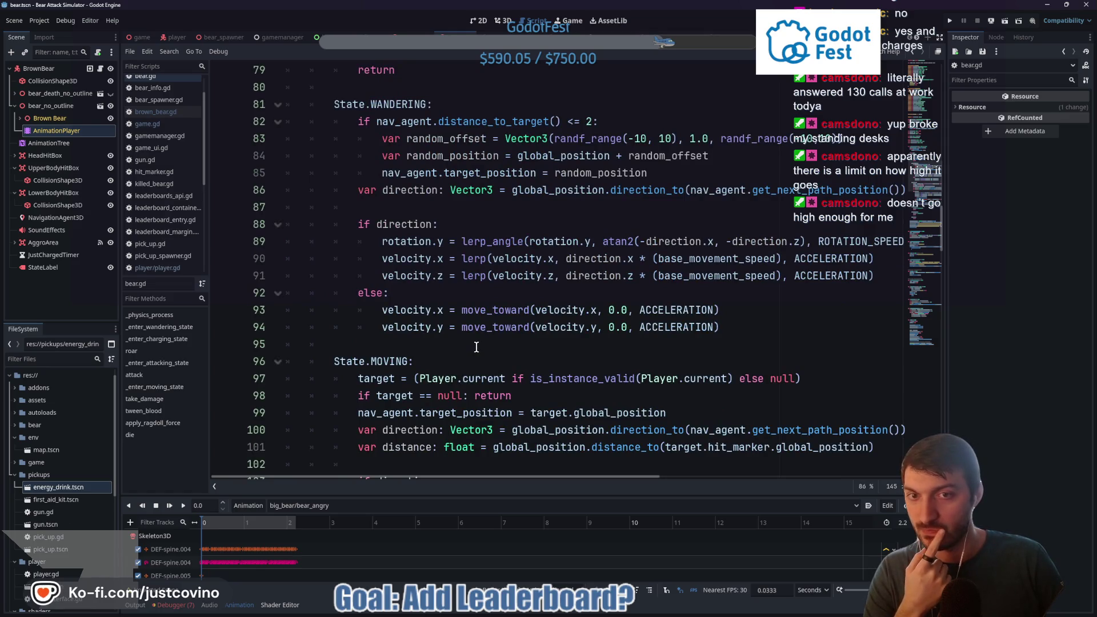
pyautogui.scroll(-1, 476, 346)
pyautogui.scroll(4, 476, 347)
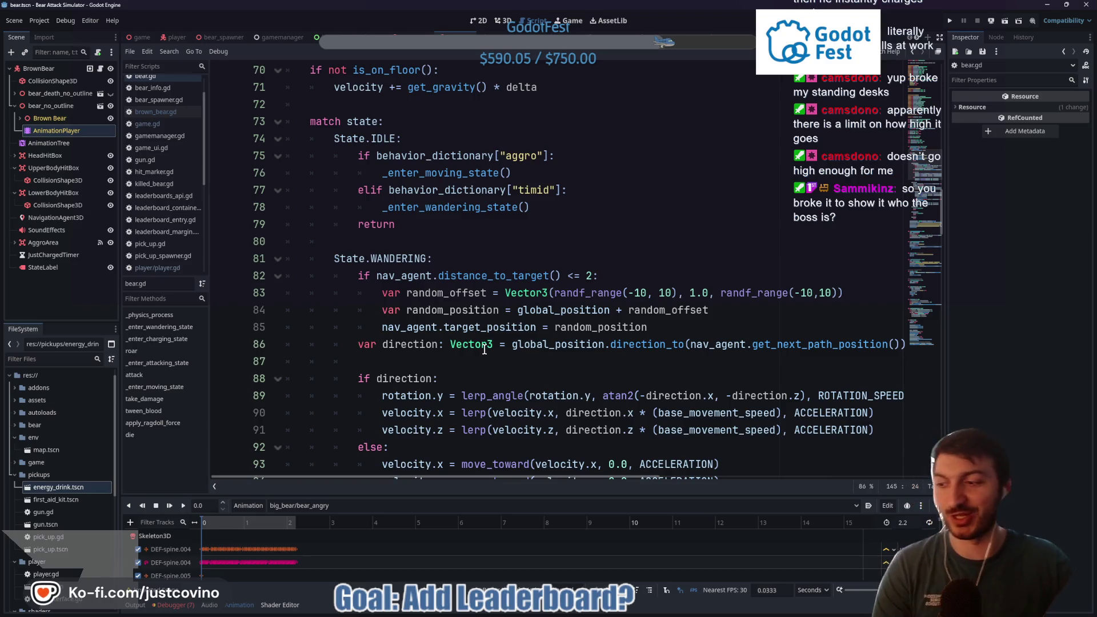
pyautogui.moveTo(485, 349)
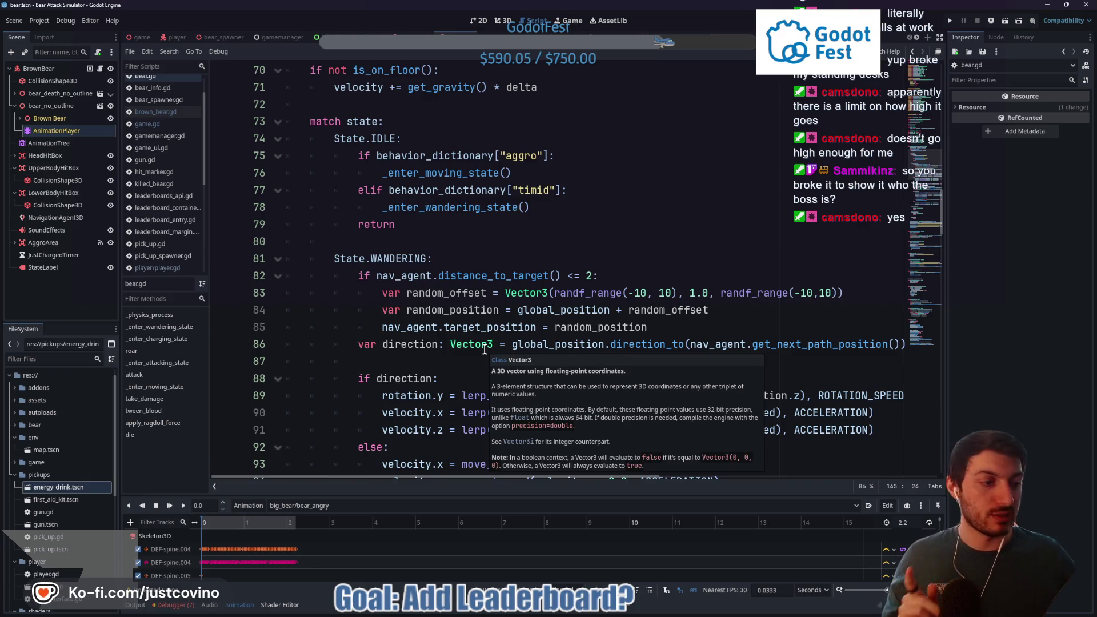
pyautogui.scroll(-4, 484, 349)
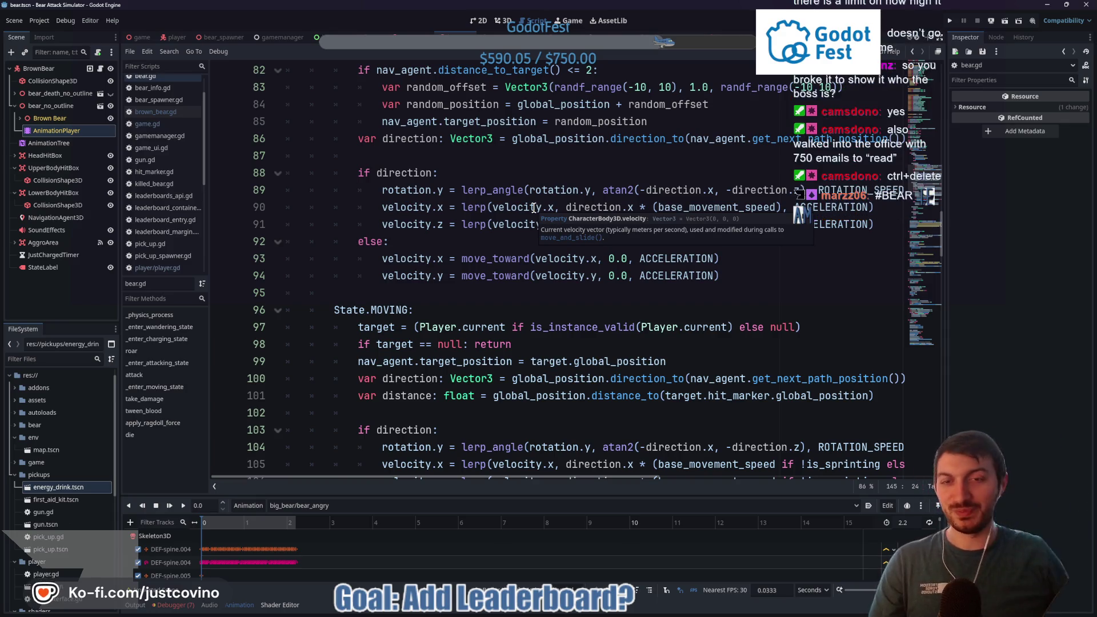
pyautogui.click(452, 285)
pyautogui.hotkey('ctrl', 's')
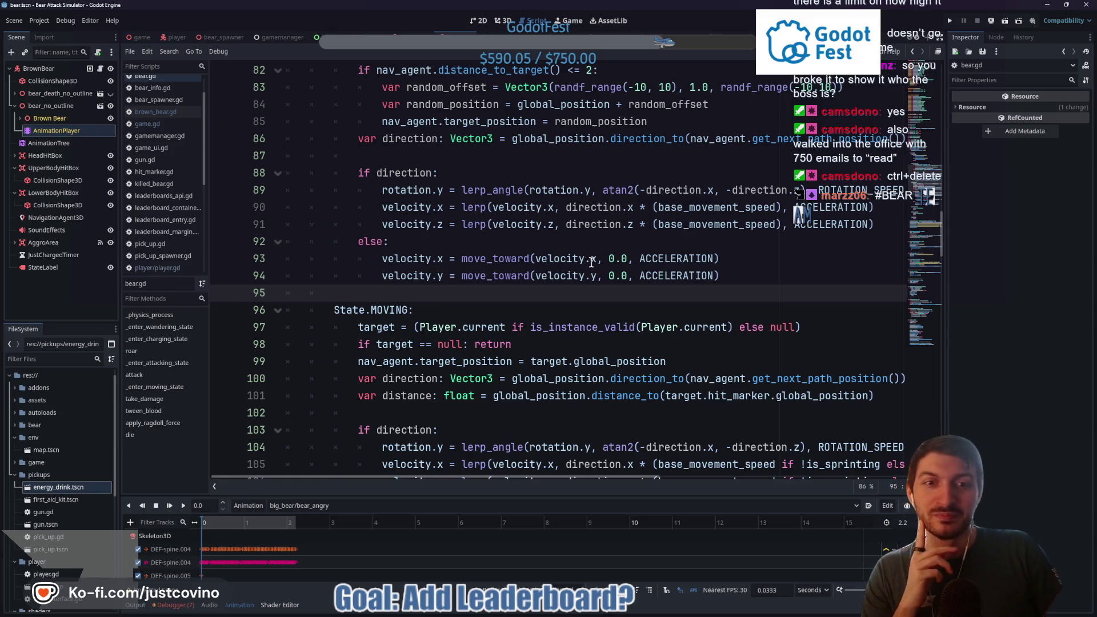
pyautogui.scroll(-2, 591, 262)
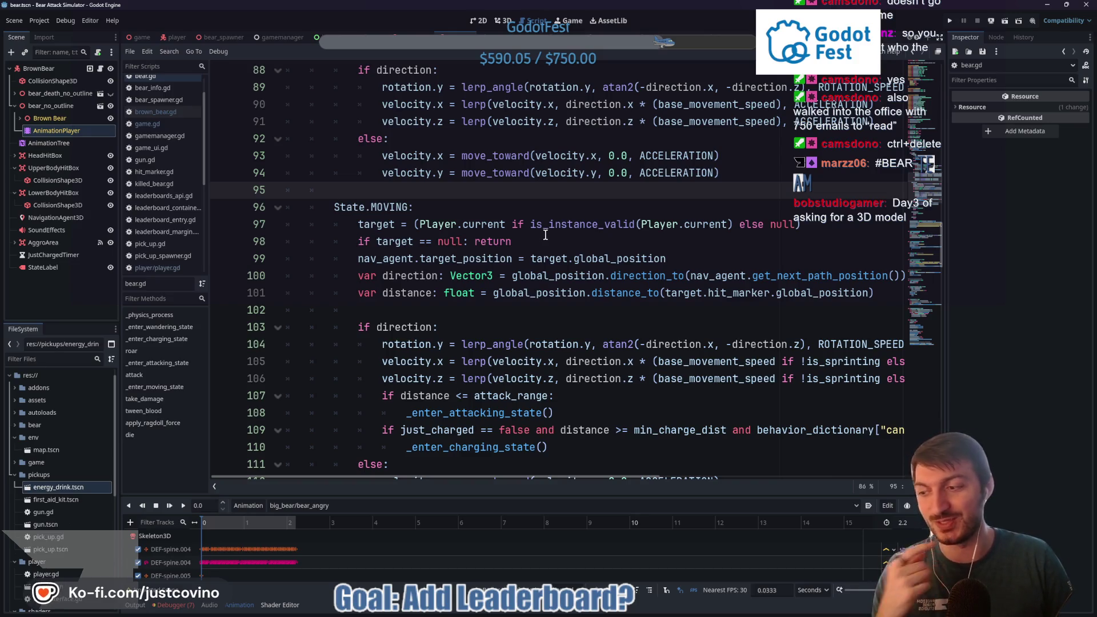
pyautogui.moveTo(547, 230)
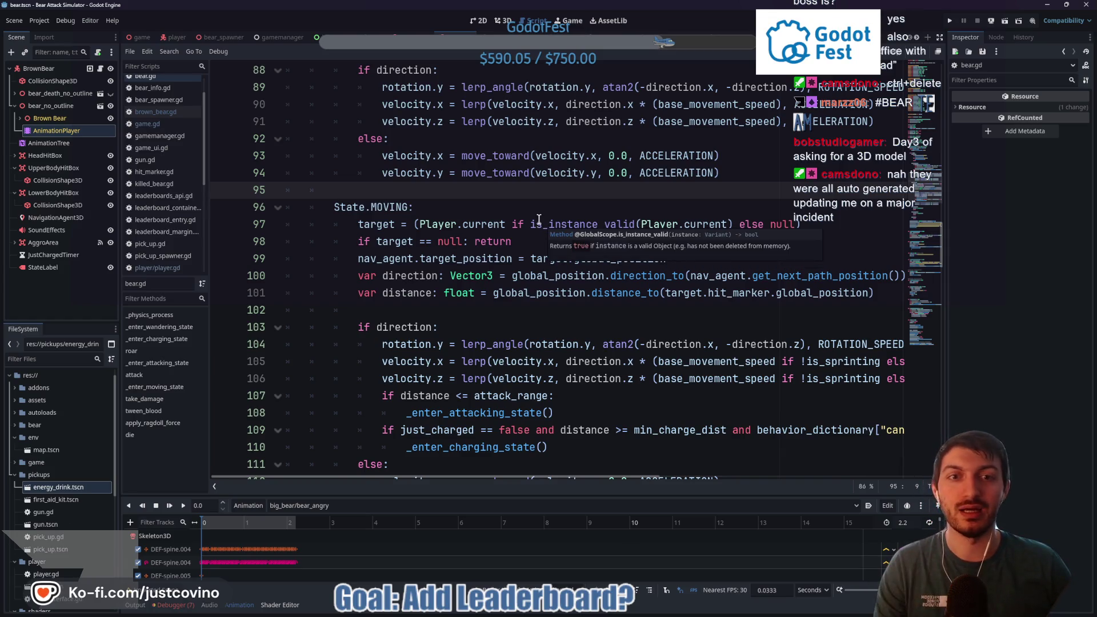
pyautogui.scroll(-1, 436, 209)
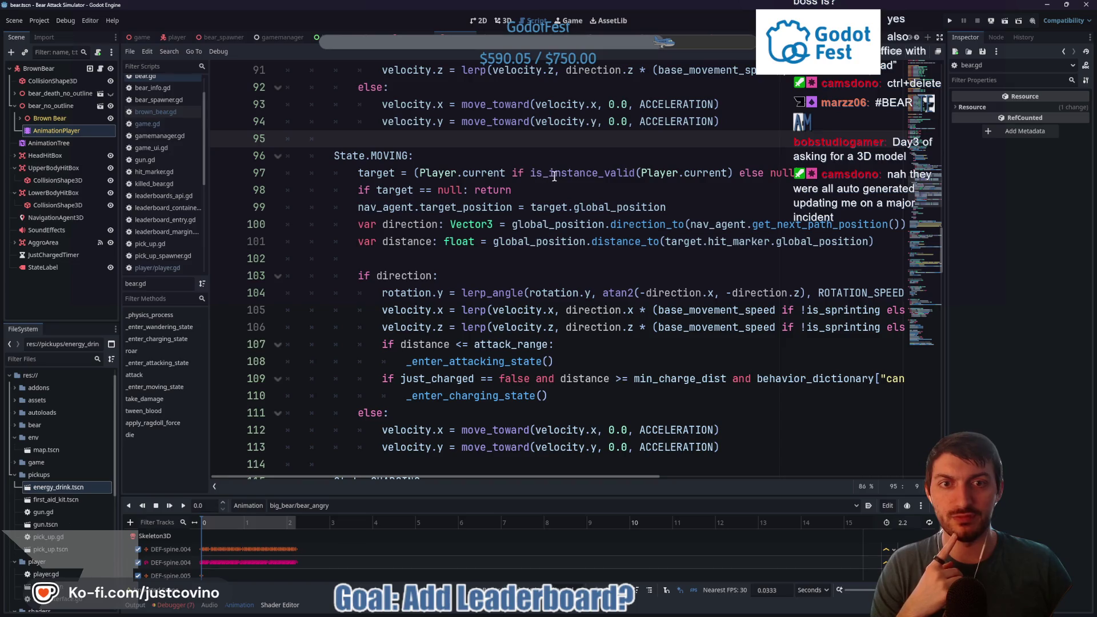
pyautogui.scroll(-3, 626, 175)
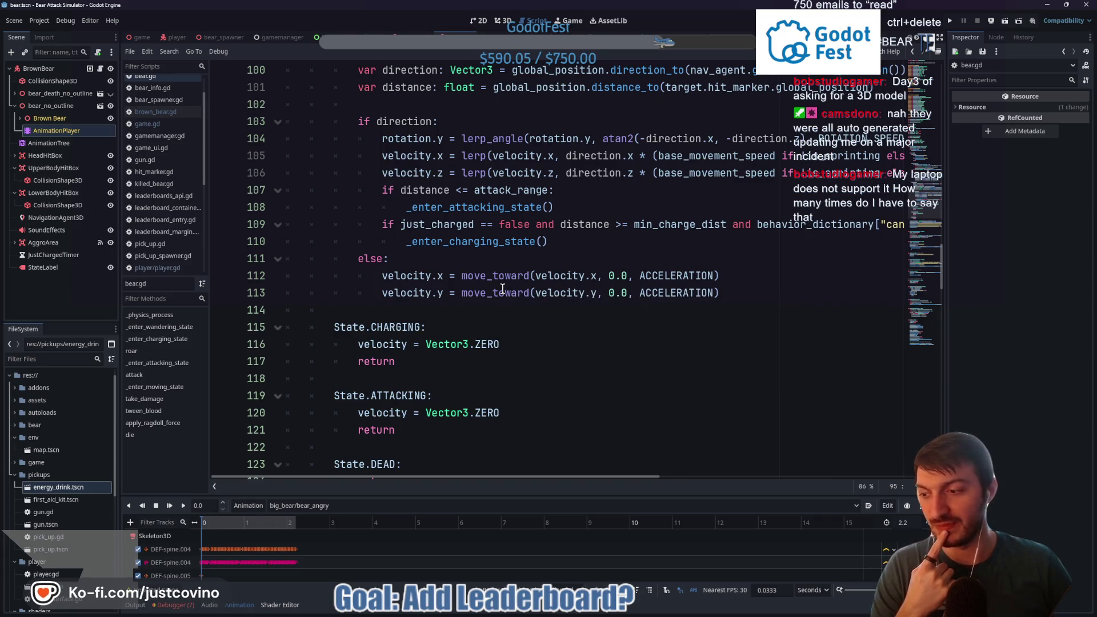
pyautogui.moveTo(502, 288)
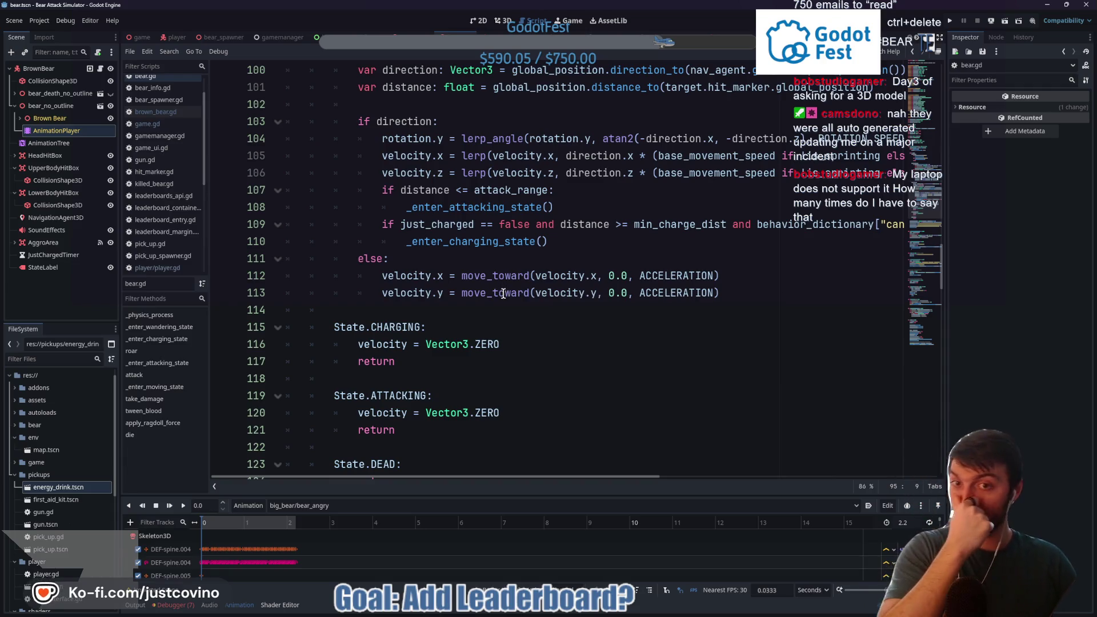
pyautogui.click(571, 241)
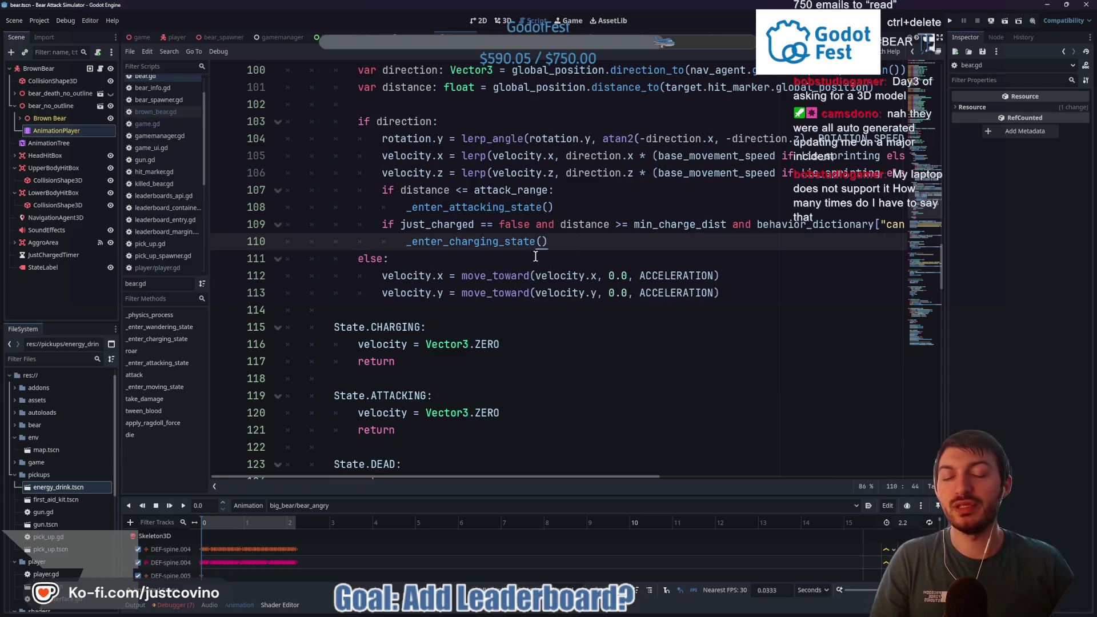
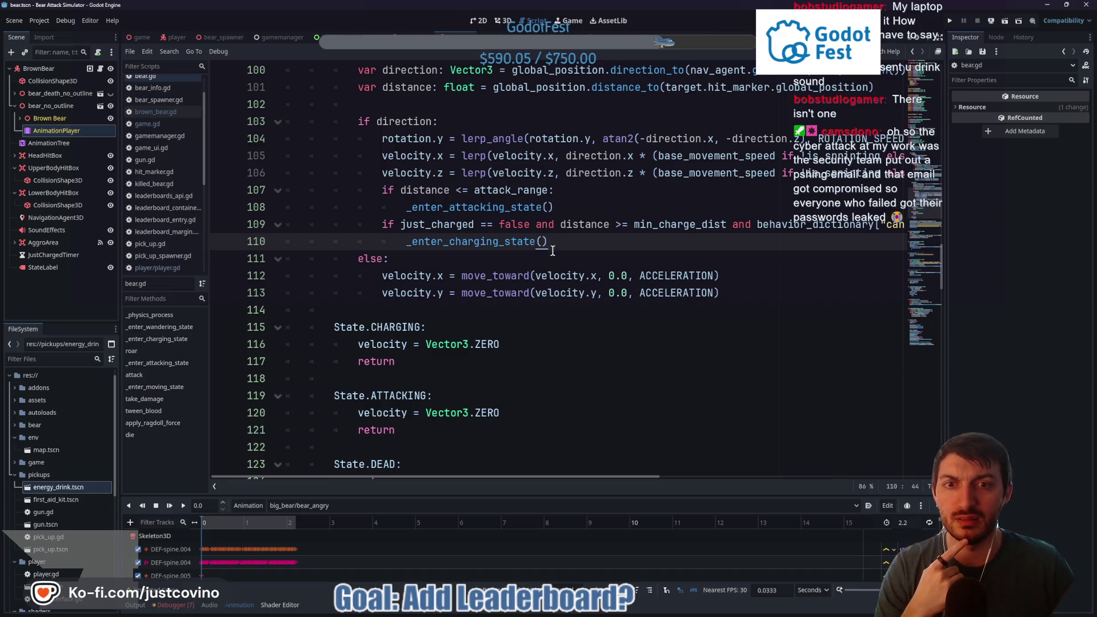
# Step: Save drink_sound as a WAV into assets/sfx from the browser, then return to Godot's pick_up script
pyautogui.moveTo(495, 476)
pyautogui.mouseDown()
pyautogui.moveTo(560, 478)
pyautogui.moveTo(506, 478)
pyautogui.moveTo(525, 478)
pyautogui.mouseUp()
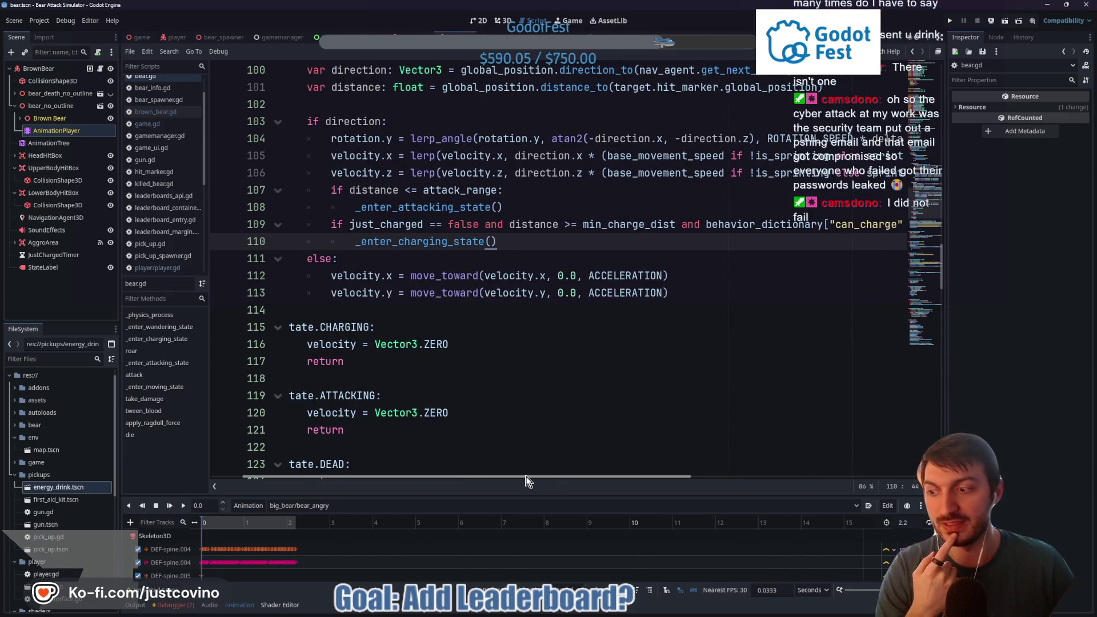
pyautogui.moveTo(526, 480)
pyautogui.mouseDown()
pyautogui.moveTo(557, 478)
pyautogui.moveTo(513, 481)
pyautogui.mouseUp()
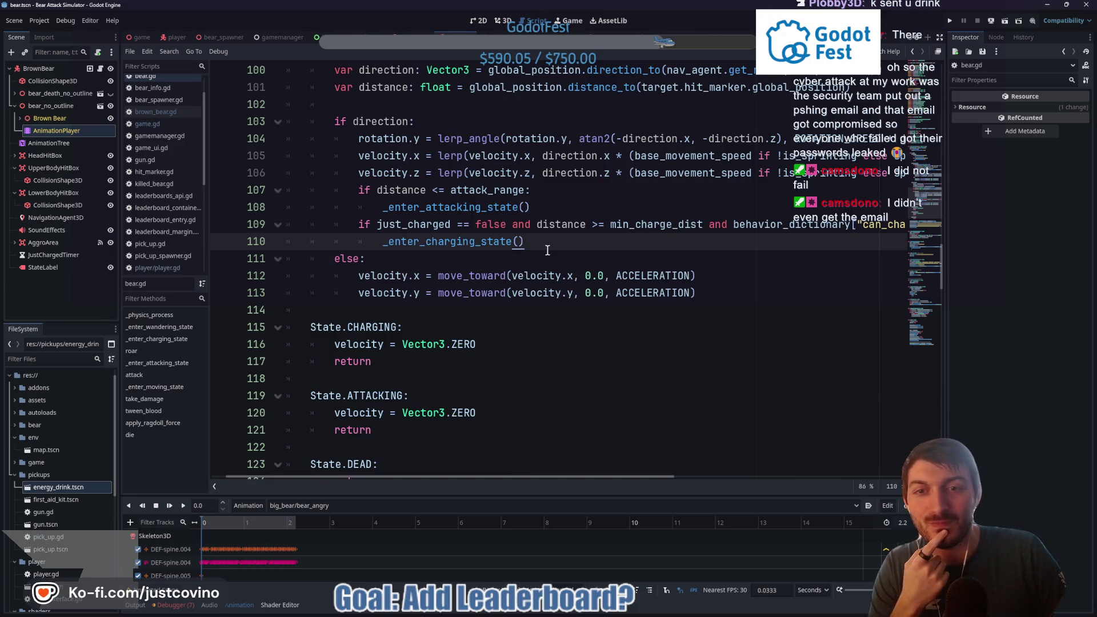
pyautogui.moveTo(469, 477)
pyautogui.mouseDown()
pyautogui.moveTo(549, 479)
pyautogui.moveTo(440, 472)
pyautogui.mouseUp()
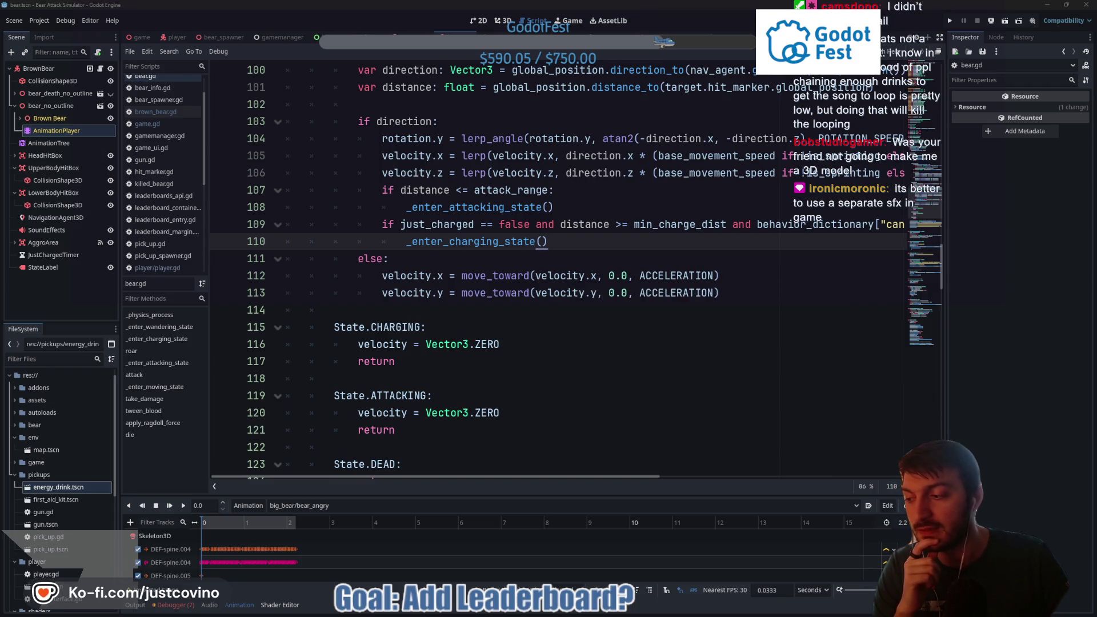
pyautogui.hotkey('alt', 'Tab')
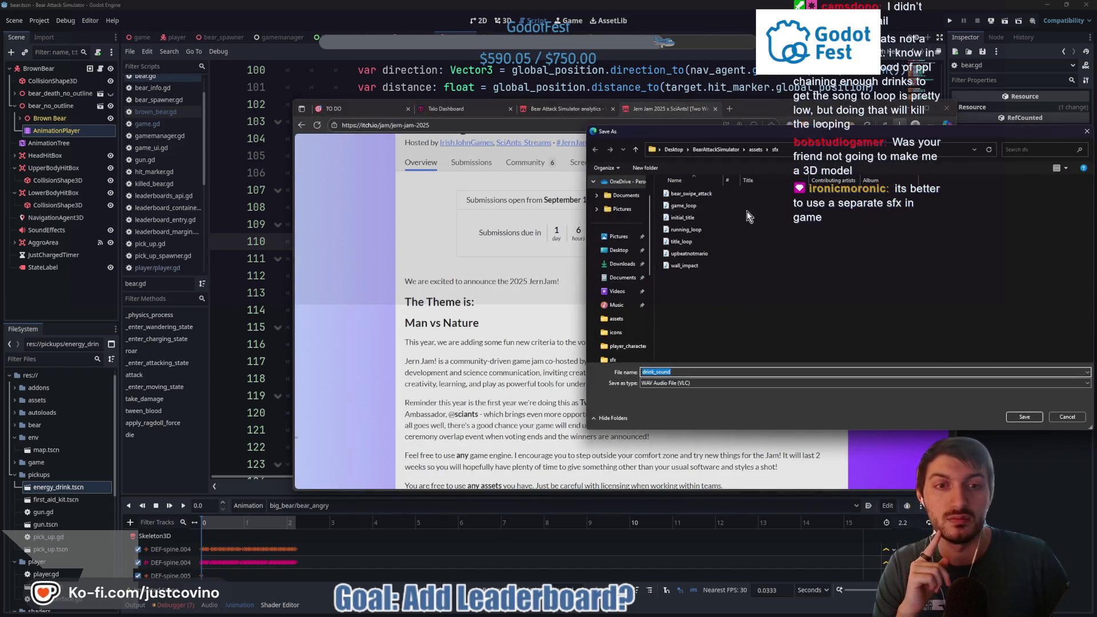
pyautogui.click(1013, 419)
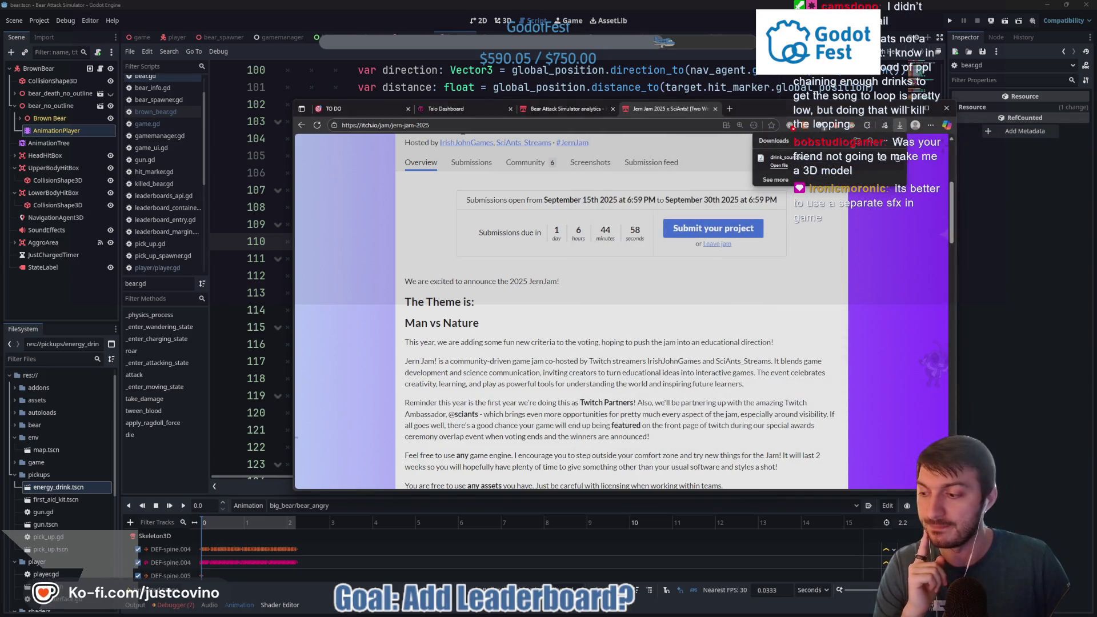
pyautogui.click(266, 359)
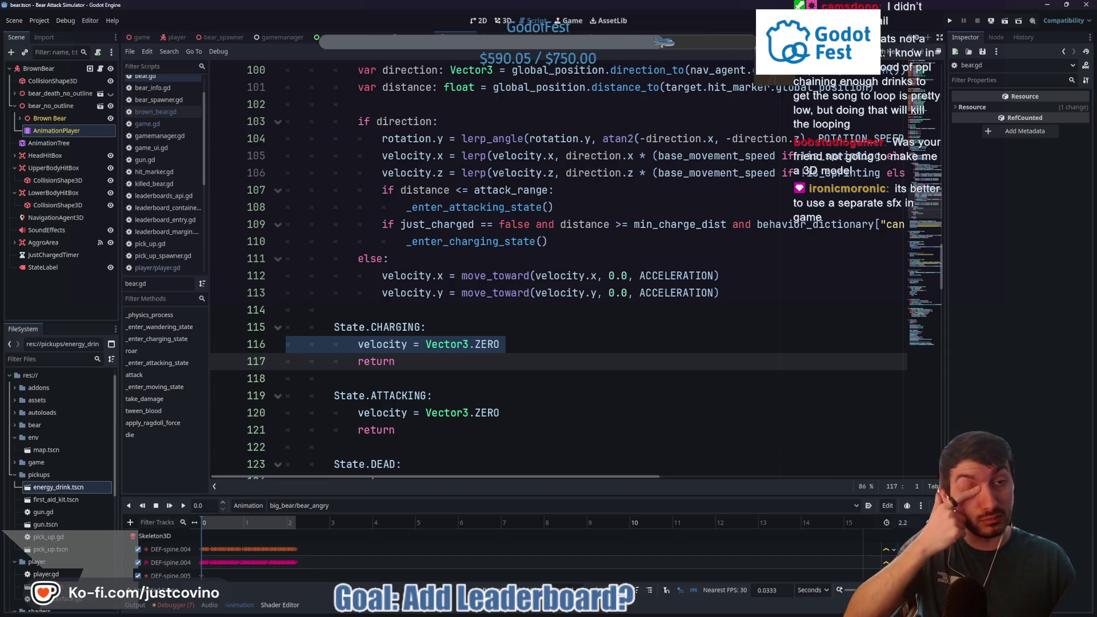
pyautogui.click(553, 37)
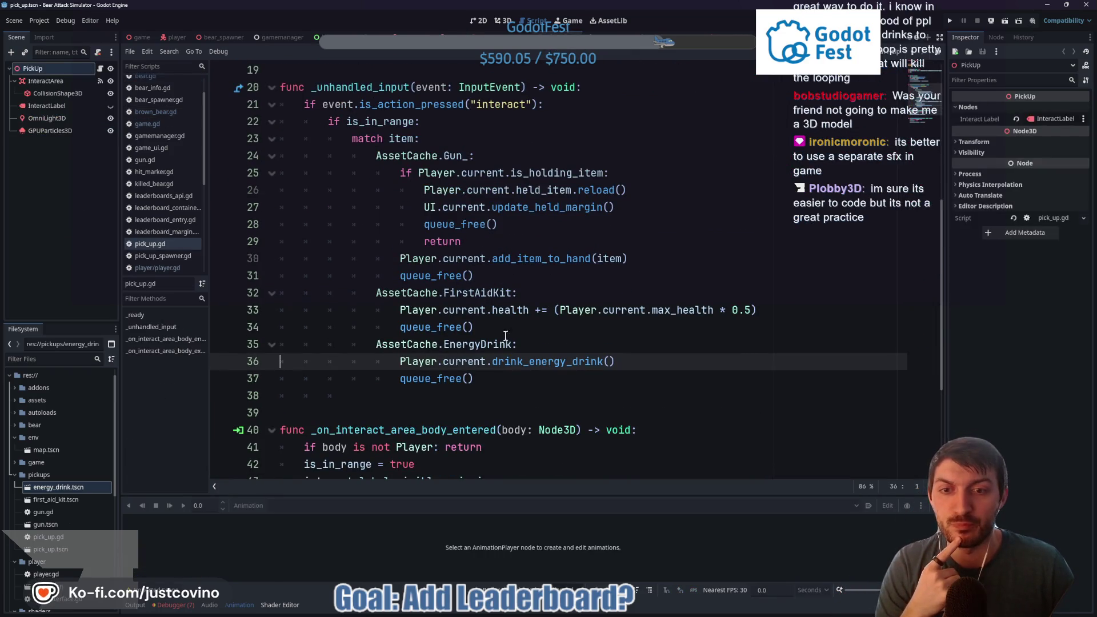
# Step: Add a GameManager.play_sfx("") call after the is_boosted line in drink_energy_drink
pyautogui.keyDown('ctrl'); pyautogui.click(539, 361); pyautogui.keyUp('ctrl')
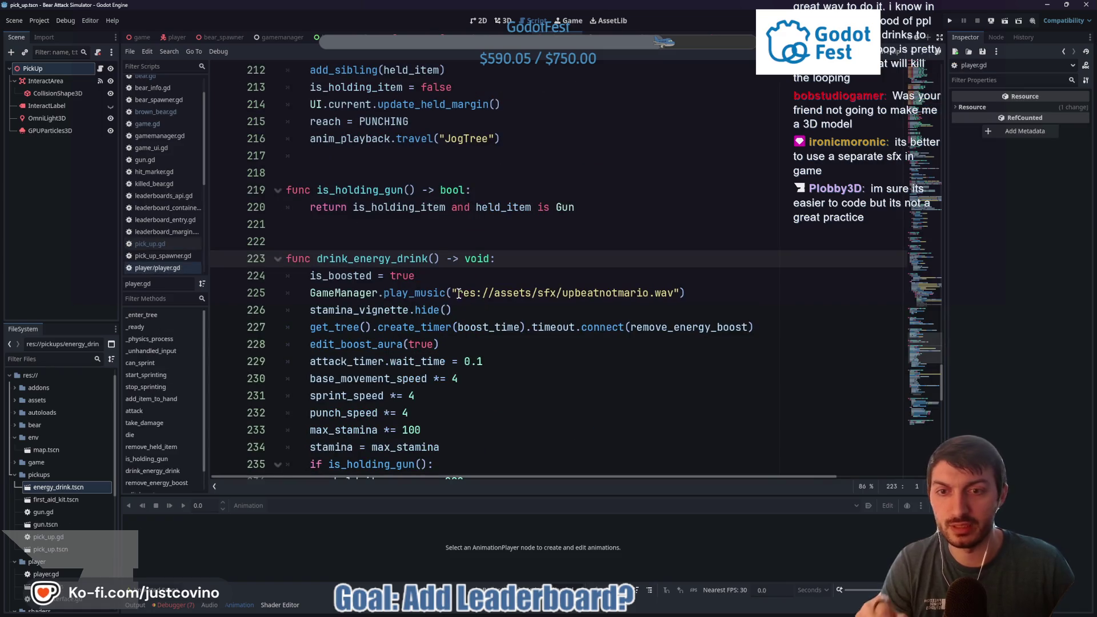
pyautogui.moveTo(407, 289)
pyautogui.click(550, 272)
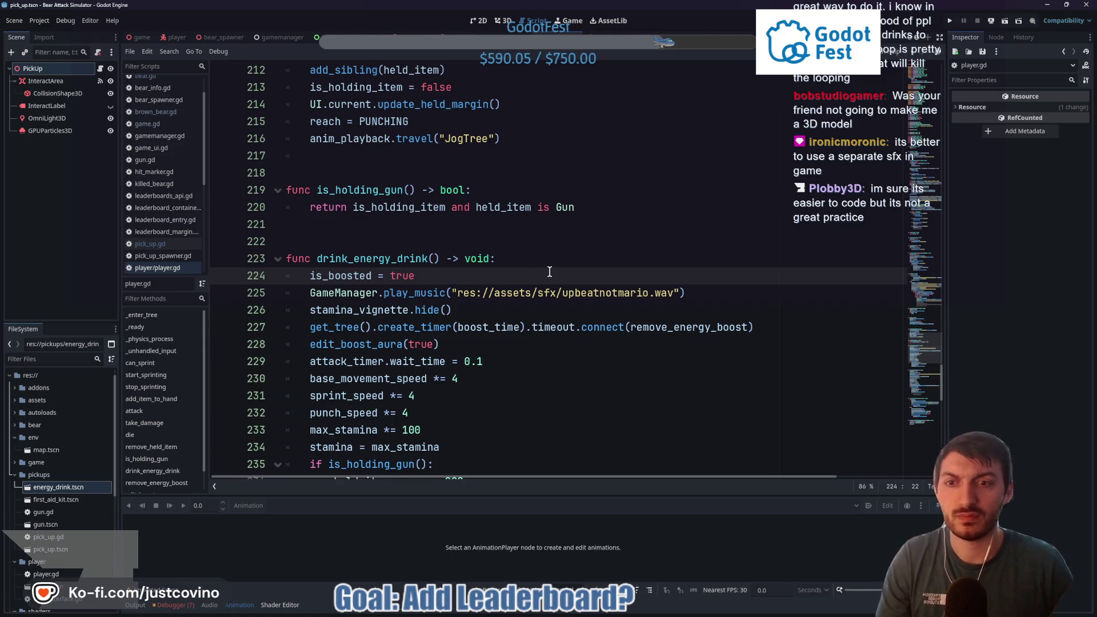
pyautogui.press('Return')
pyautogui.write('GameManager.')
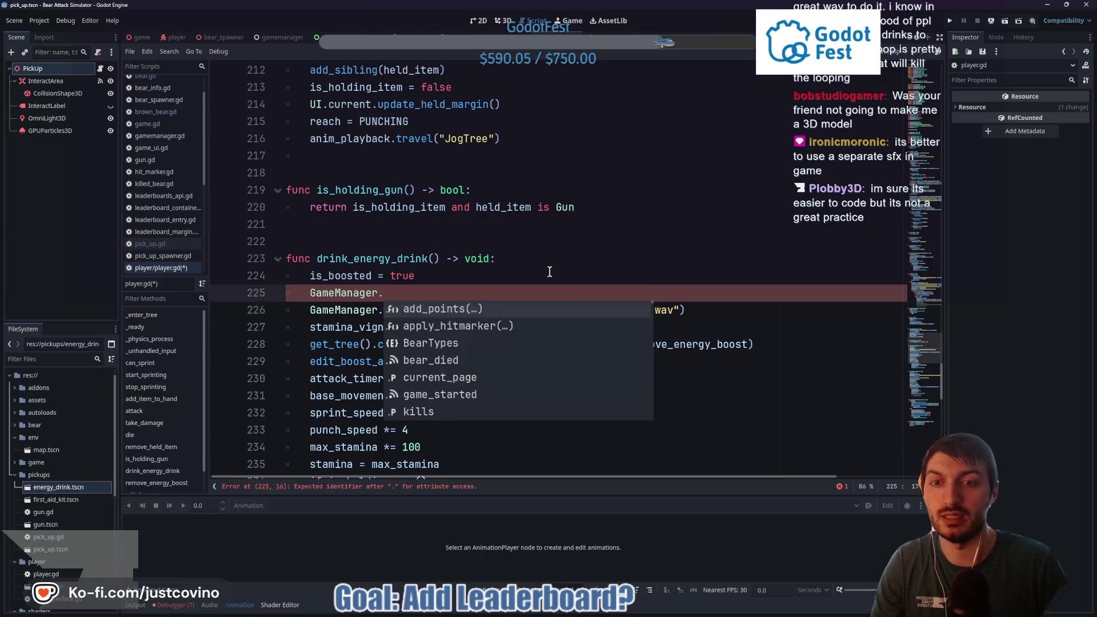
pyautogui.write('play')
pyautogui.press('Down')
pyautogui.press('Down')
pyautogui.press('Down')
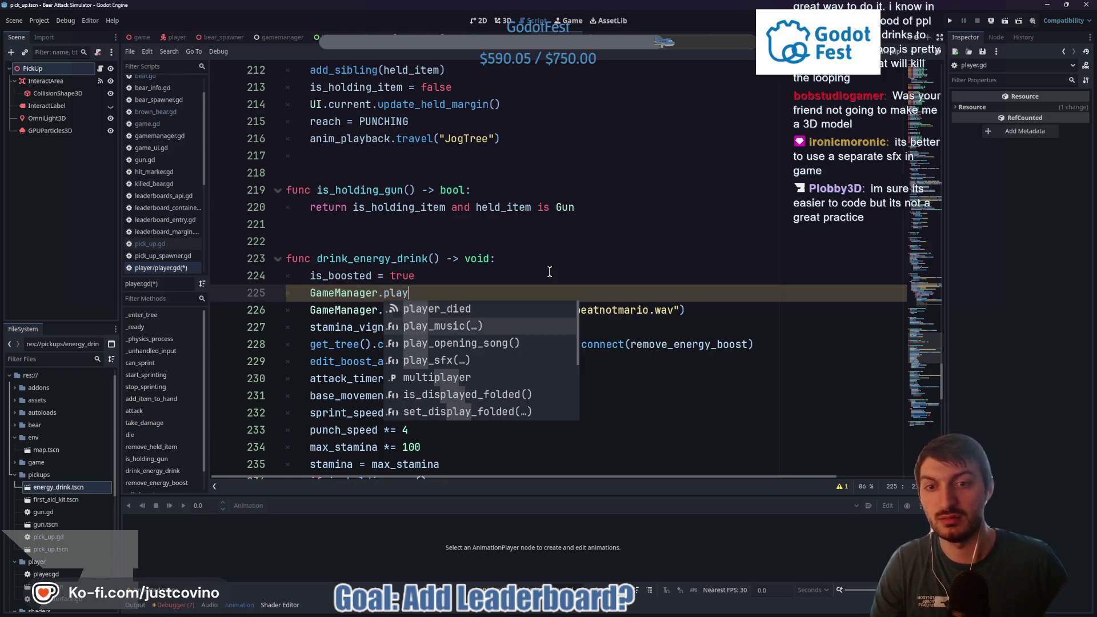
pyautogui.press('Return')
pyautogui.write('"')
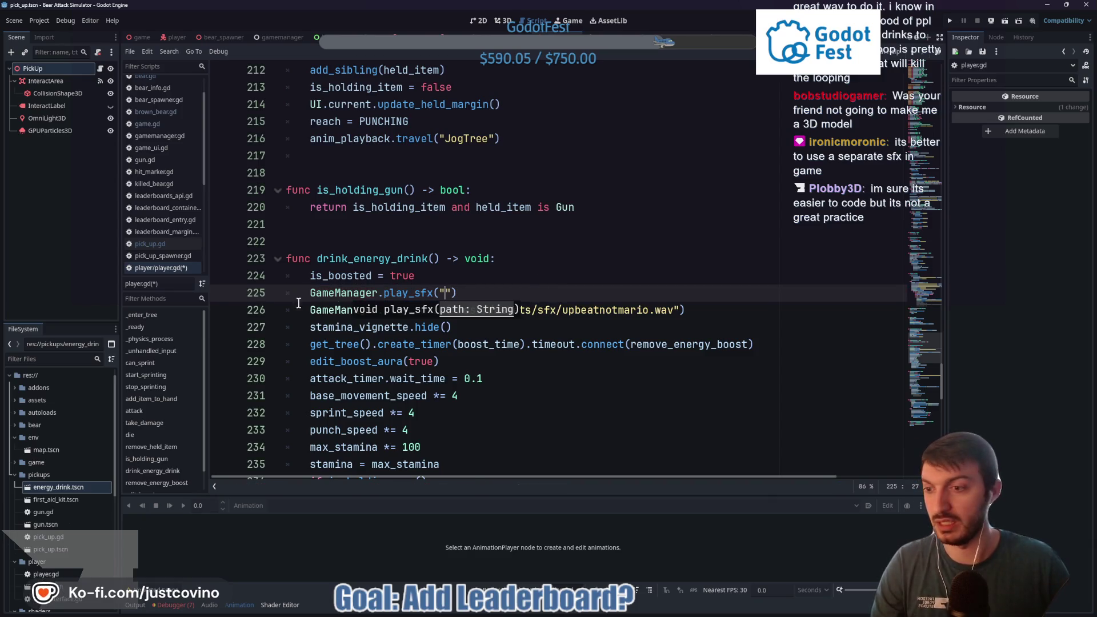
# Step: Collapse the pickups and env folders and expand assets/sfx in the FileSystem dock
pyautogui.scroll(-2, 31, 478)
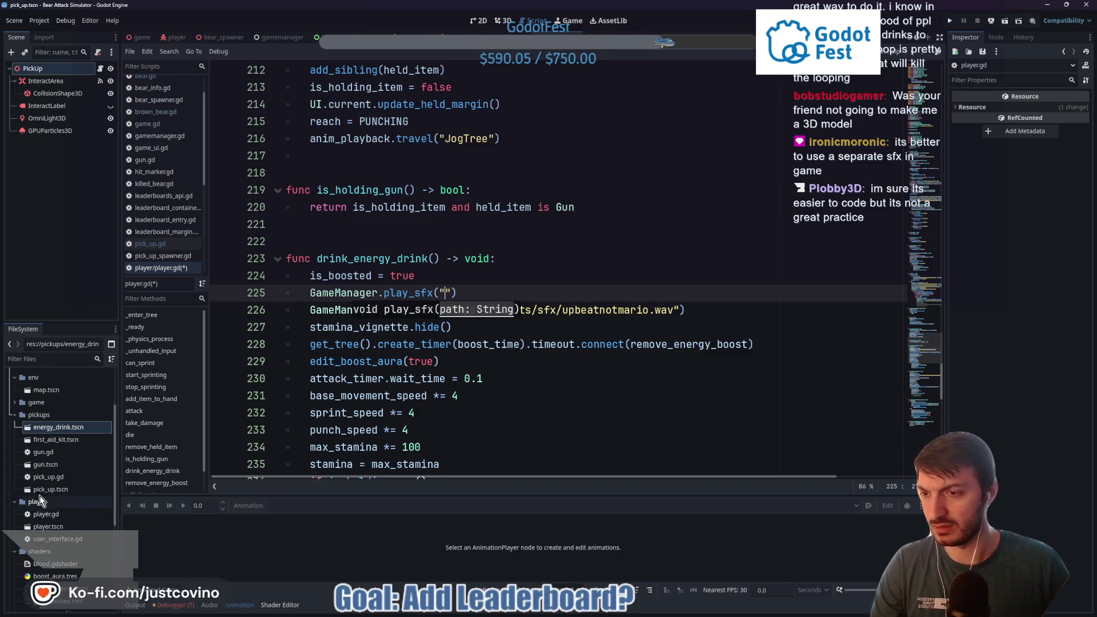
pyautogui.scroll(2, 39, 495)
pyautogui.click(15, 475)
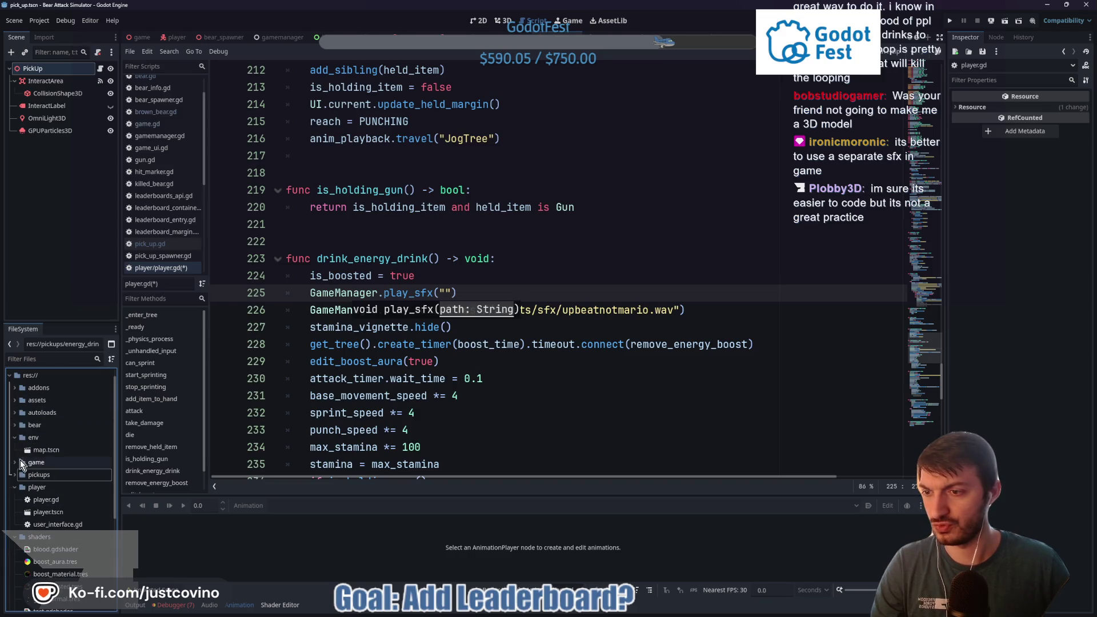
pyautogui.click(14, 443)
pyautogui.scroll(-5, 13, 472)
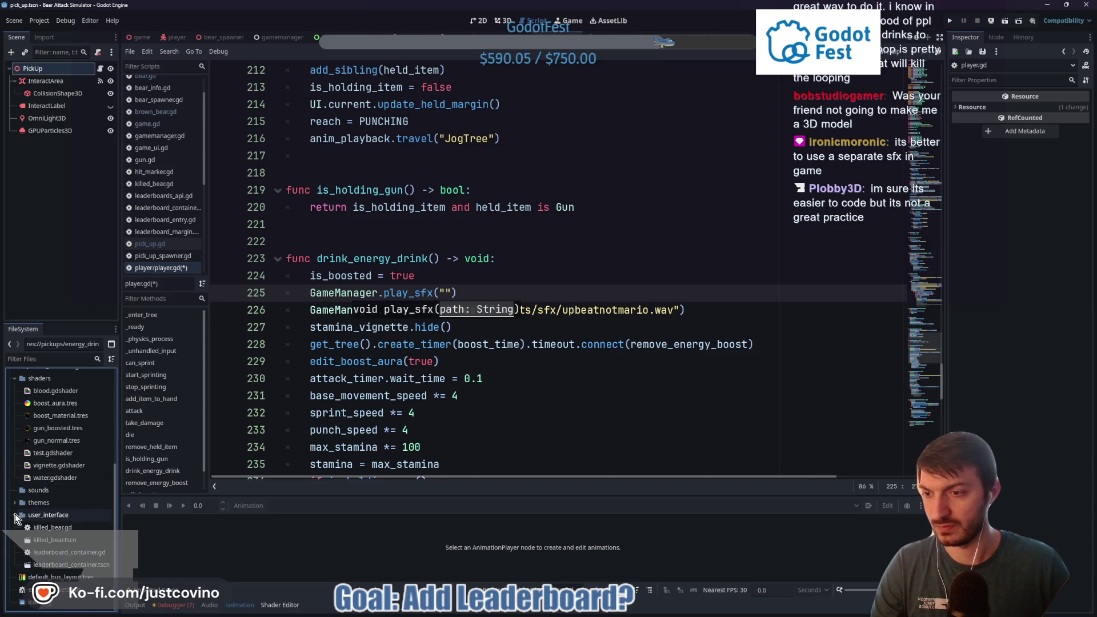
pyautogui.scroll(5, 29, 498)
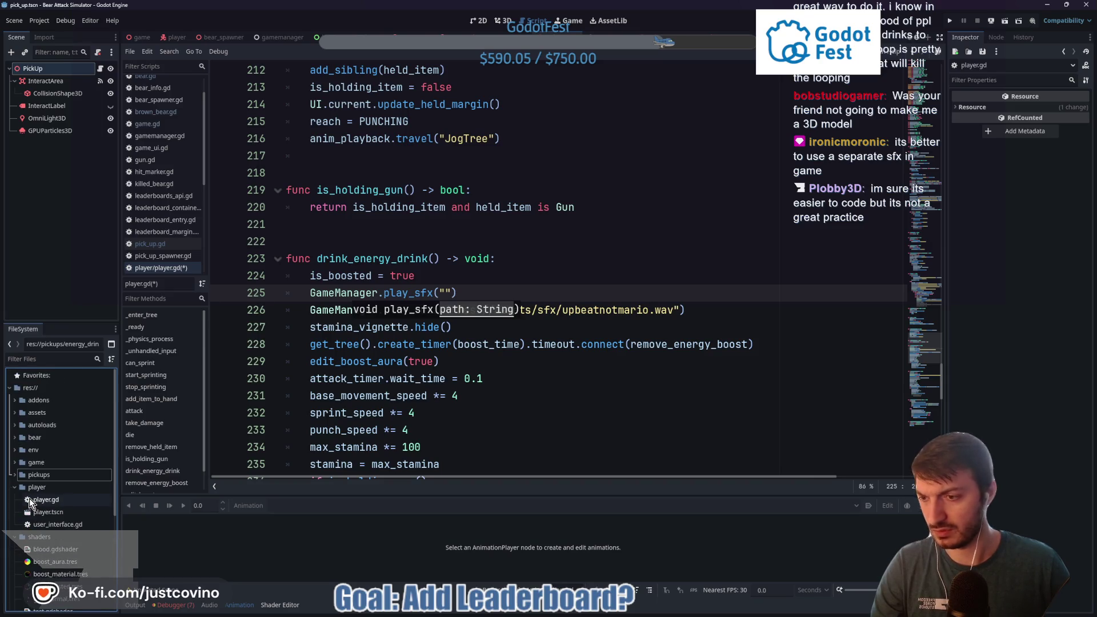
pyautogui.click(15, 412)
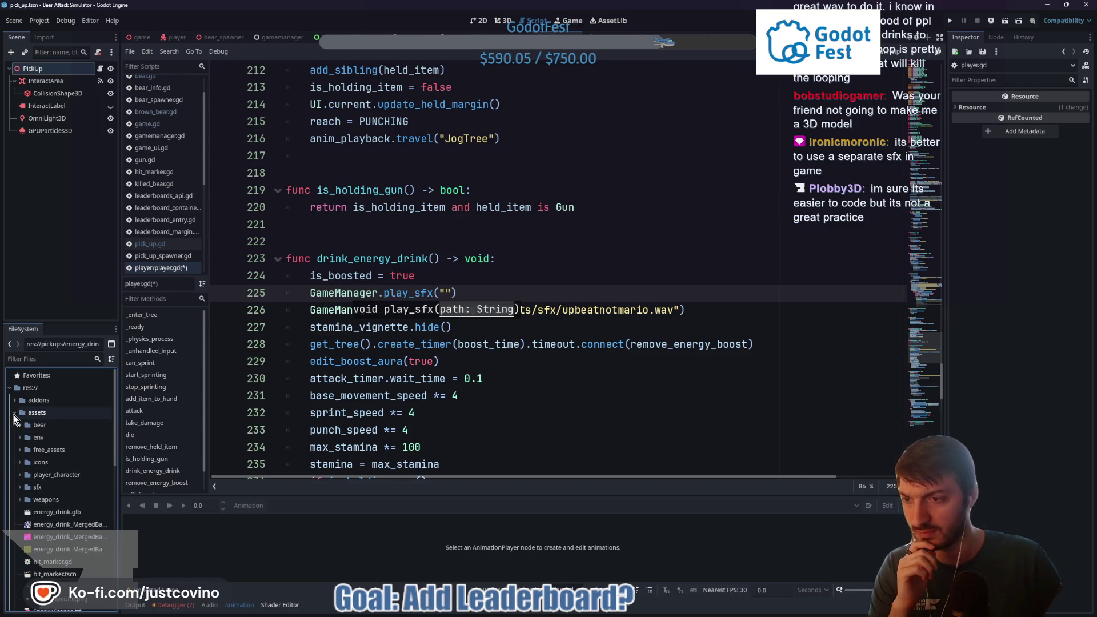
pyautogui.click(20, 489)
pyautogui.scroll(-3, 39, 495)
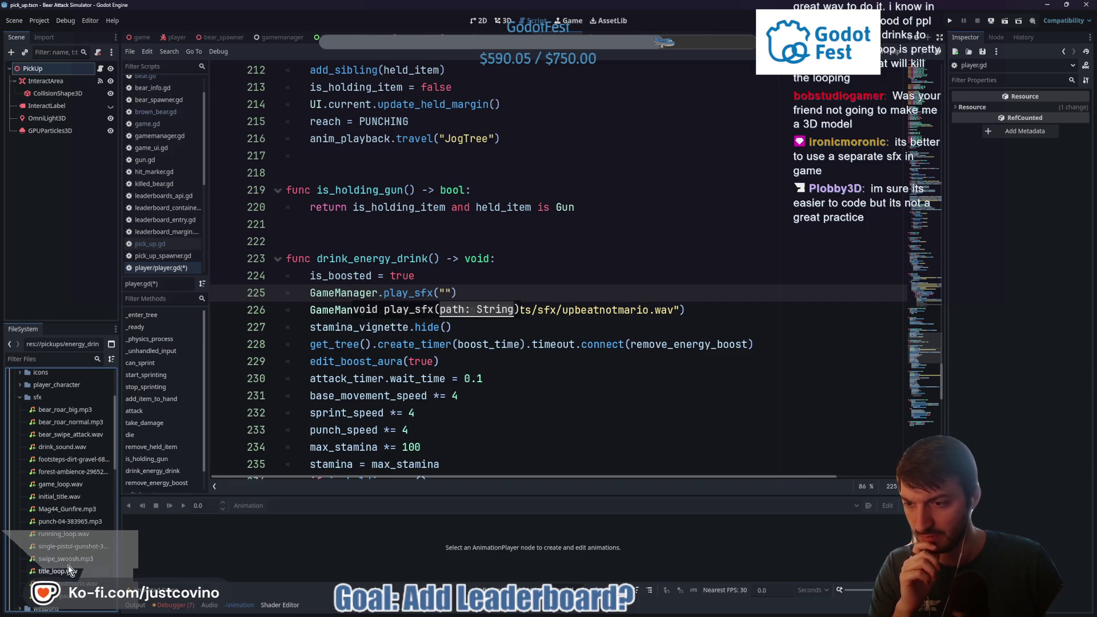
# Step: Copy drink_sound.wav's path into the play_sfx quotes and save player.gd
pyautogui.click(62, 449)
pyautogui.rightClick(62, 452)
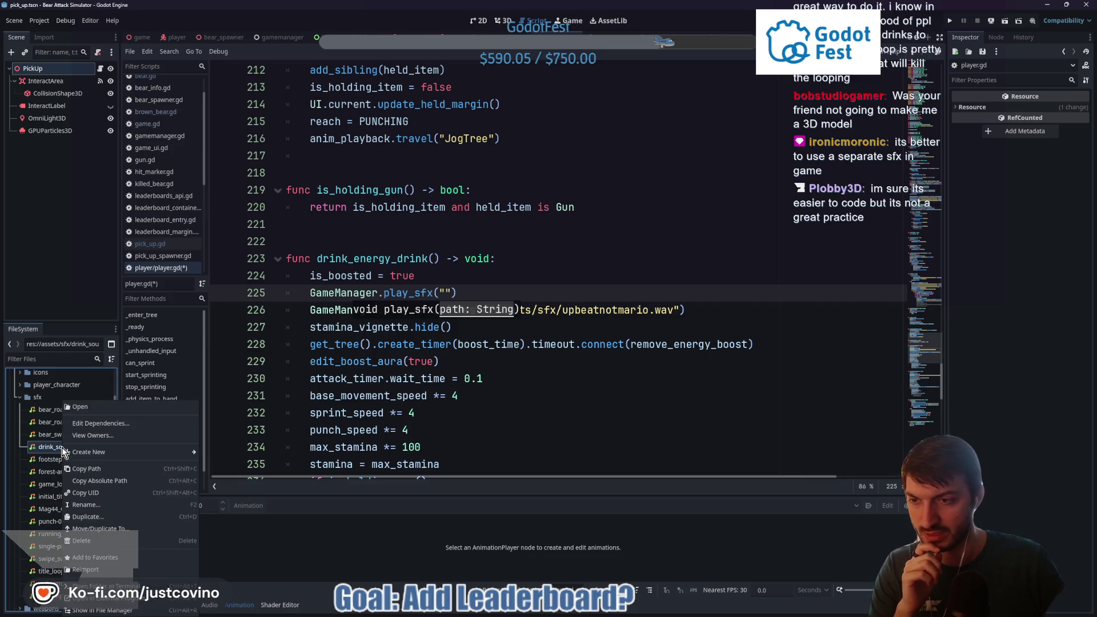
pyautogui.click(85, 469)
pyautogui.write('res://assets/sfx/drink_sound.wav')
pyautogui.press('End')
pyautogui.hotkey('ctrl', 's')
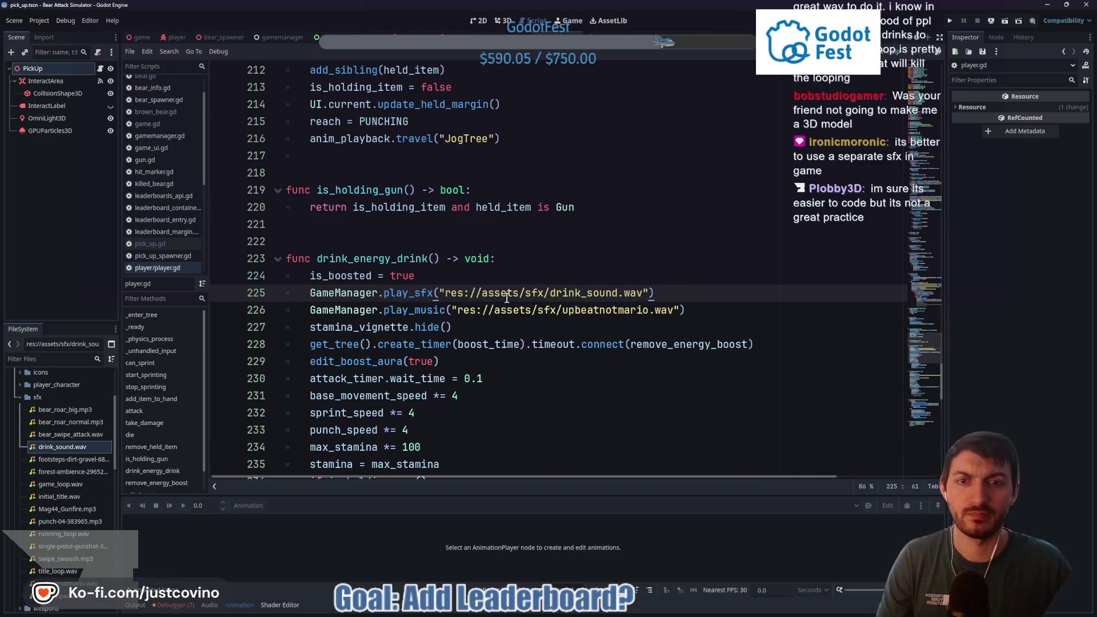
pyautogui.moveTo(435, 298)
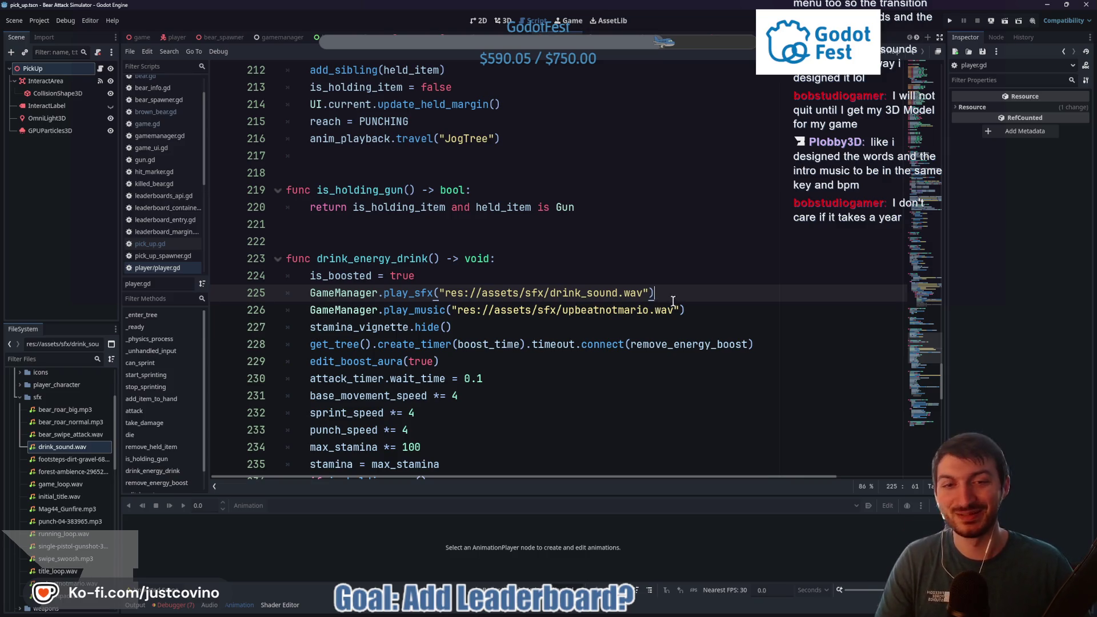
pyautogui.keyDown('ctrl'); pyautogui.click(416, 294); pyautogui.keyUp('ctrl')
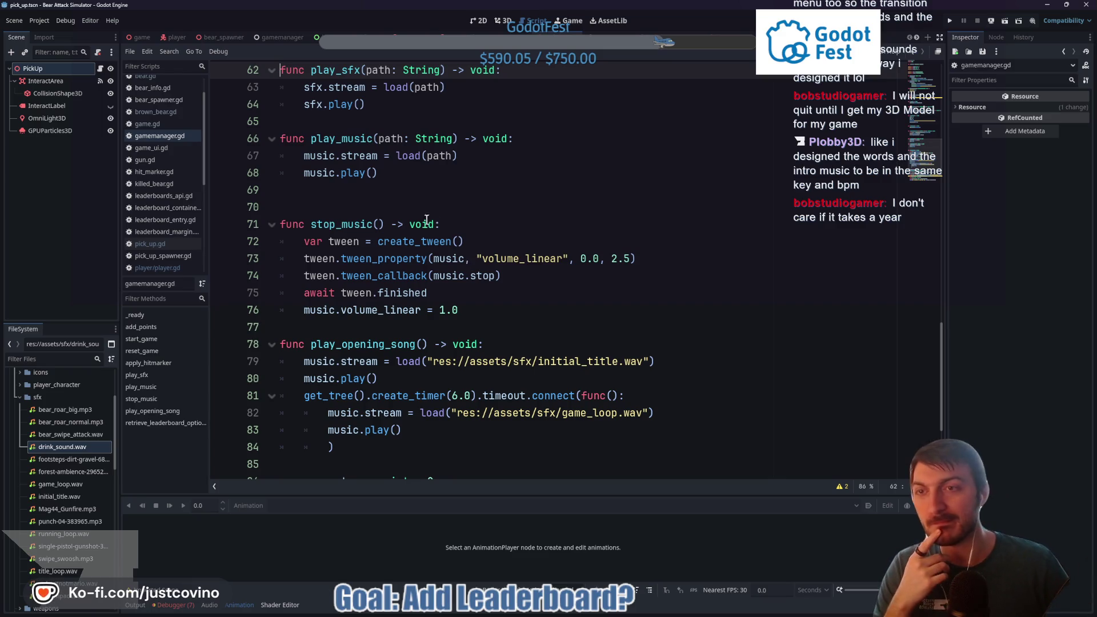
pyautogui.click(282, 37)
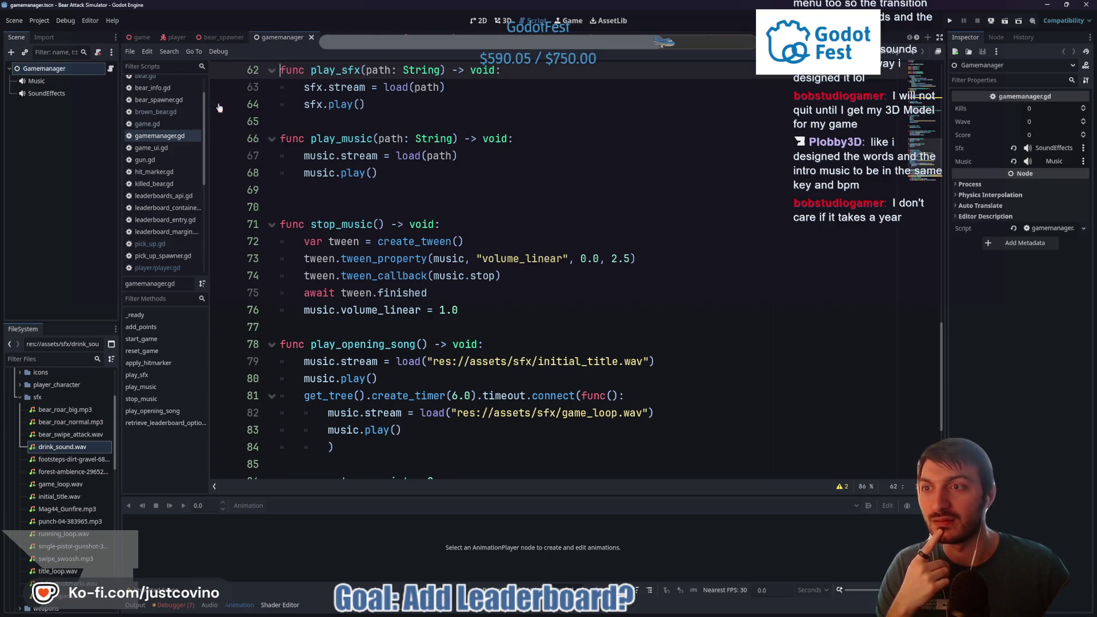
pyautogui.click(47, 93)
pyautogui.click(1084, 201)
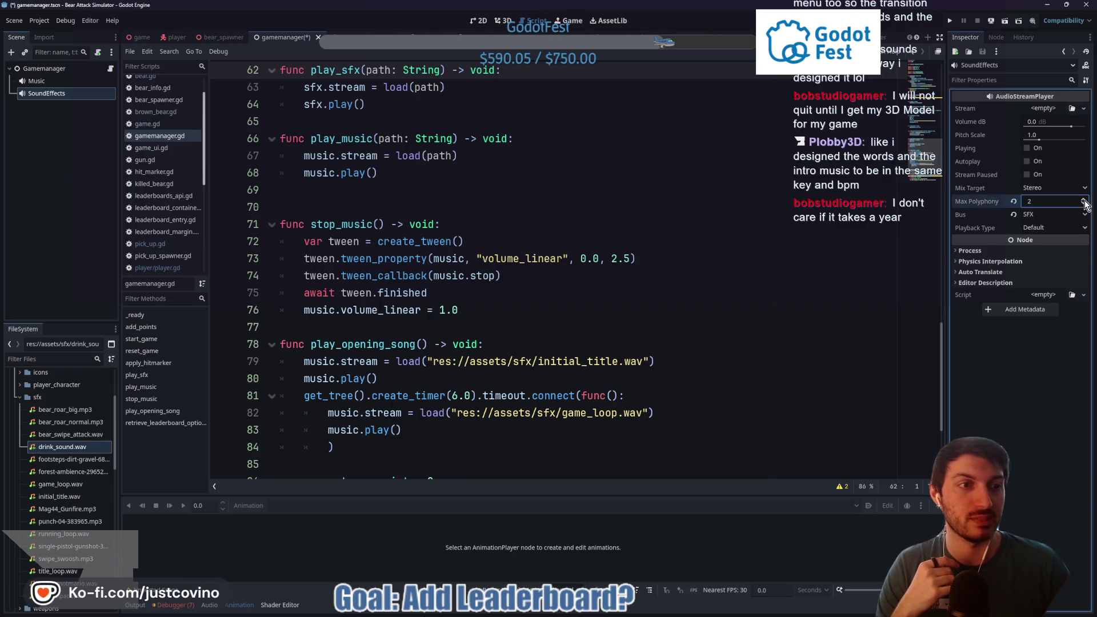
pyautogui.click(526, 314)
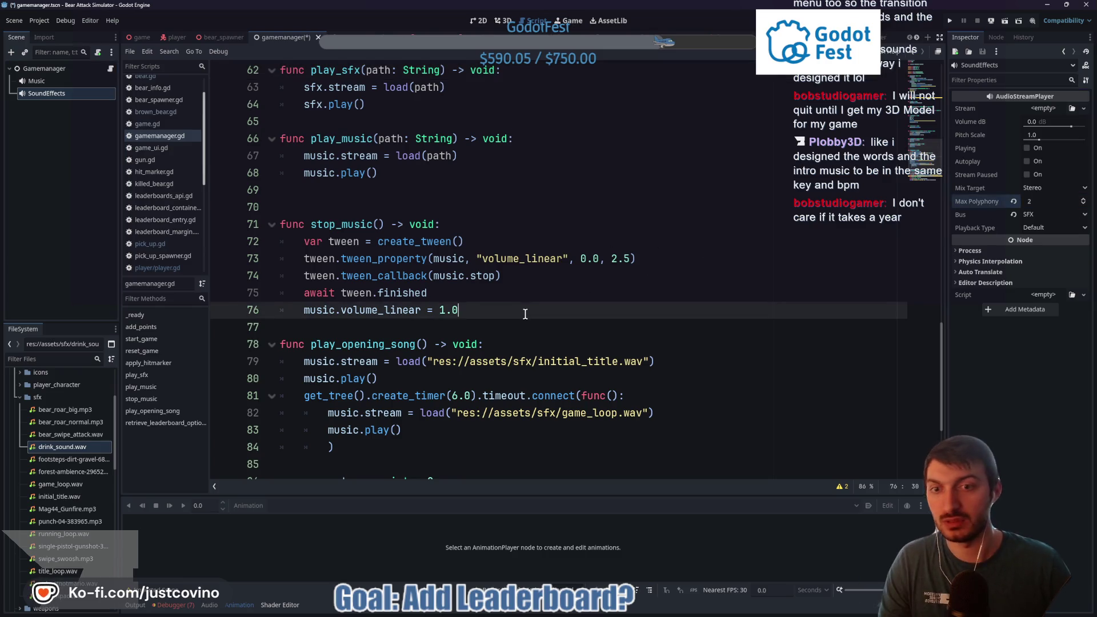
pyautogui.hotkey('ctrl', 's')
pyautogui.click(420, 329)
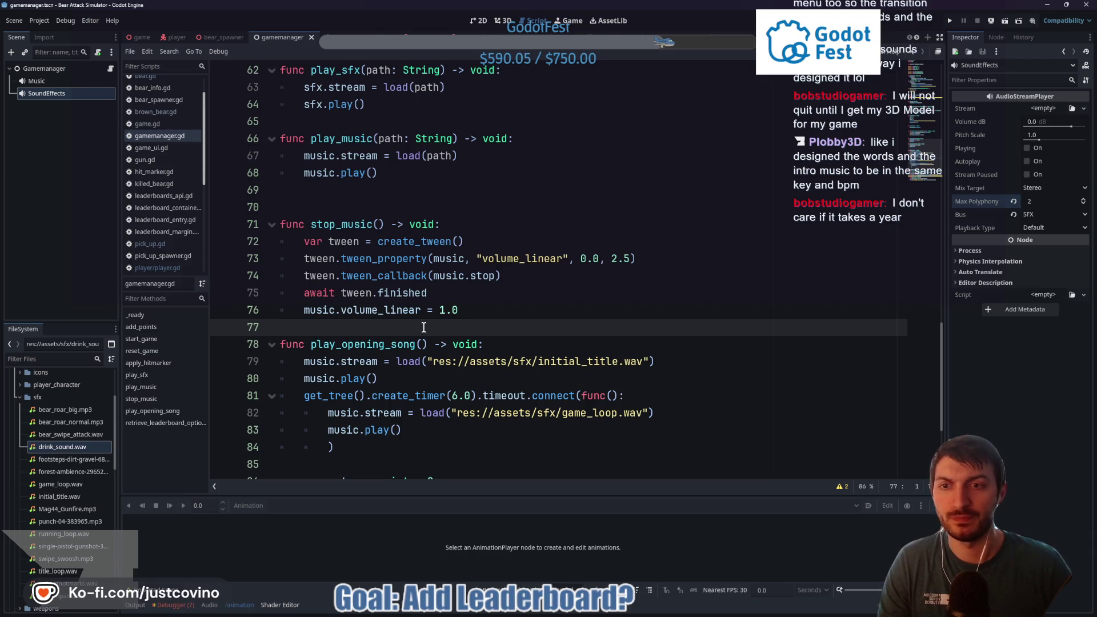
pyautogui.press('Return')
pyautogui.hotkey('ctrl', 's')
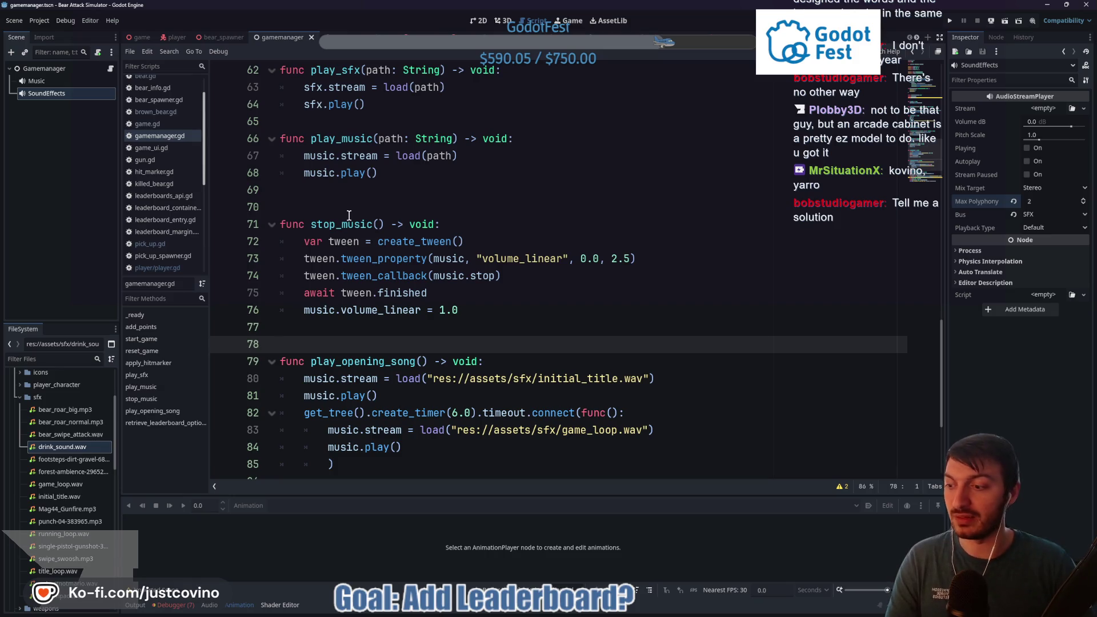
pyautogui.click(342, 330)
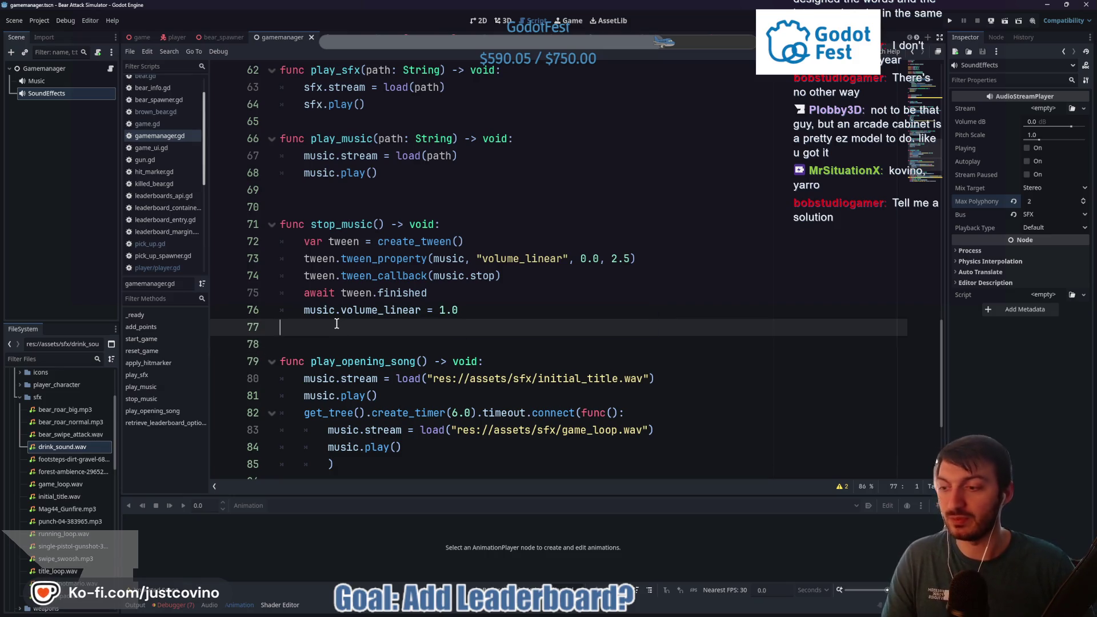
pyautogui.click(56, 84)
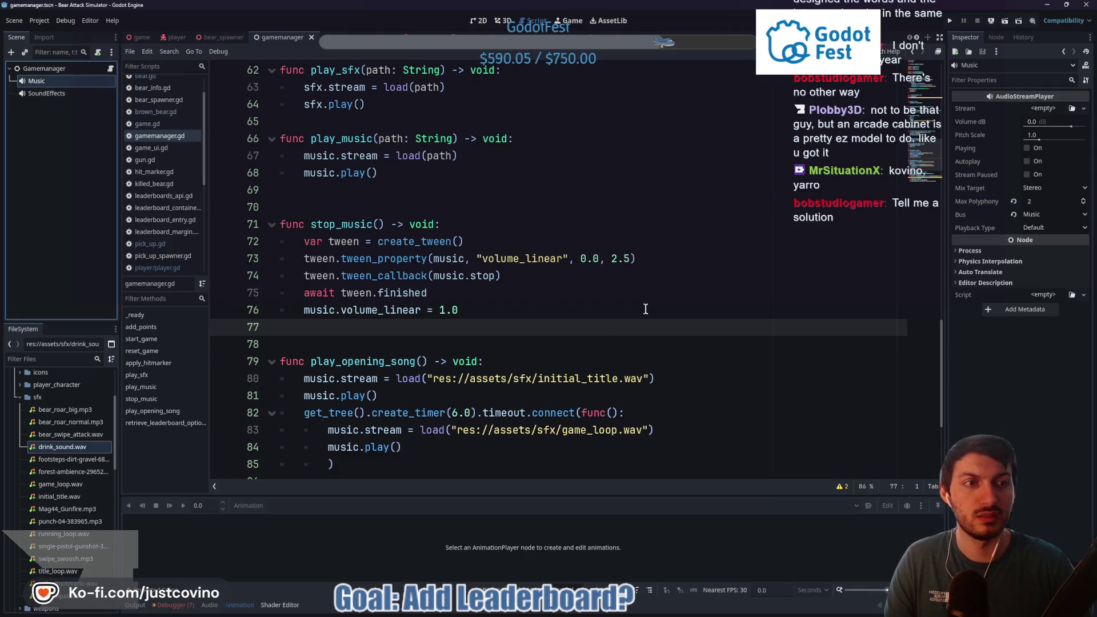
pyautogui.click(438, 339)
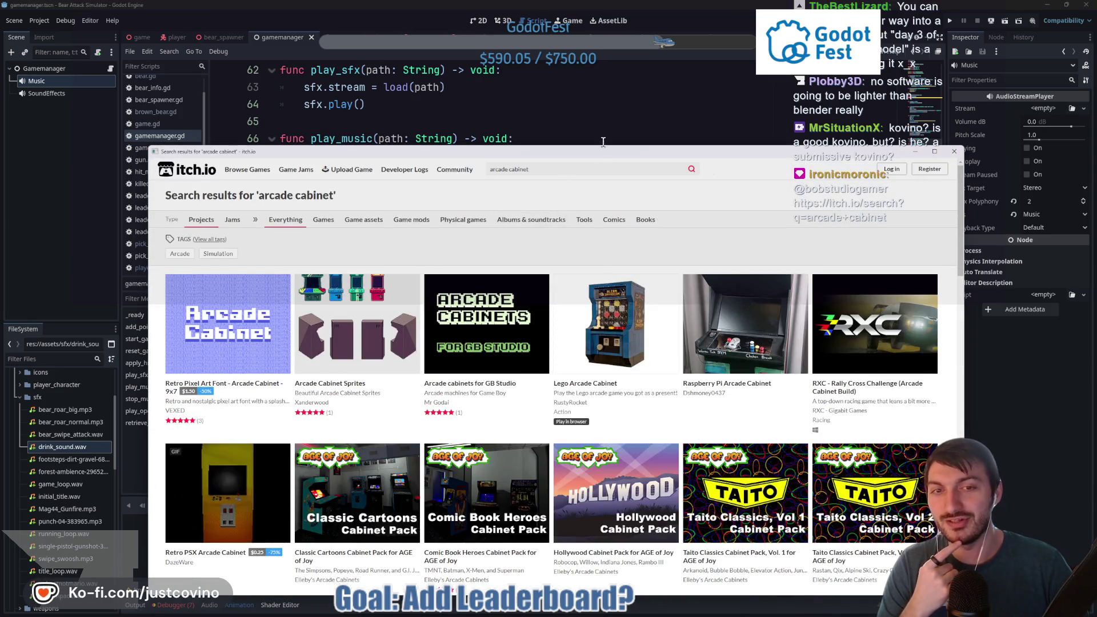
# Step: Scroll through the itch.io 'arcade cabinet' search results, then leave the browser for Godot
pyautogui.moveTo(599, 149)
pyautogui.mouseDown()
pyautogui.moveTo(579, 143)
pyautogui.moveTo(564, 75)
pyautogui.mouseUp()
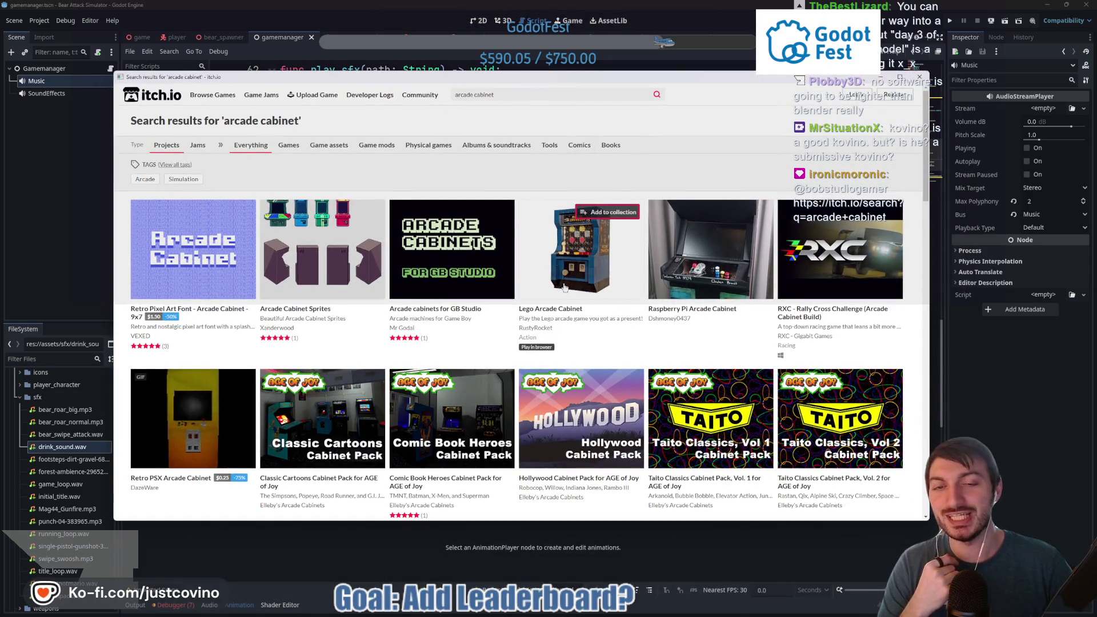
pyautogui.scroll(-1, 520, 262)
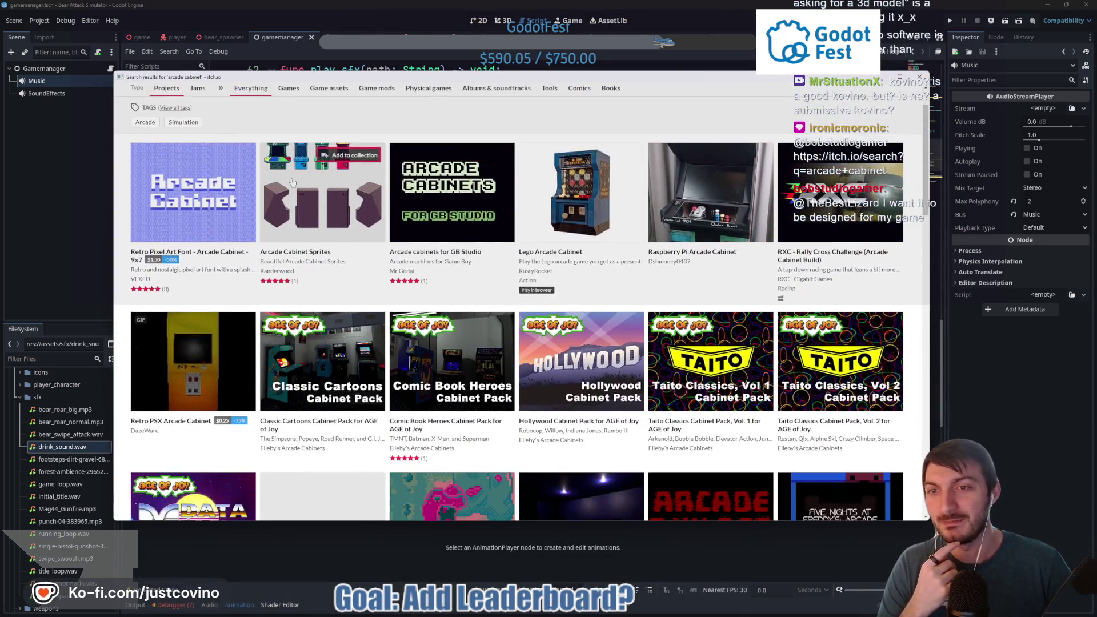
pyautogui.scroll(-2, 333, 212)
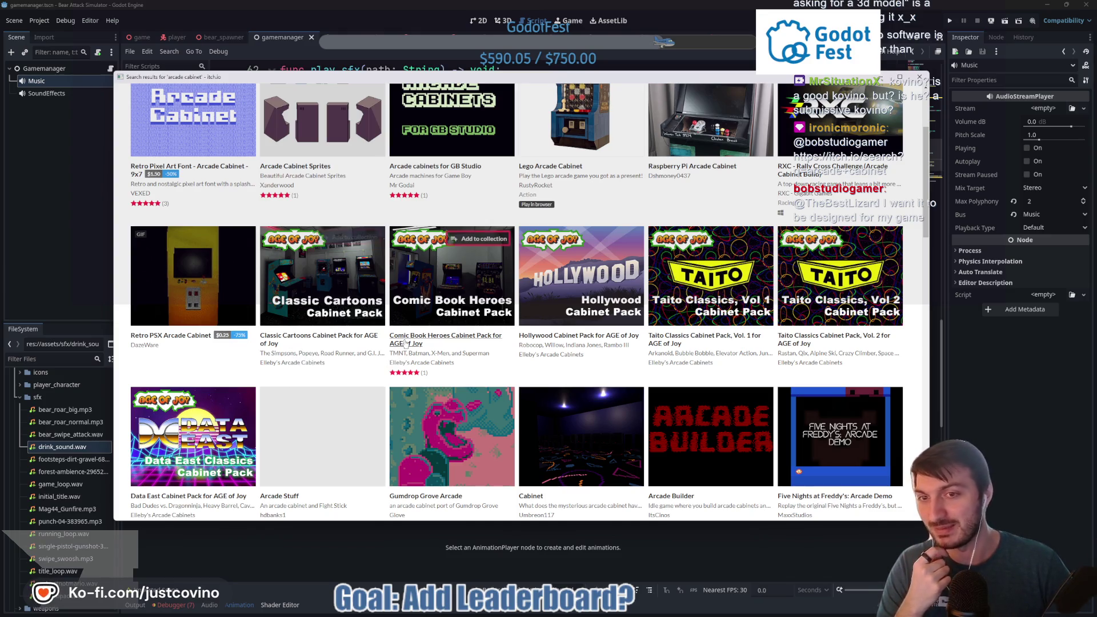
pyautogui.moveTo(393, 338)
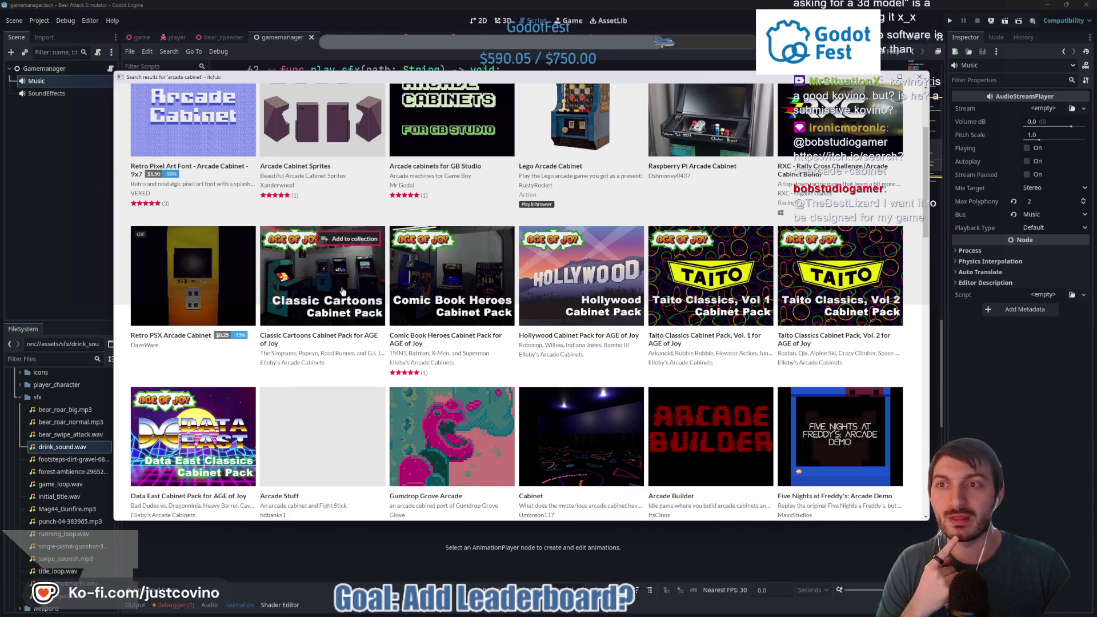
pyautogui.scroll(-4, 428, 281)
pyautogui.scroll(3, 453, 322)
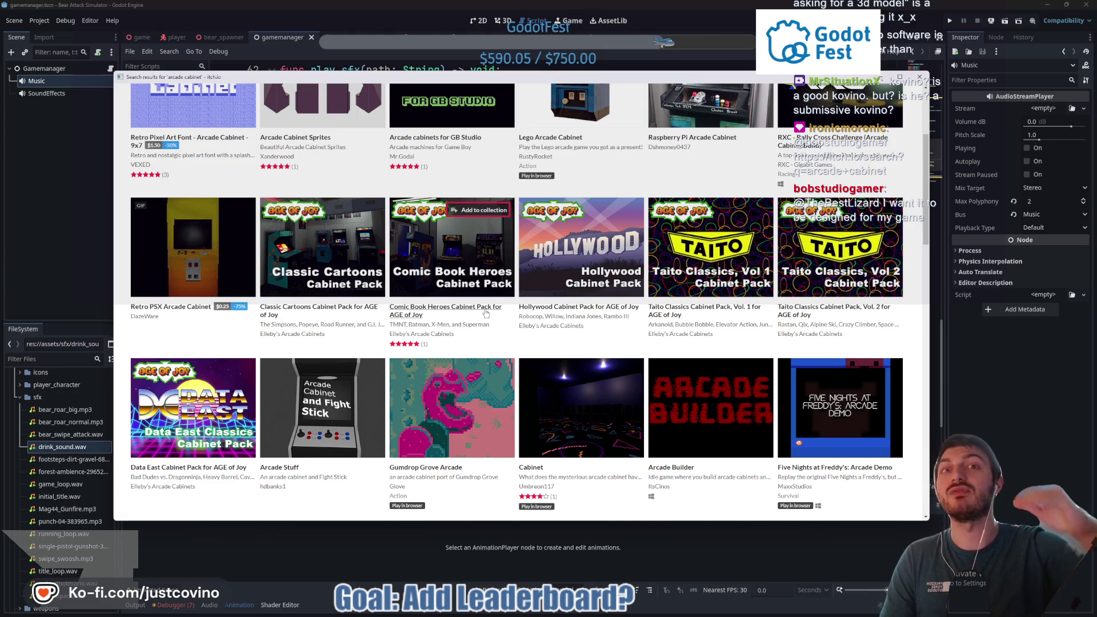
pyautogui.scroll(-3, 755, 256)
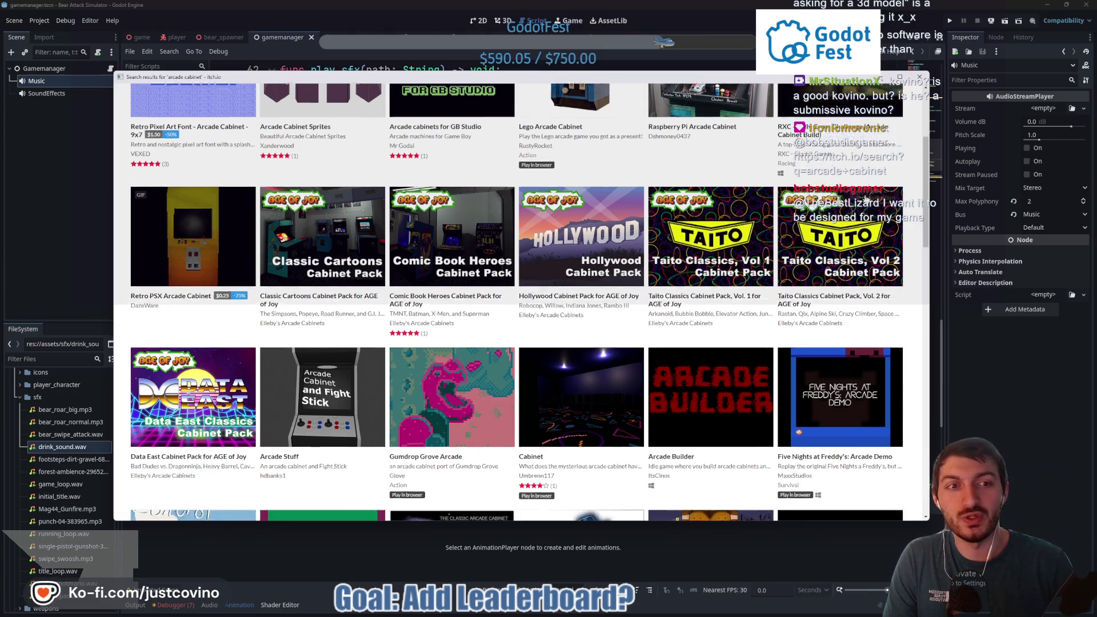
pyautogui.scroll(-4, 755, 256)
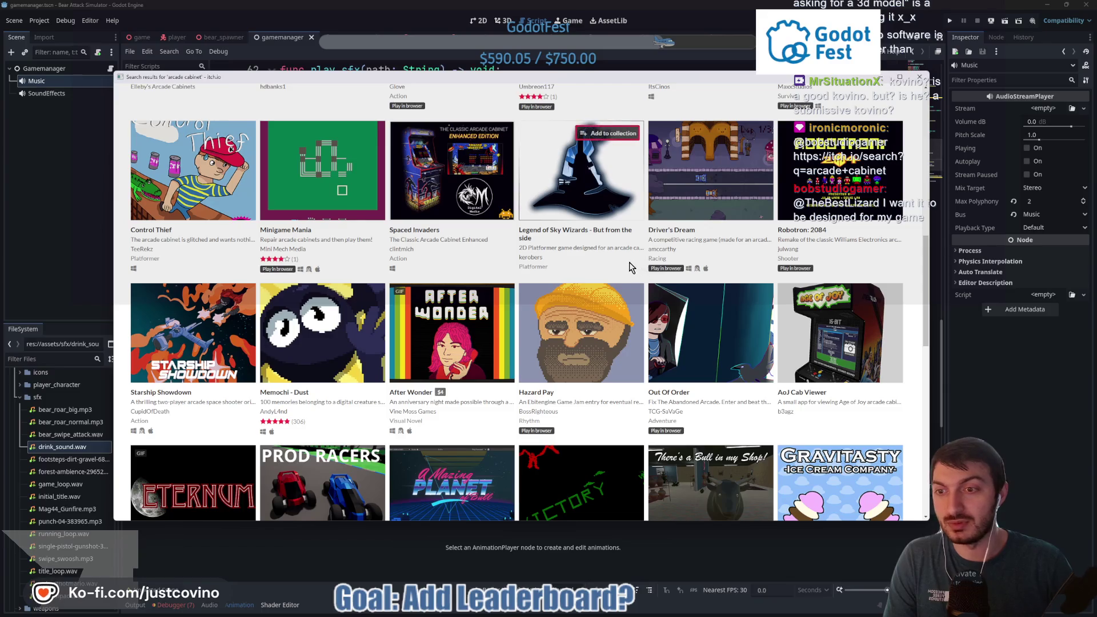
pyautogui.scroll(-1, 626, 260)
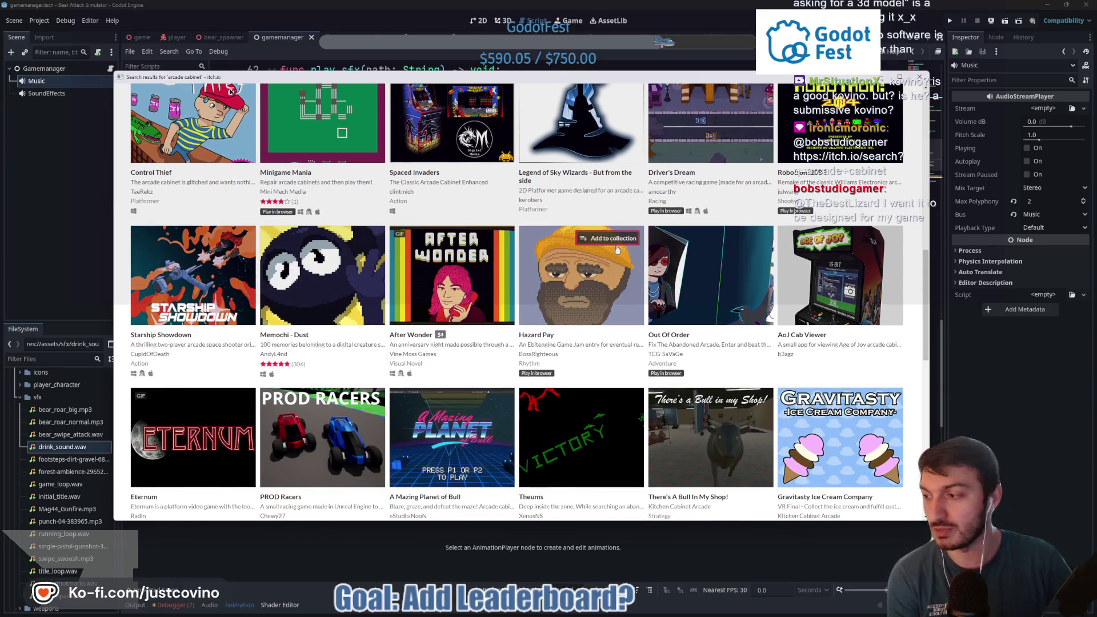
pyautogui.moveTo(758, 275)
pyautogui.scroll(4, 679, 278)
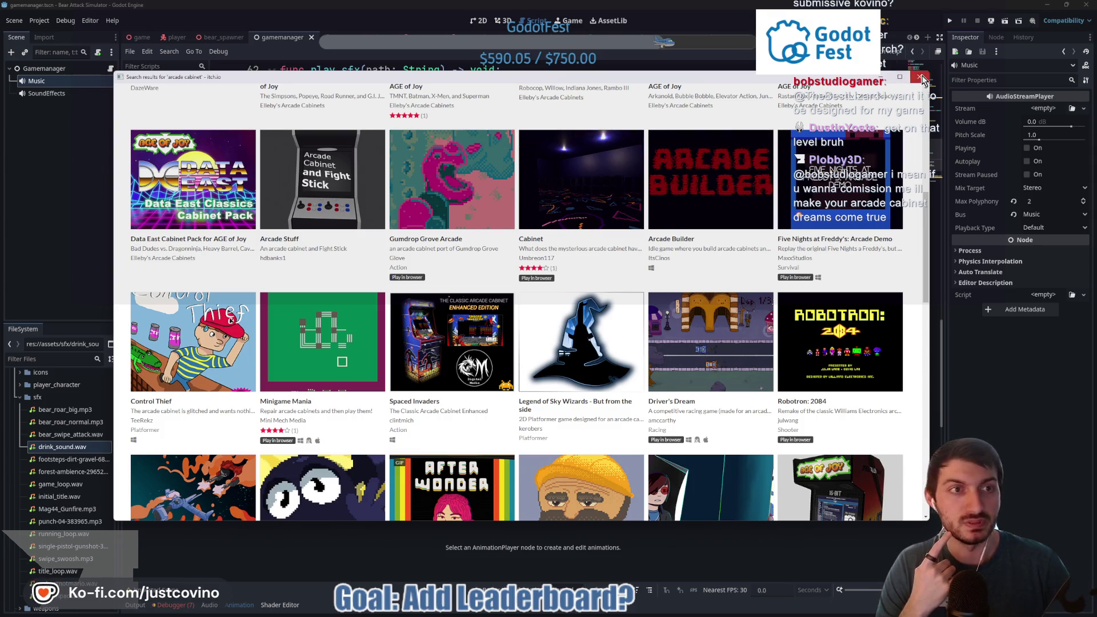
pyautogui.hotkey('alt', 'Tab')
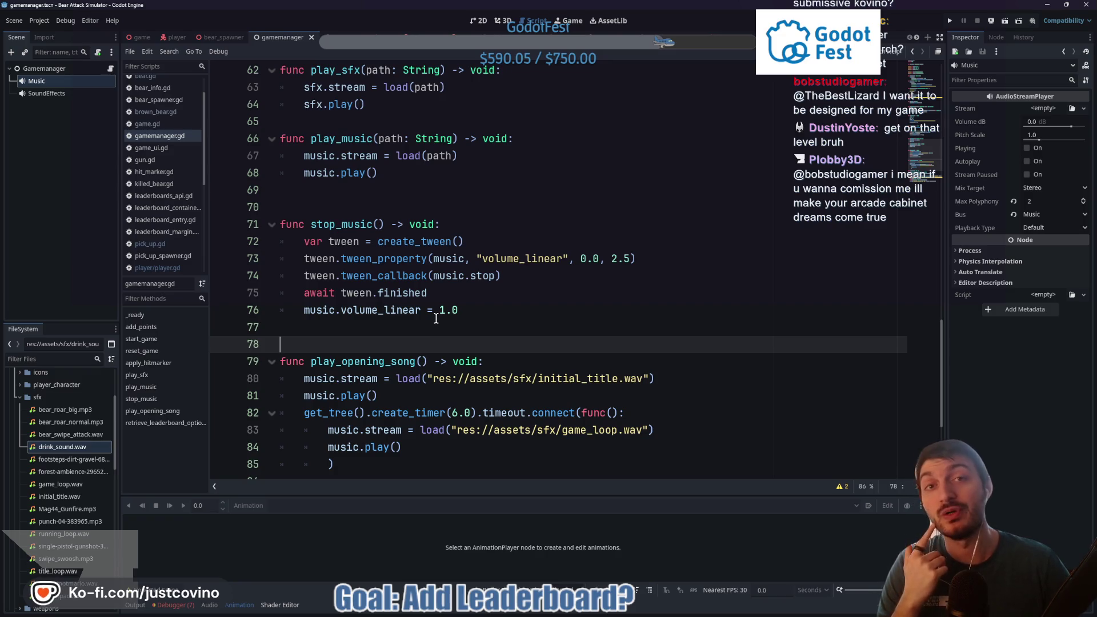
# Step: Review gamemanager.gd around stop_music and the play() docs, then move to the game scene
pyautogui.click(410, 331)
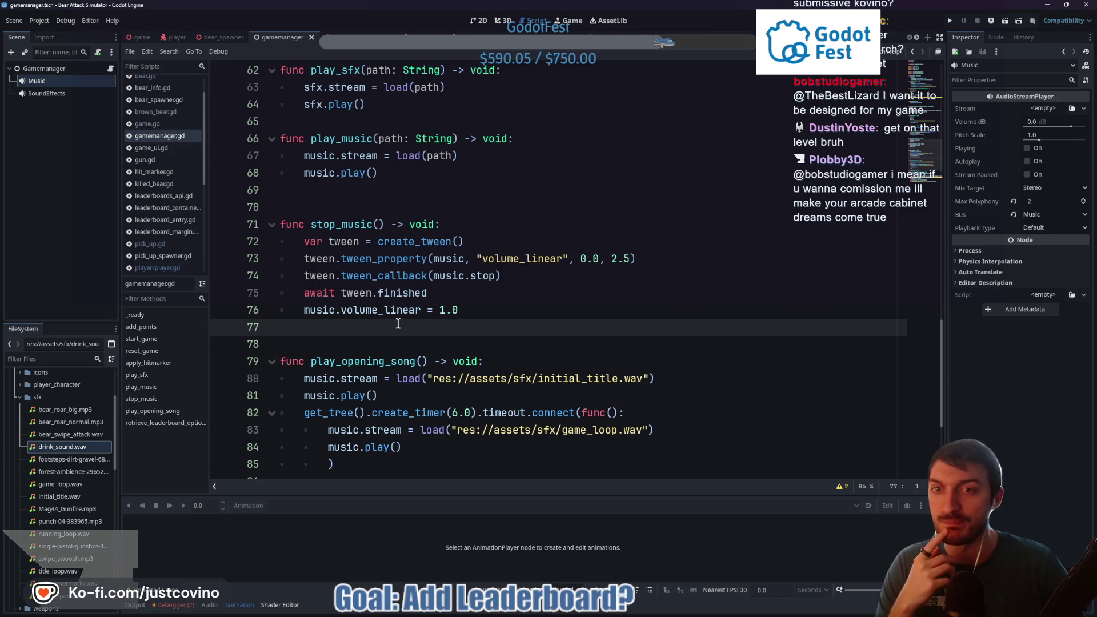
pyautogui.click(333, 225)
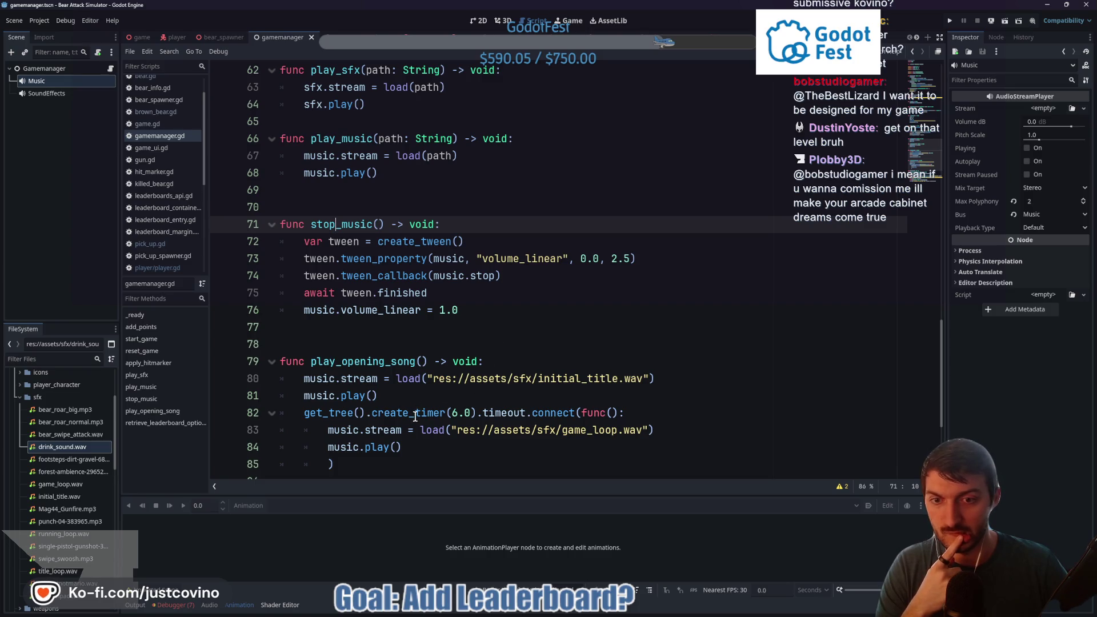
pyautogui.scroll(3, 365, 362)
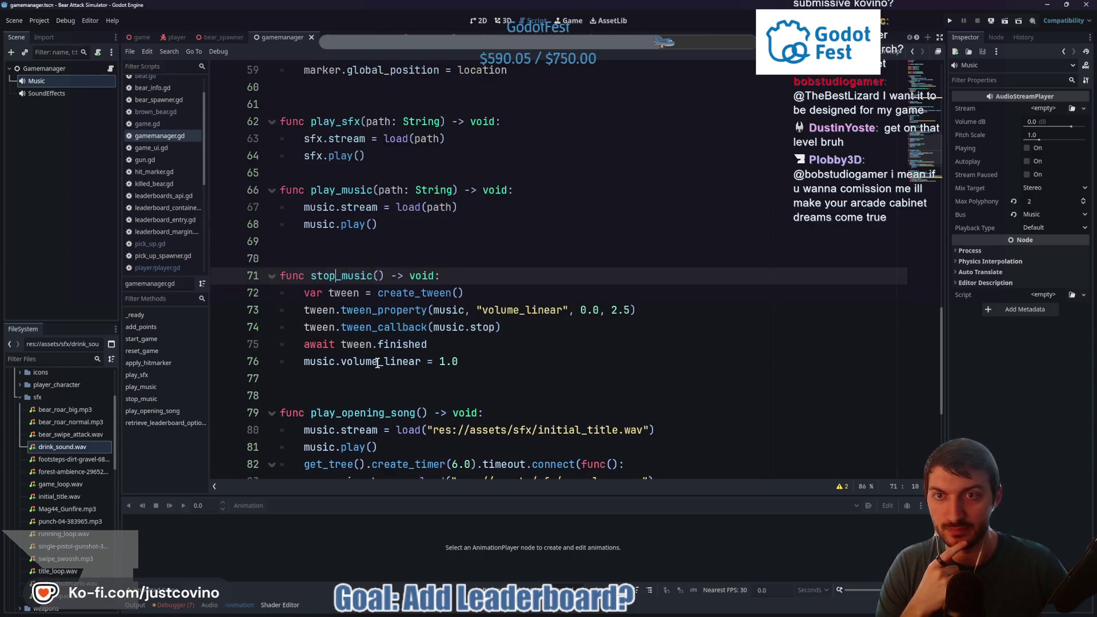
pyautogui.moveTo(344, 330)
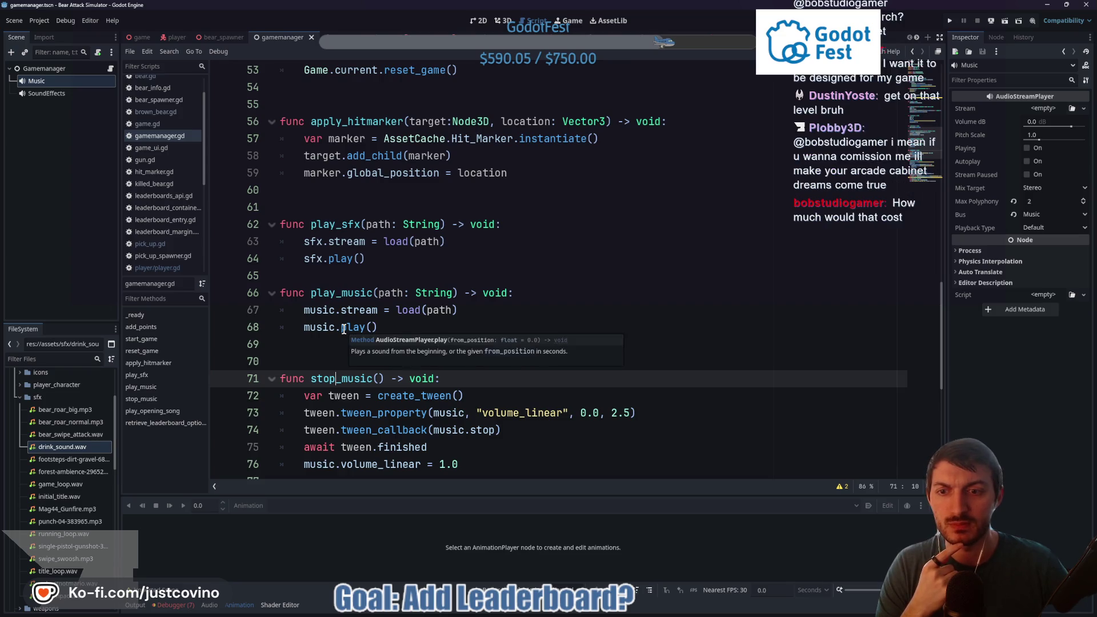
pyautogui.click(366, 275)
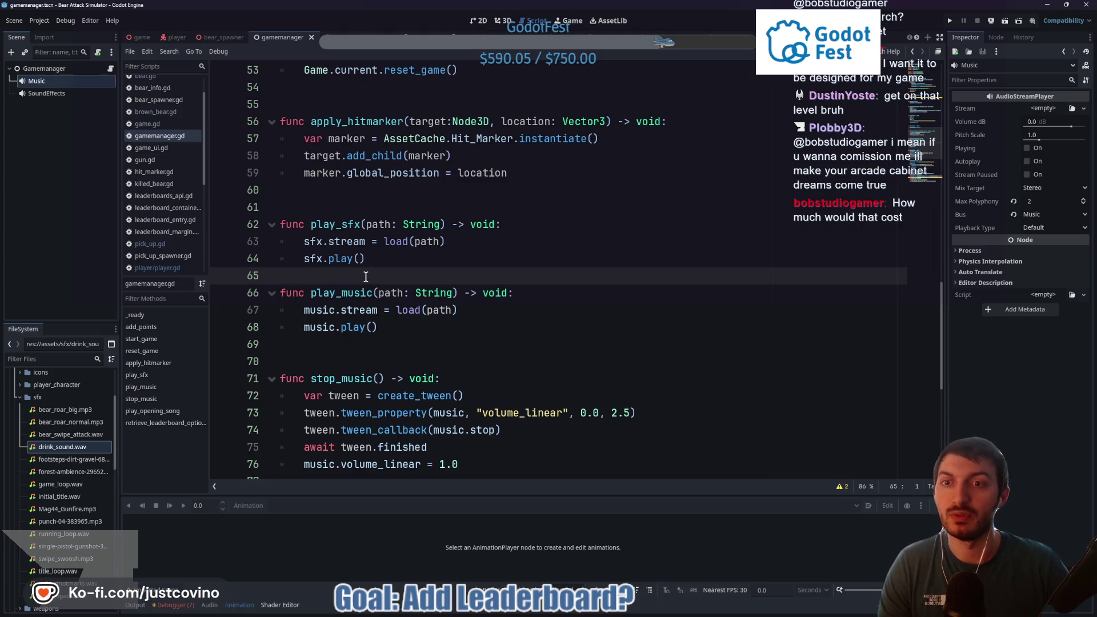
pyautogui.moveTo(364, 308)
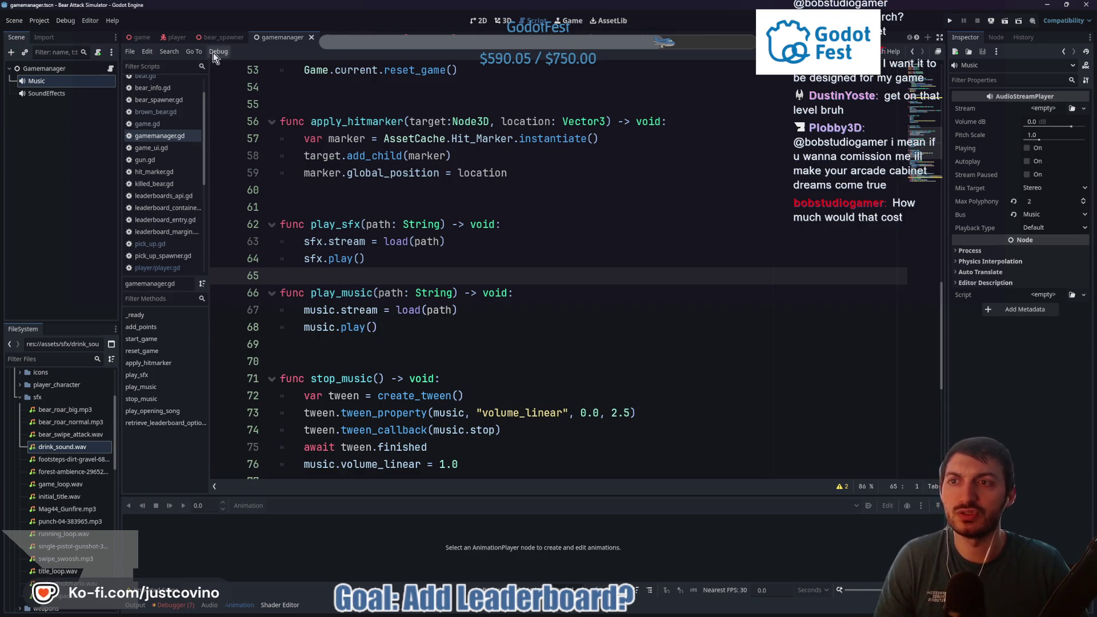
pyautogui.hotkey('ctrl', 'Tab')
# Step: Run the game, turn the music volume down, and start a round as player 'asdf'
pyautogui.press('F5')
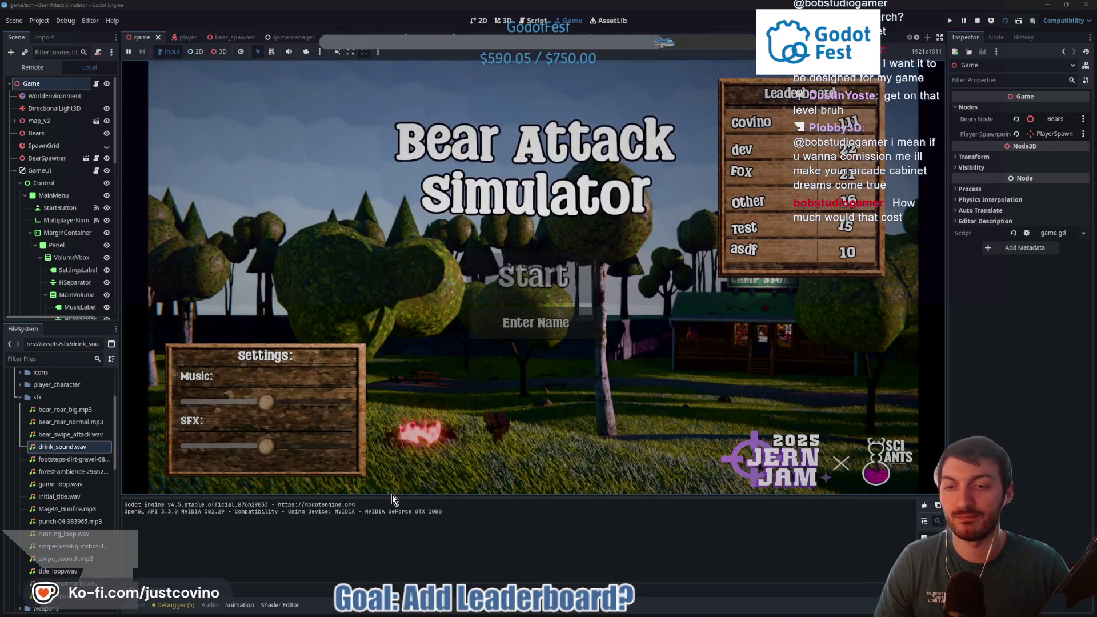
pyautogui.moveTo(421, 496); pyautogui.dragTo(421, 504)
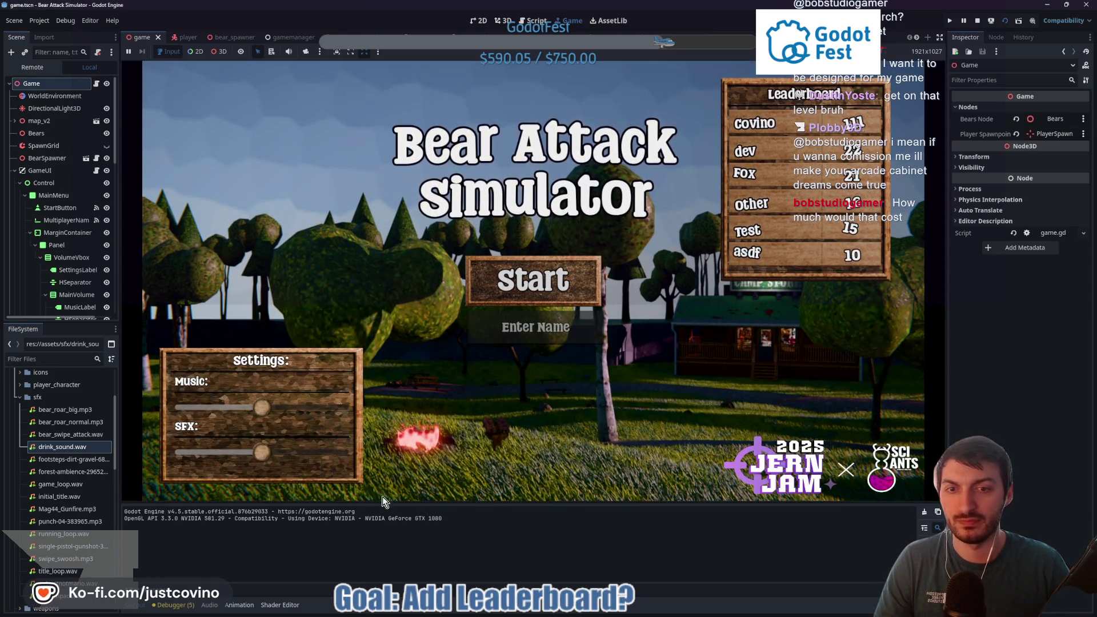
pyautogui.click(136, 606)
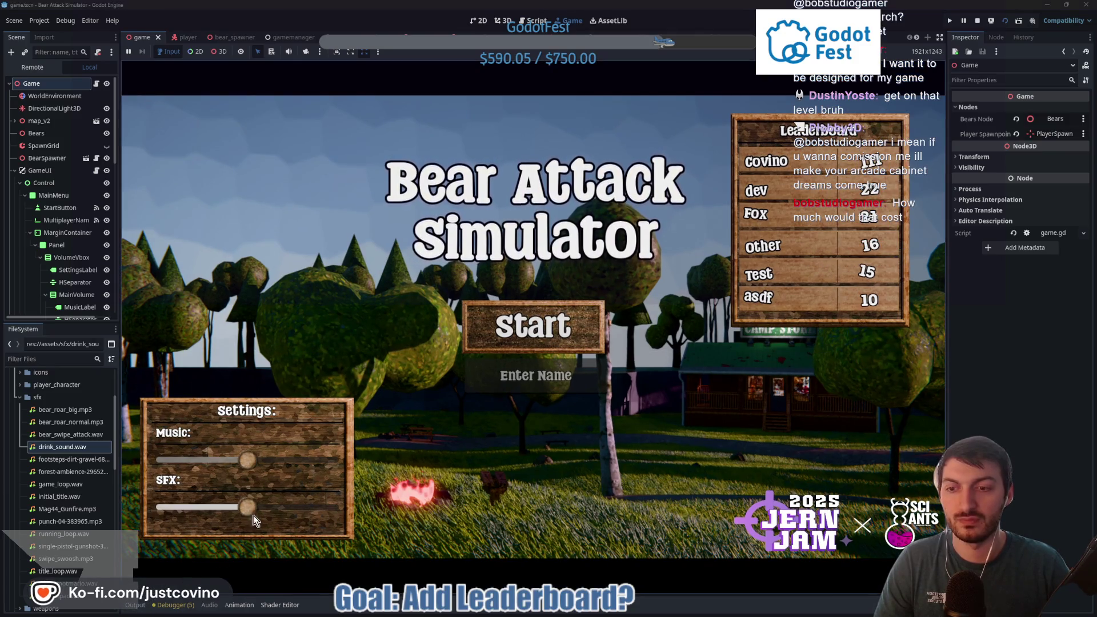
pyautogui.moveTo(249, 471); pyautogui.dragTo(224, 464)
pyautogui.click(526, 374)
pyautogui.write('asdf')
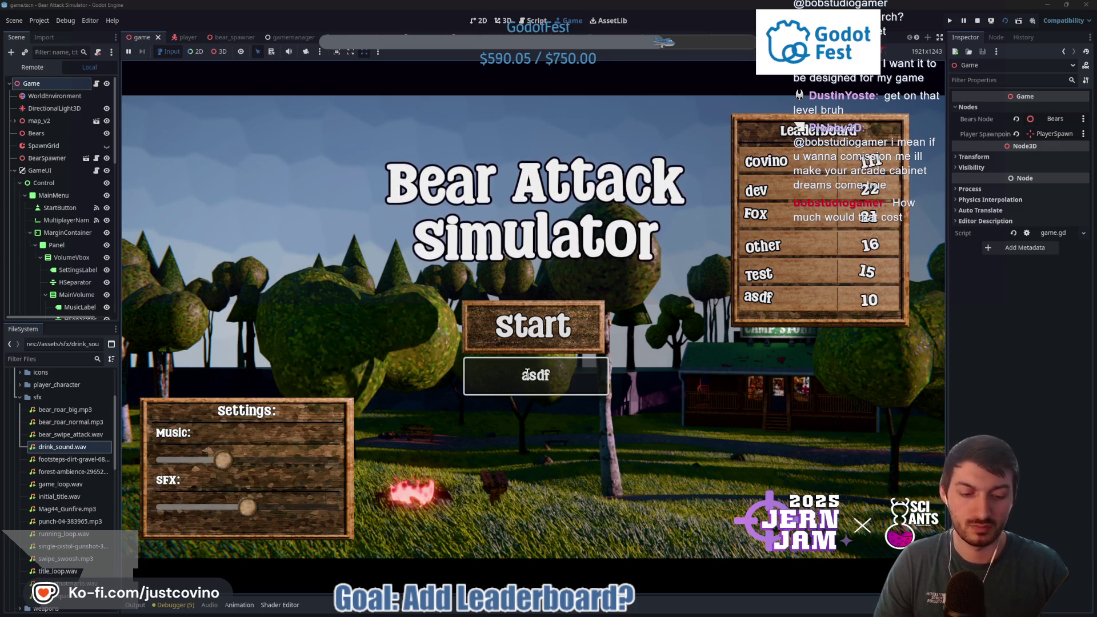
pyautogui.press('Return')
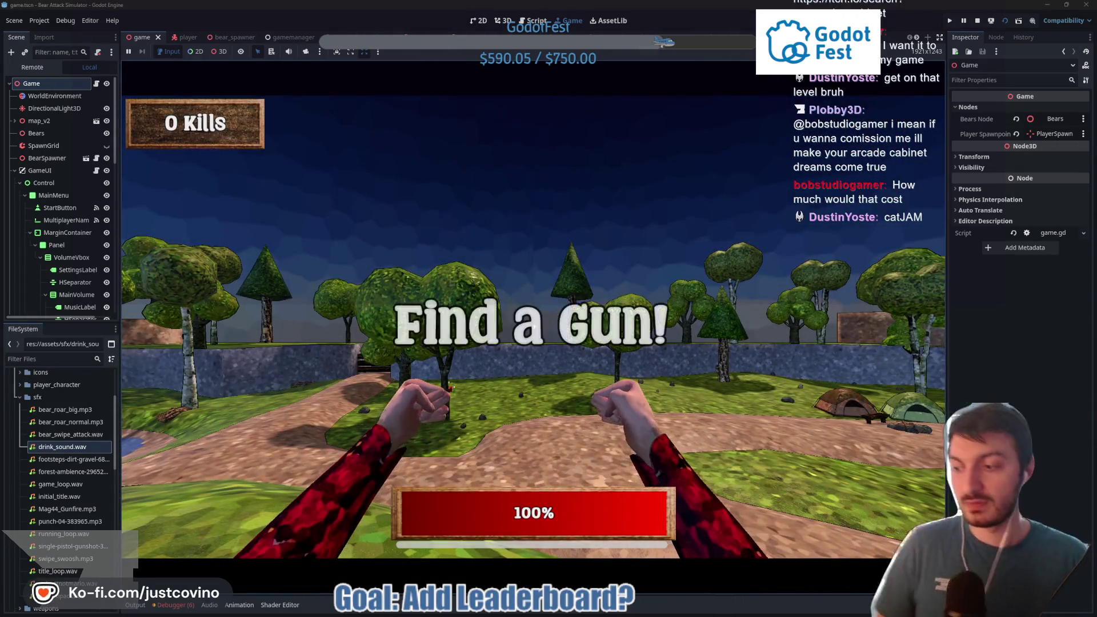
# Step: Walk across the camp, punch a bear to a kill, and stop the game with F8
pyautogui.press('w')
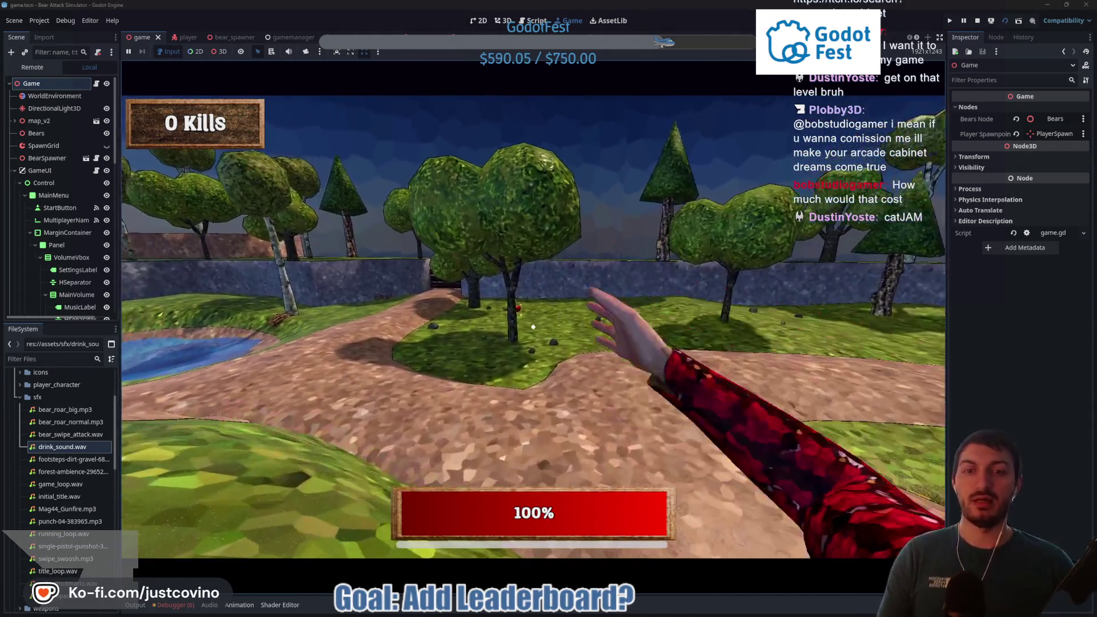
pyautogui.press('w')
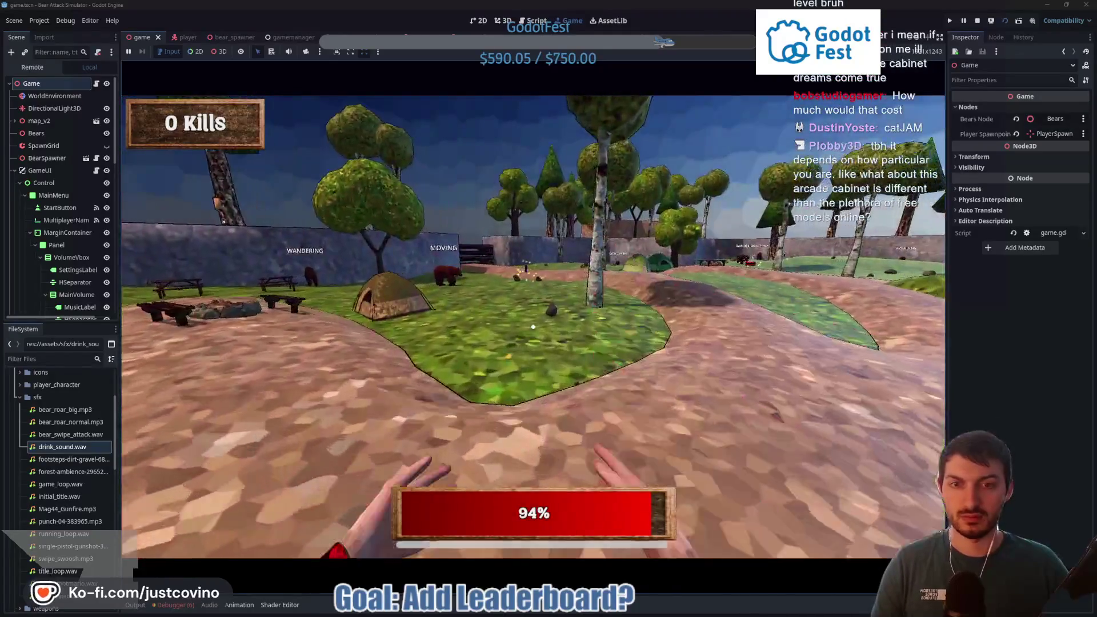
pyautogui.press('w')
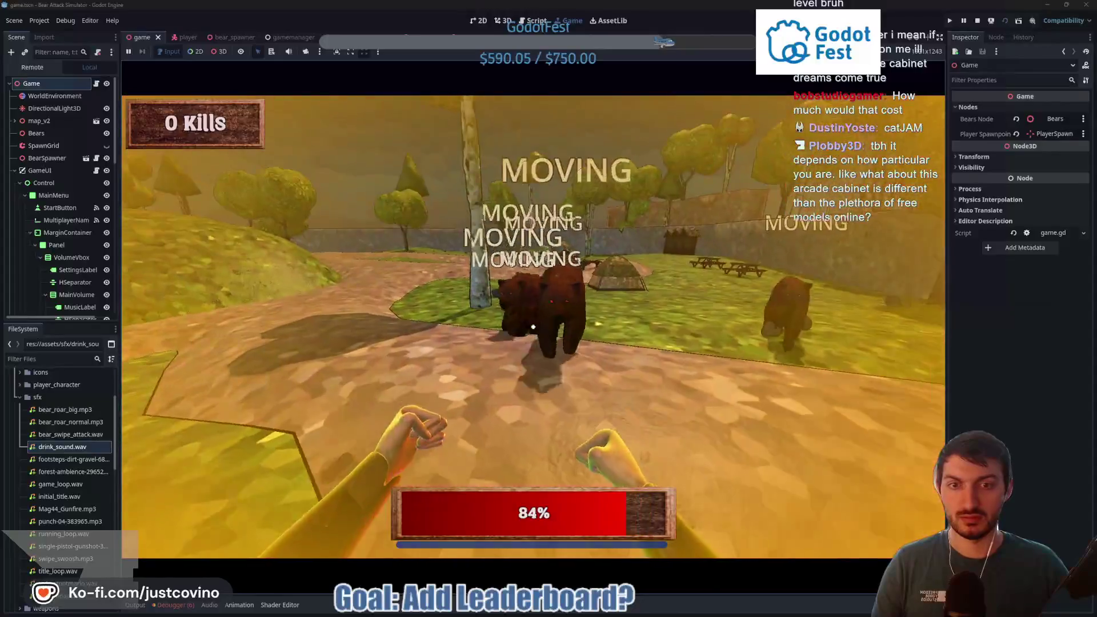
pyautogui.click(533, 326)
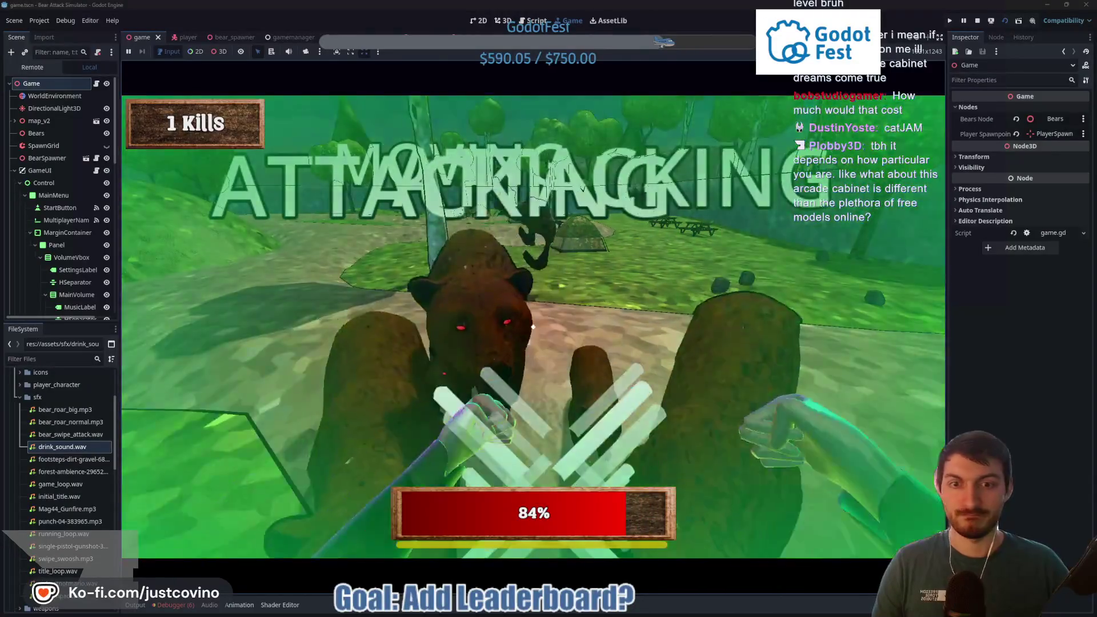
pyautogui.click(533, 327)
pyautogui.click(533, 326)
pyautogui.press('F8')
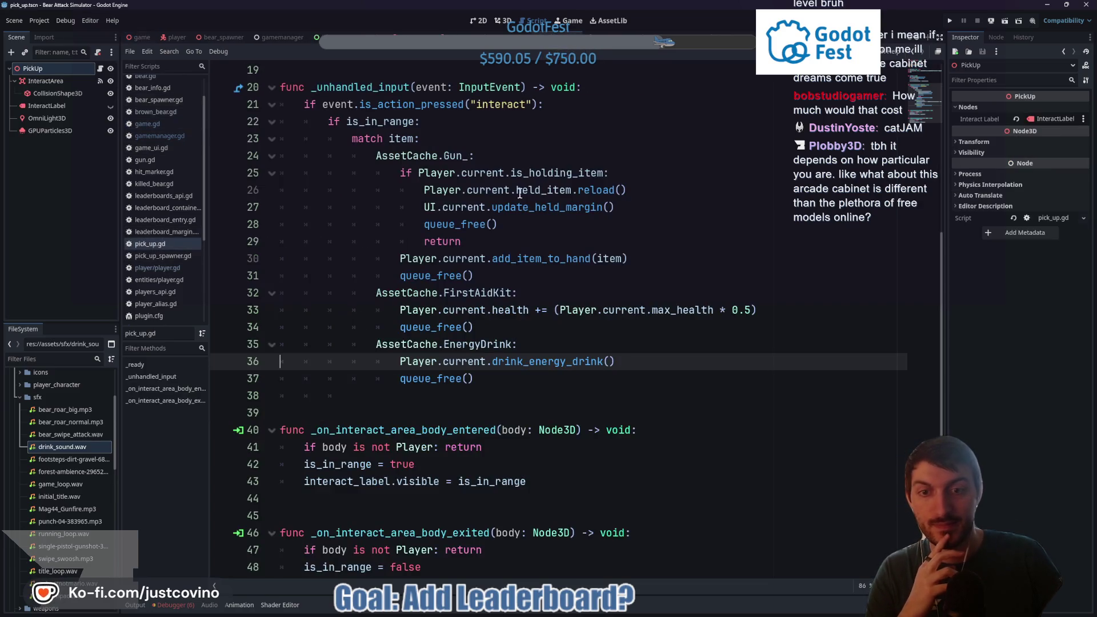
# Step: Add 'await GameManager.sfx.finished' after the drink sound call and save player.gd
pyautogui.keyDown('ctrl'); pyautogui.click(556, 363); pyautogui.keyUp('ctrl')
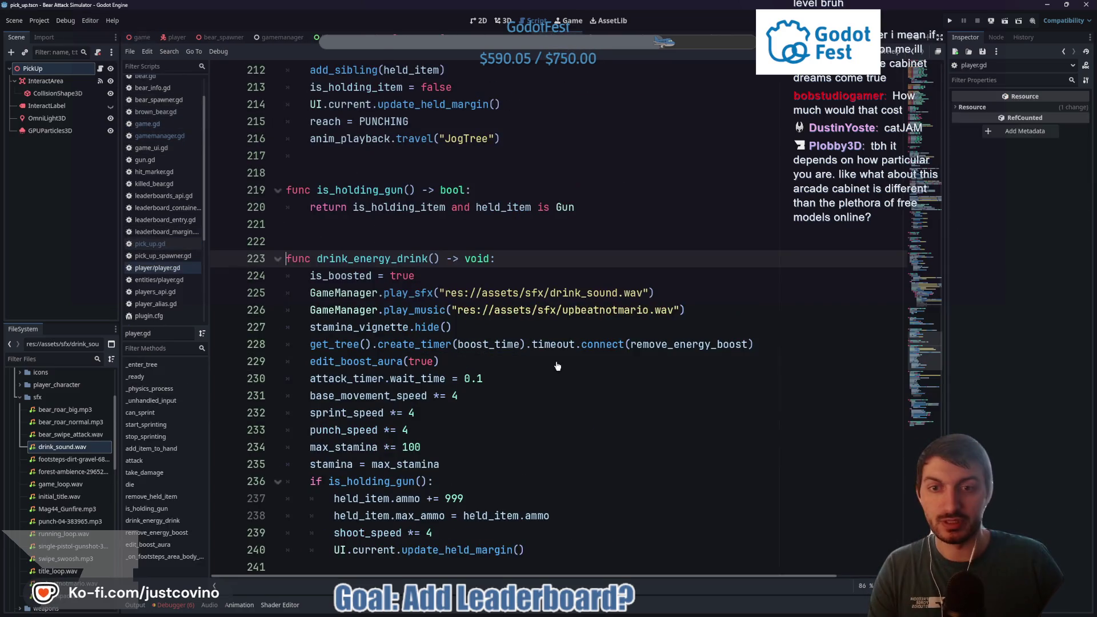
pyautogui.click(662, 296)
pyautogui.press('Return')
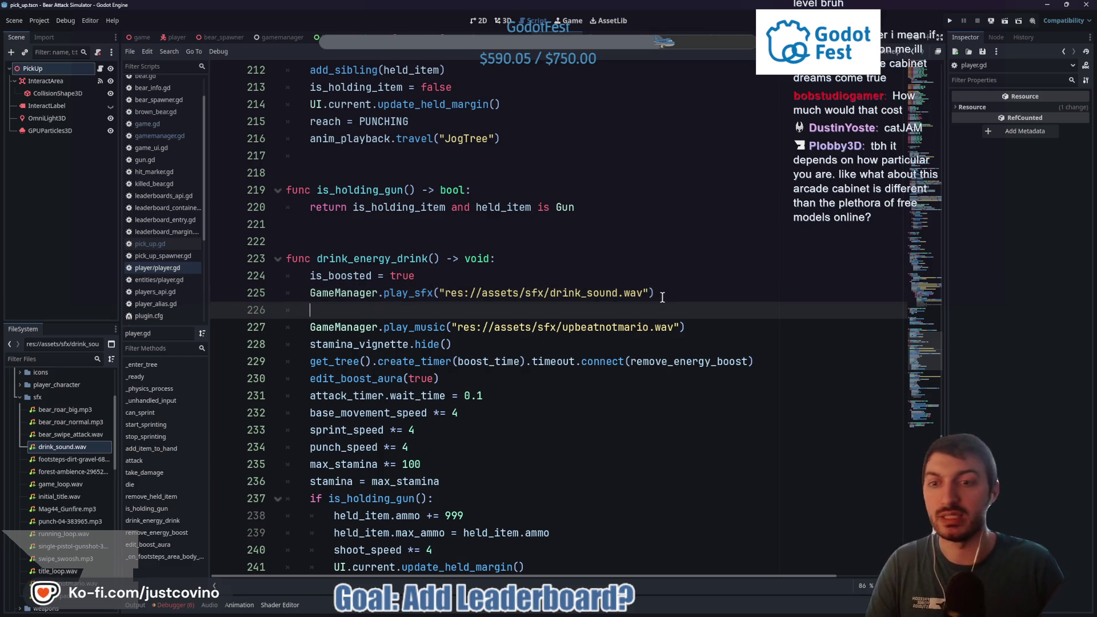
pyautogui.write('await GameM')
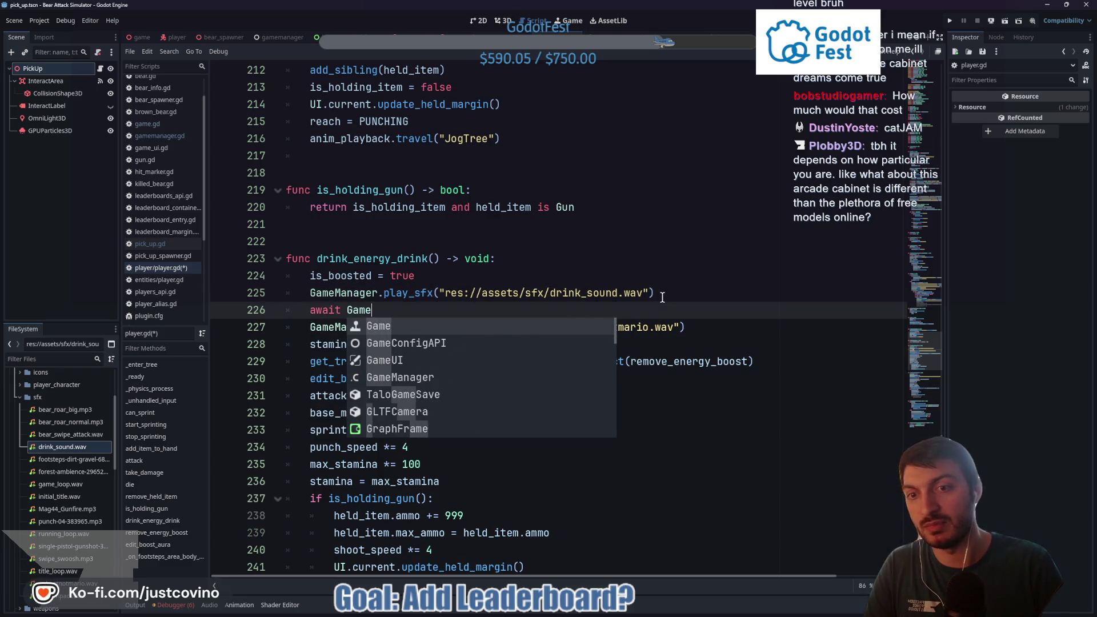
pyautogui.write('anager.')
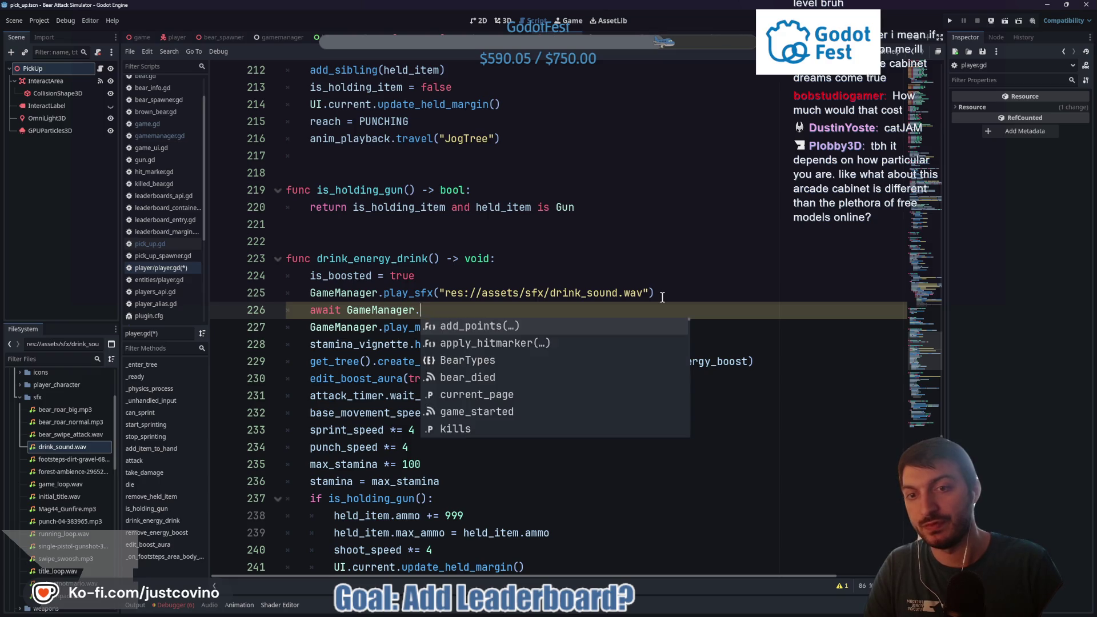
pyautogui.write('s')
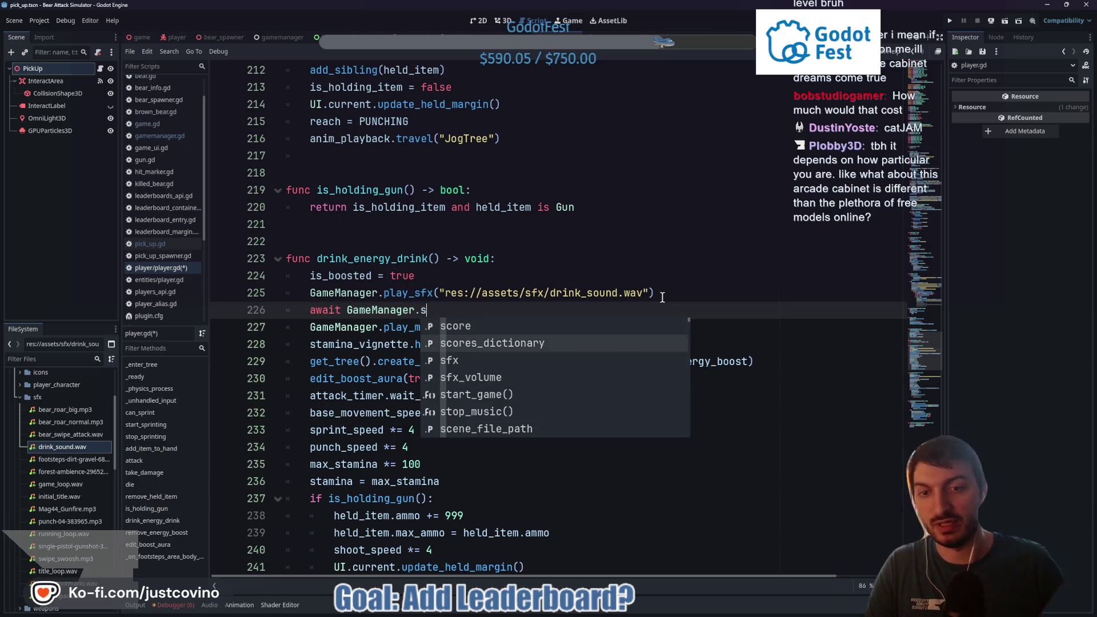
pyautogui.write('fx.')
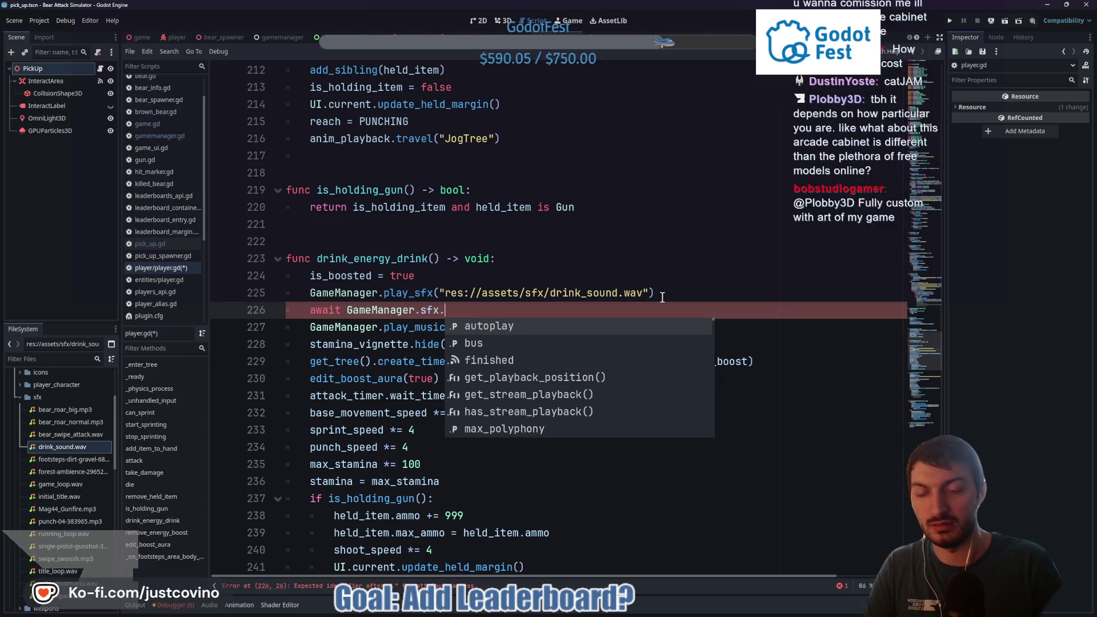
pyautogui.press('Down')
pyautogui.press('Down')
pyautogui.press('Return')
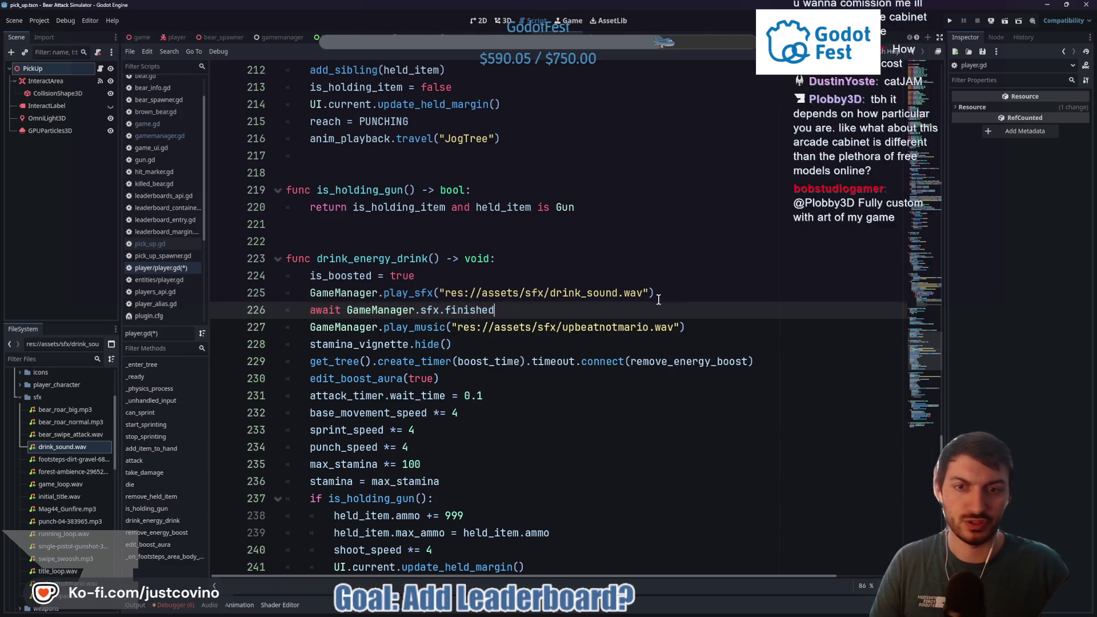
pyautogui.hotkey('ctrl', 's')
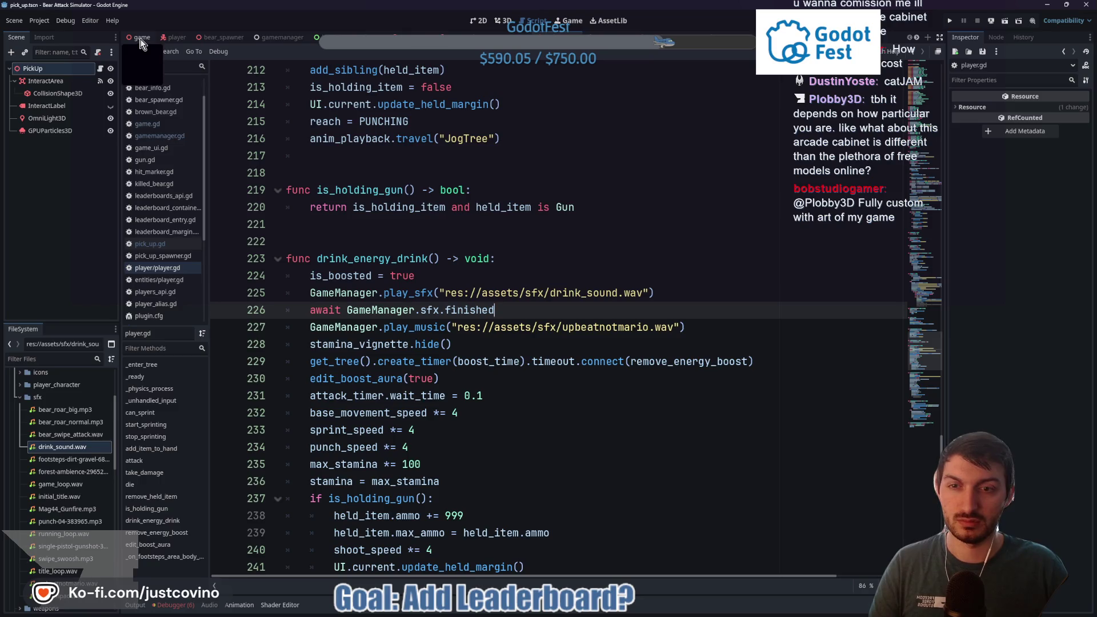
# Step: Move the is_boosted = true line below the await line and save
pyautogui.tripleClick(458, 278)
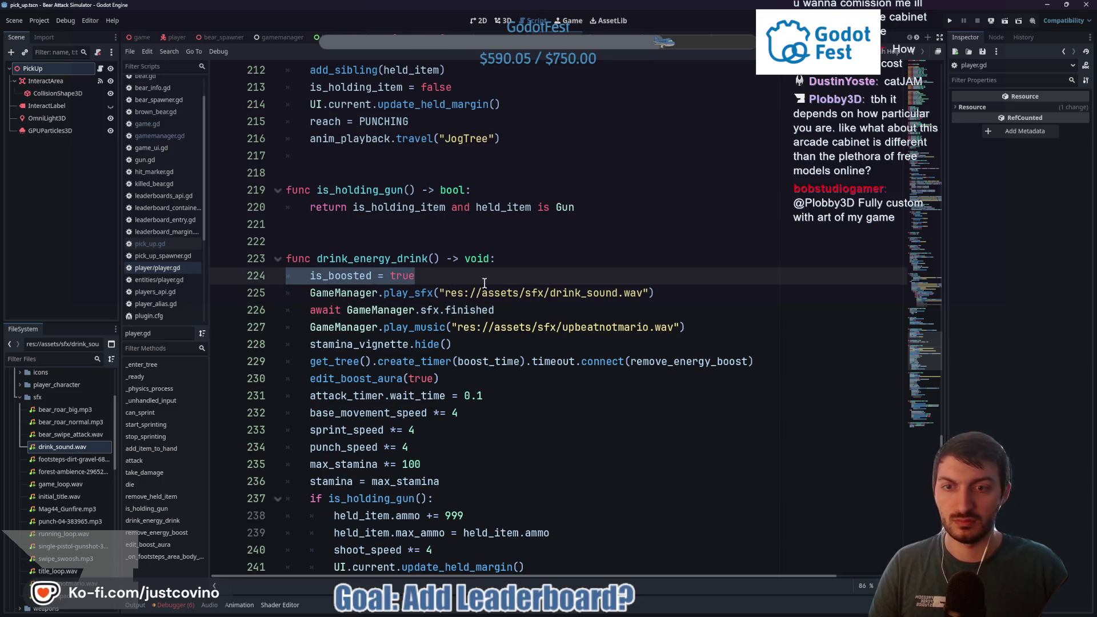
pyautogui.hotkey('alt', 'Down')
pyautogui.hotkey('alt', 'Down')
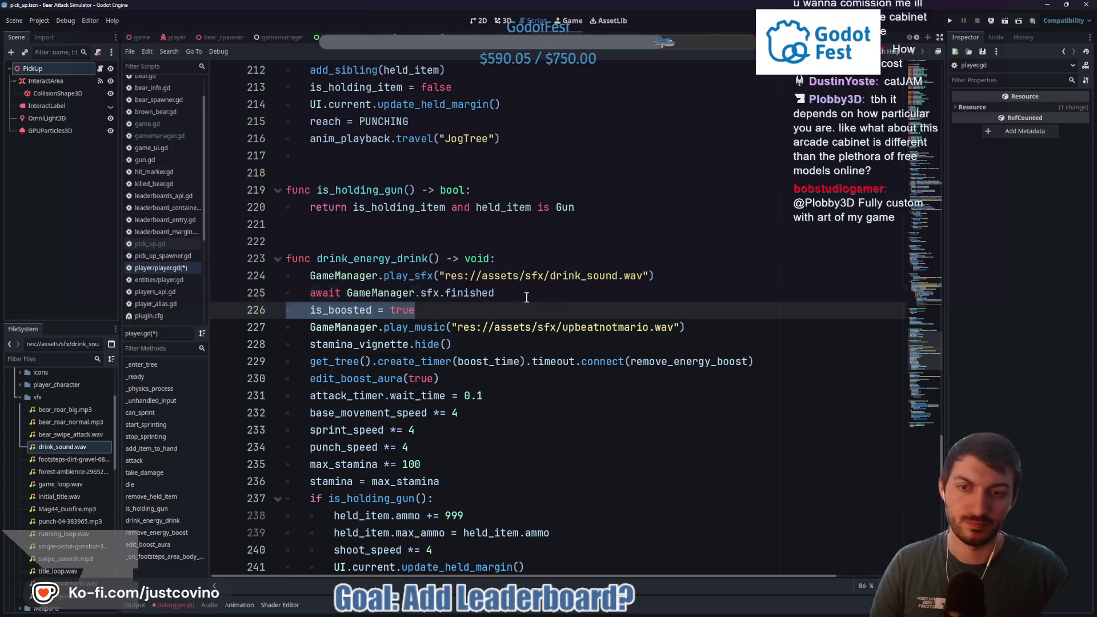
pyautogui.hotkey('ctrl', 's')
pyautogui.hotkey('ctrl', 'Tab')
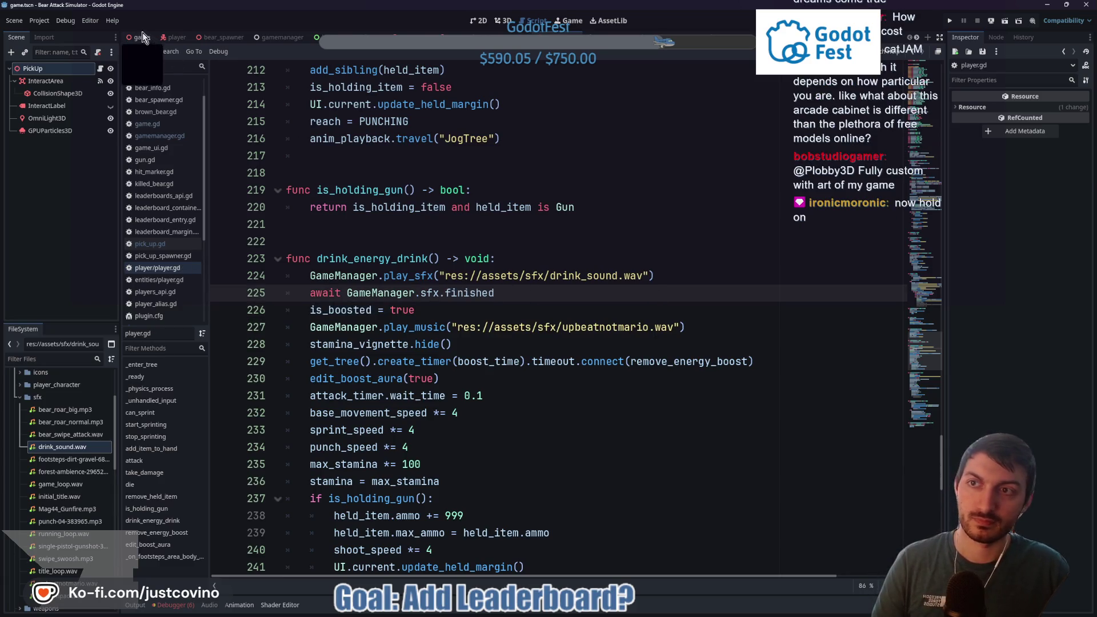
# Step: Test-run the game to its title menu, stop it, and open the gamemanager scene
pyautogui.press('F5')
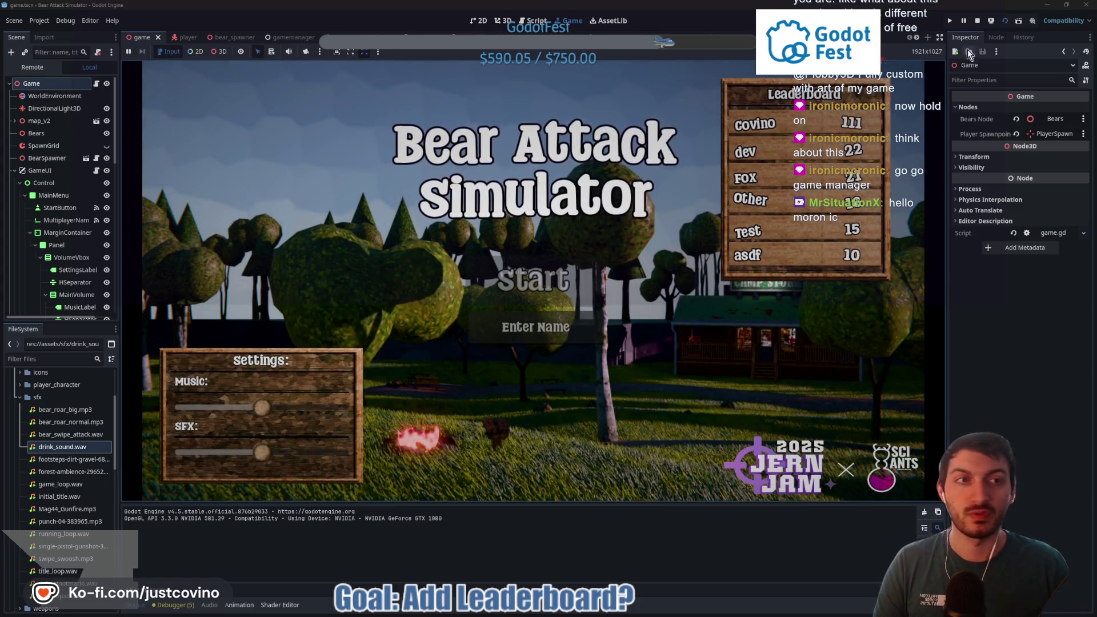
pyautogui.click(978, 26)
pyautogui.click(294, 37)
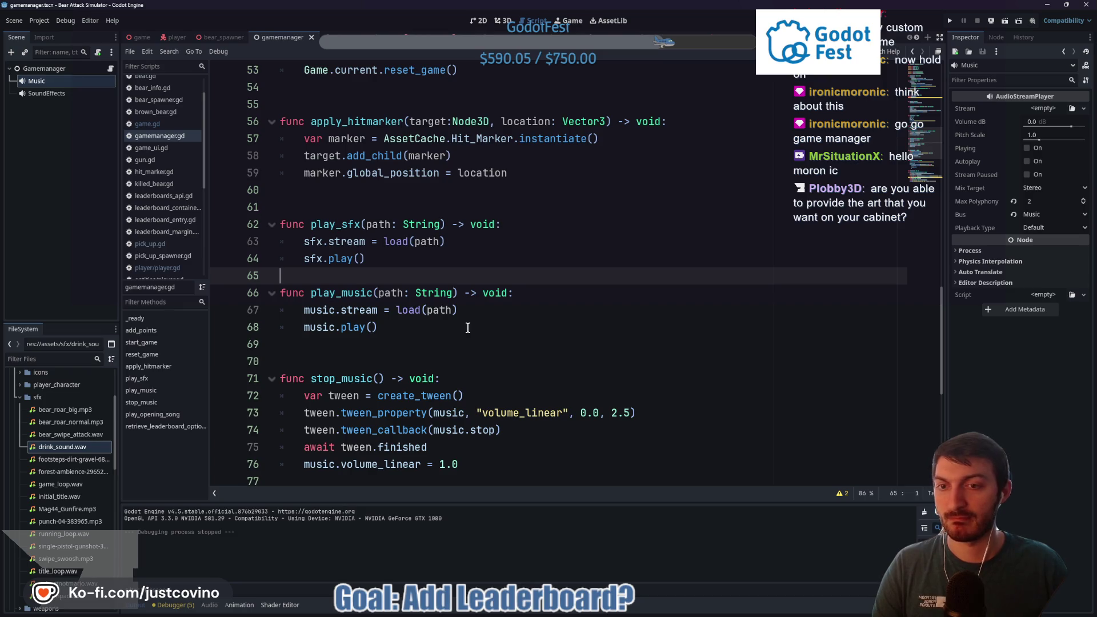
# Step: Inspect the SoundEffects player's SFX bus and Max Polyphony 2 alongside gamemanager.gd, then return to game.tscn
pyautogui.scroll(-2, 467, 327)
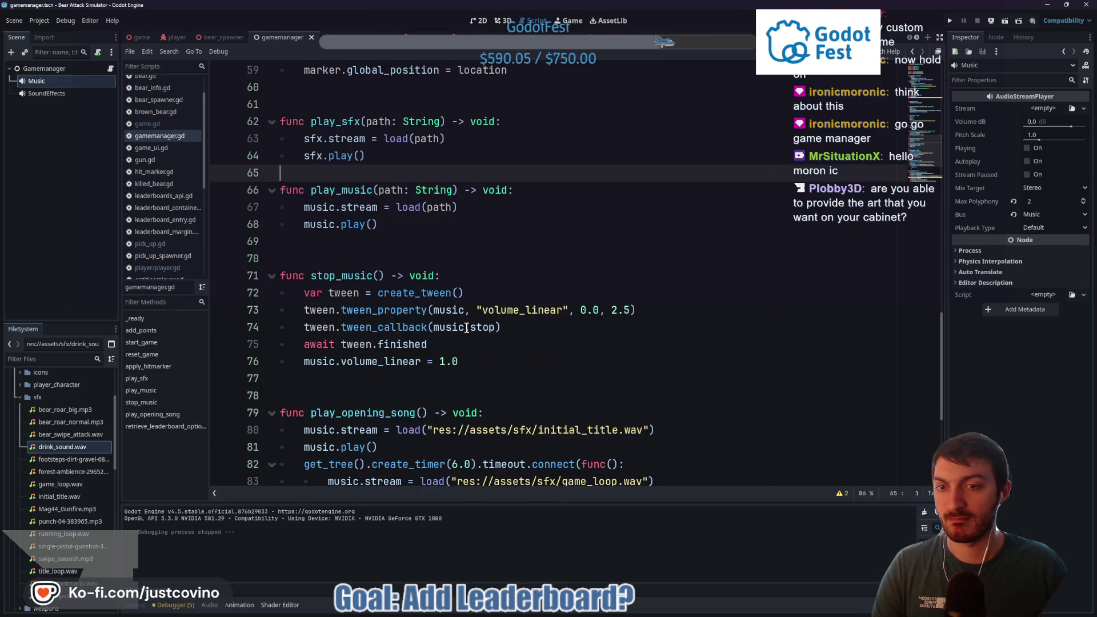
pyautogui.moveTo(458, 327)
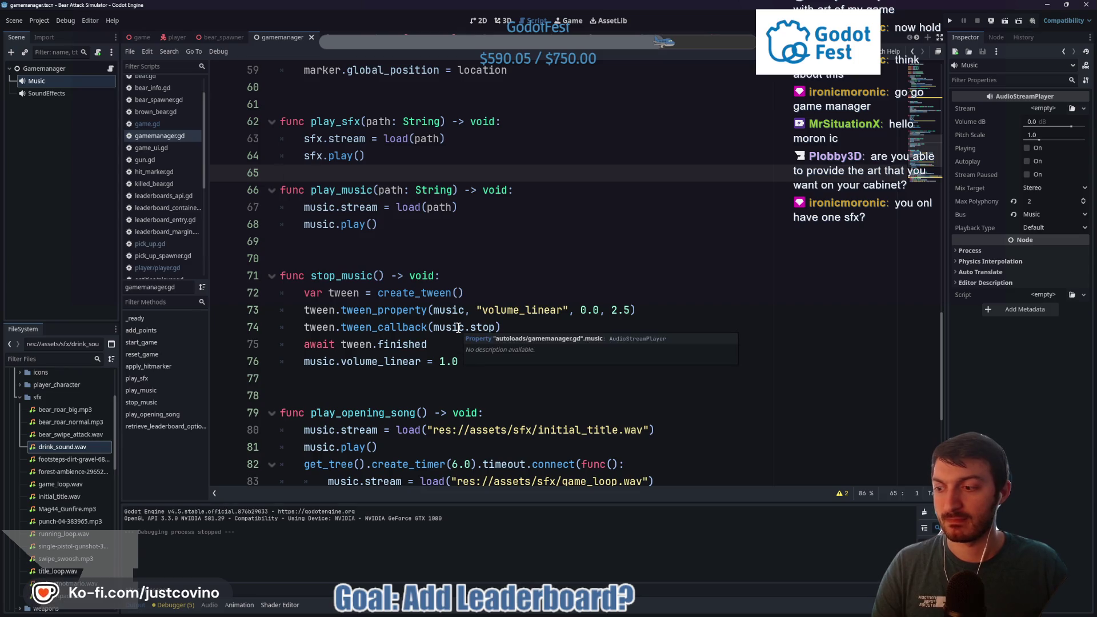
pyautogui.scroll(6, 458, 327)
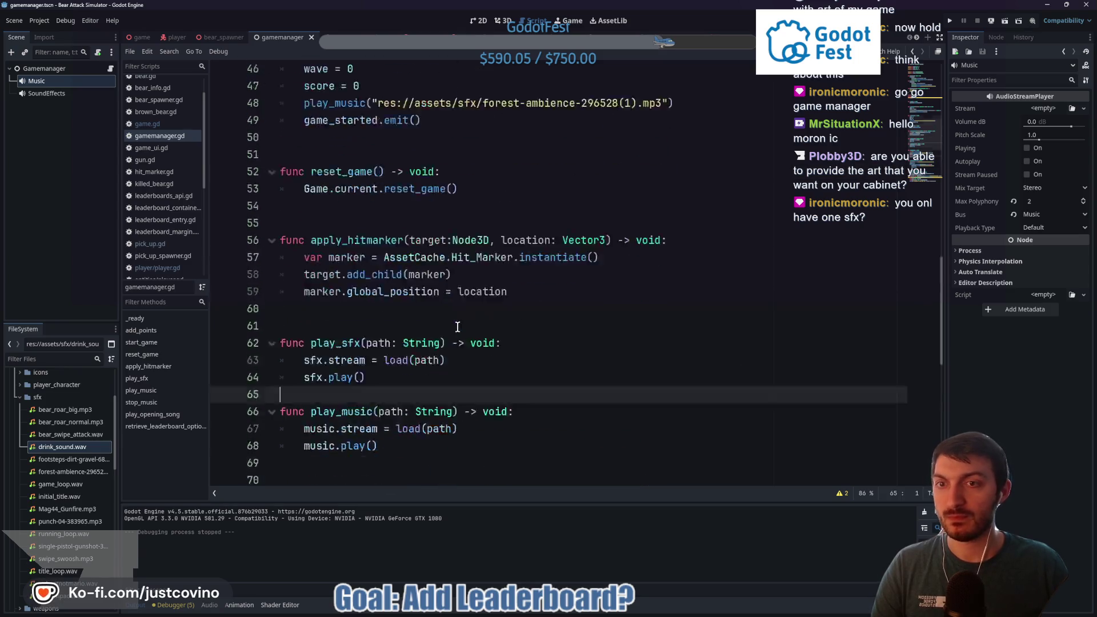
pyautogui.click(44, 92)
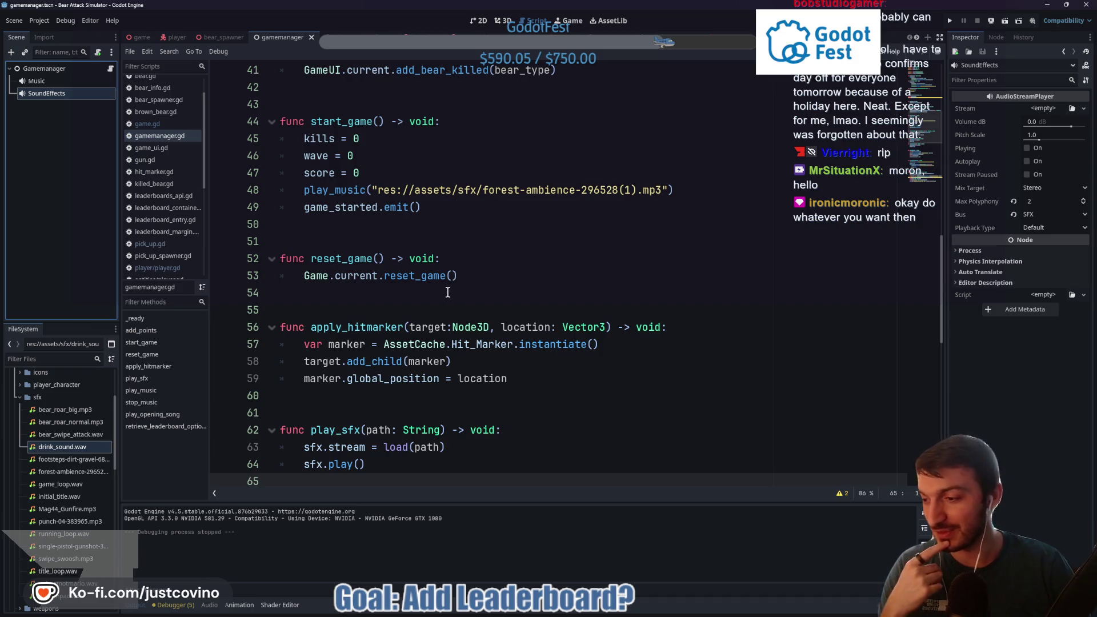
pyautogui.click(369, 226)
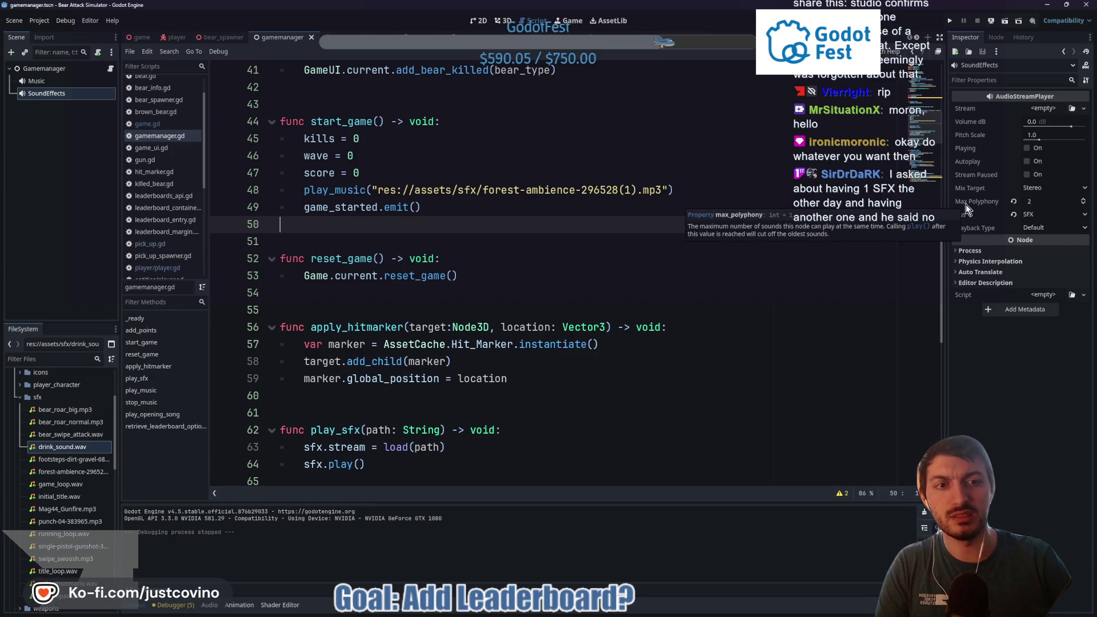
pyautogui.click(586, 260)
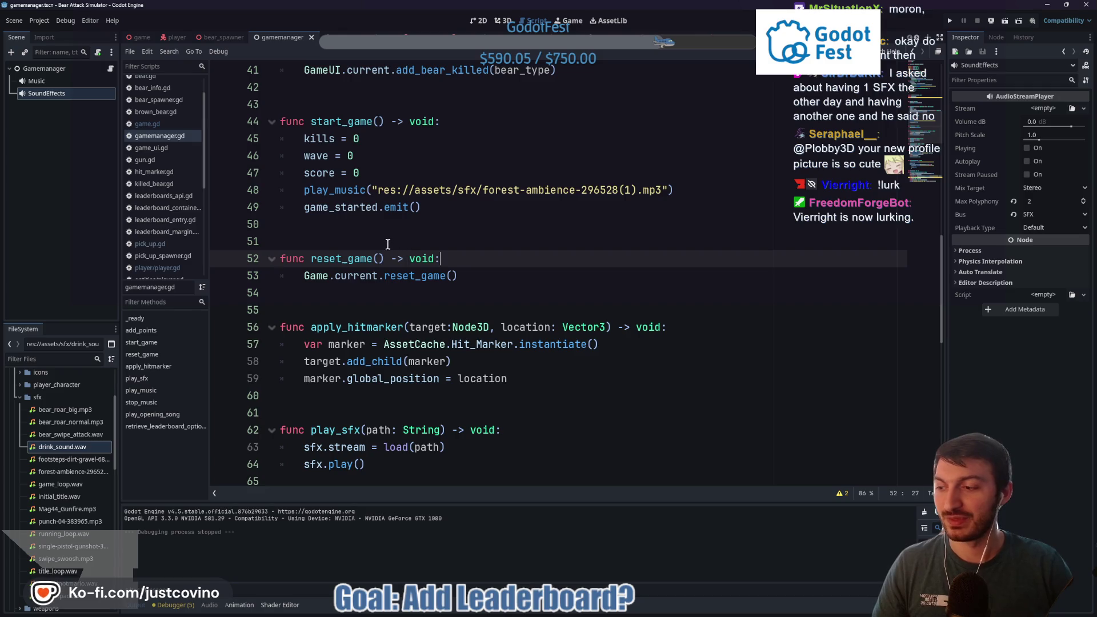
pyautogui.click(139, 38)
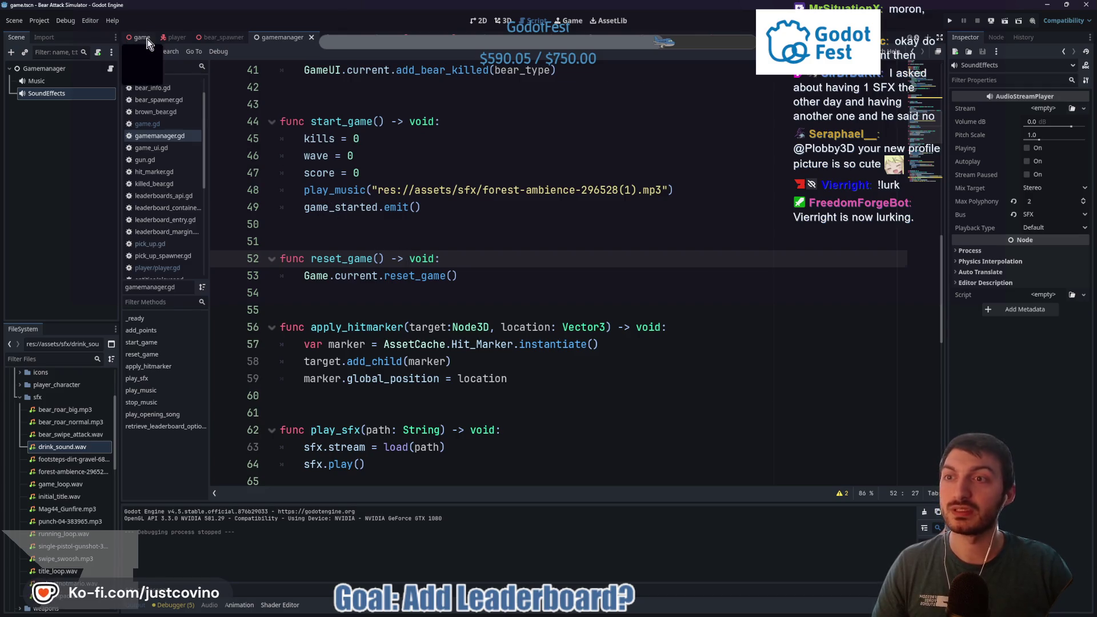
# Step: Run the game with F6 and start a round as player 'sfdg'
pyautogui.press('F6')
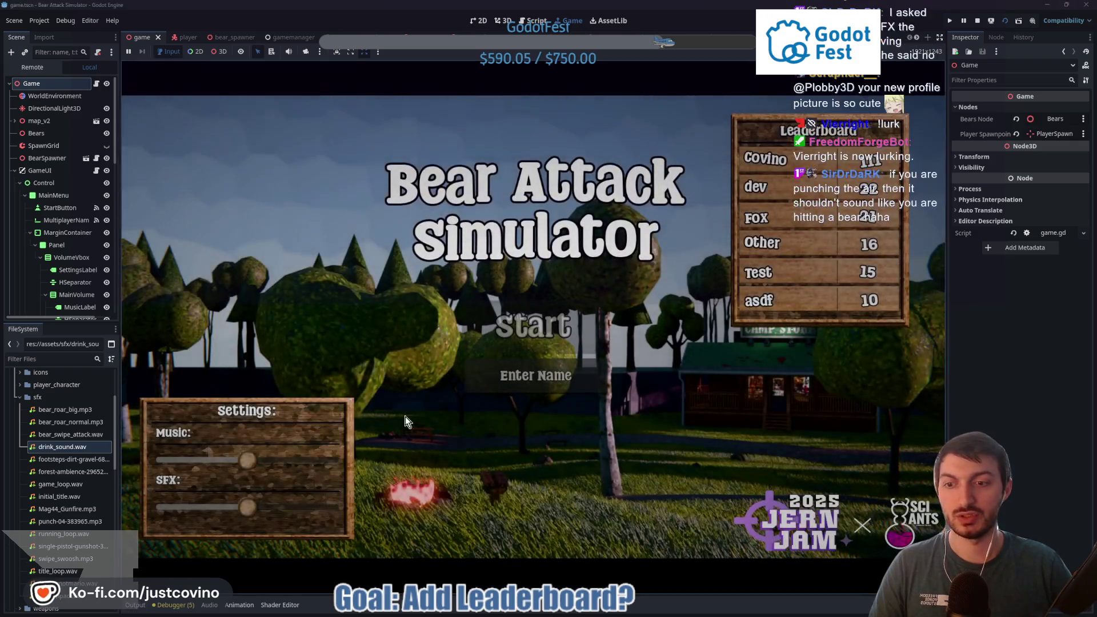
pyautogui.click(506, 384)
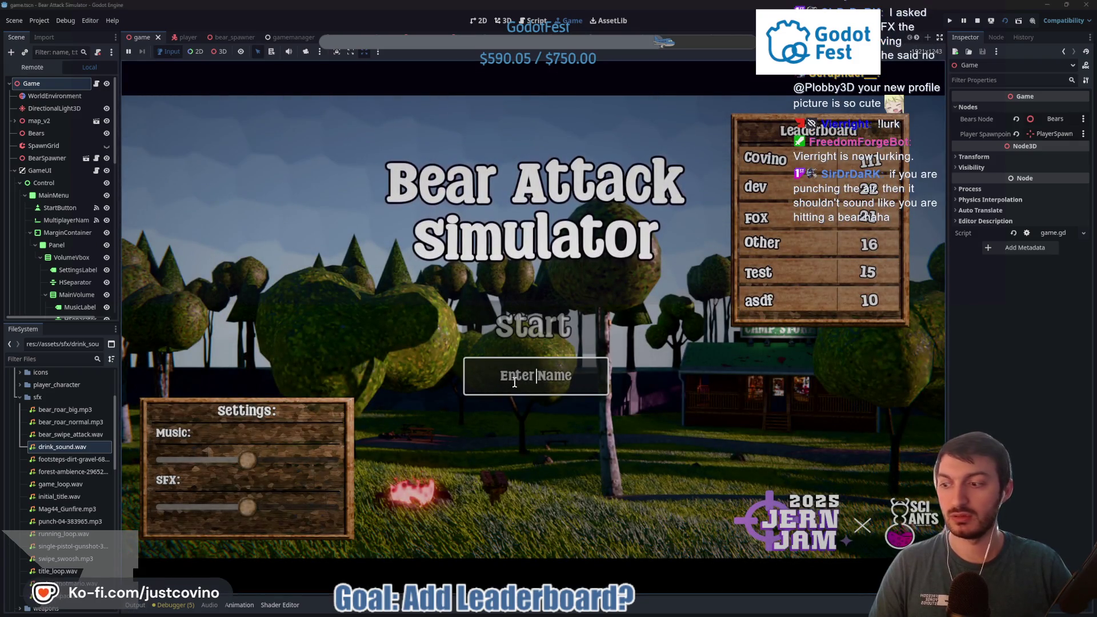
pyautogui.write('sfdg')
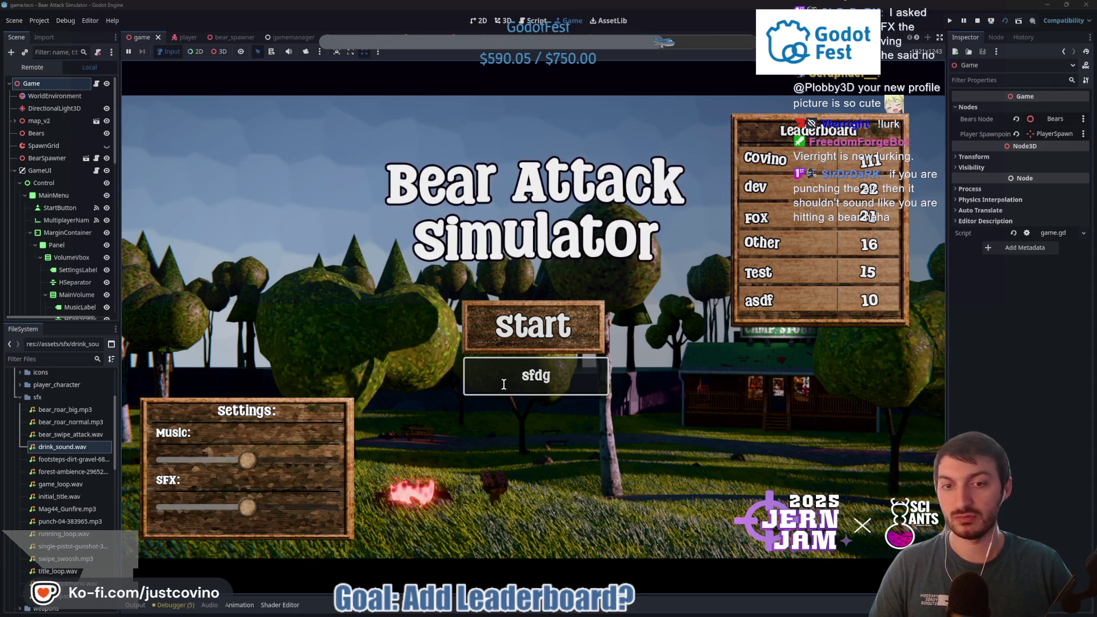
pyautogui.click(535, 327)
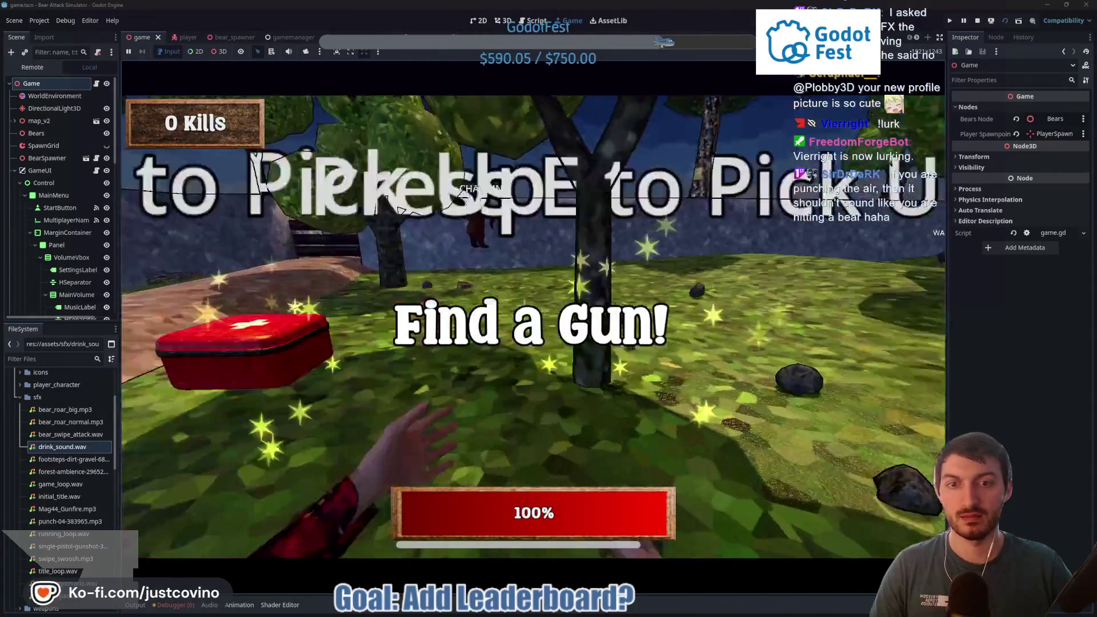
# Step: Pick up the gun from the red case, empty it at the charging bears, then punch
pyautogui.press('e')
pyautogui.click(533, 326)
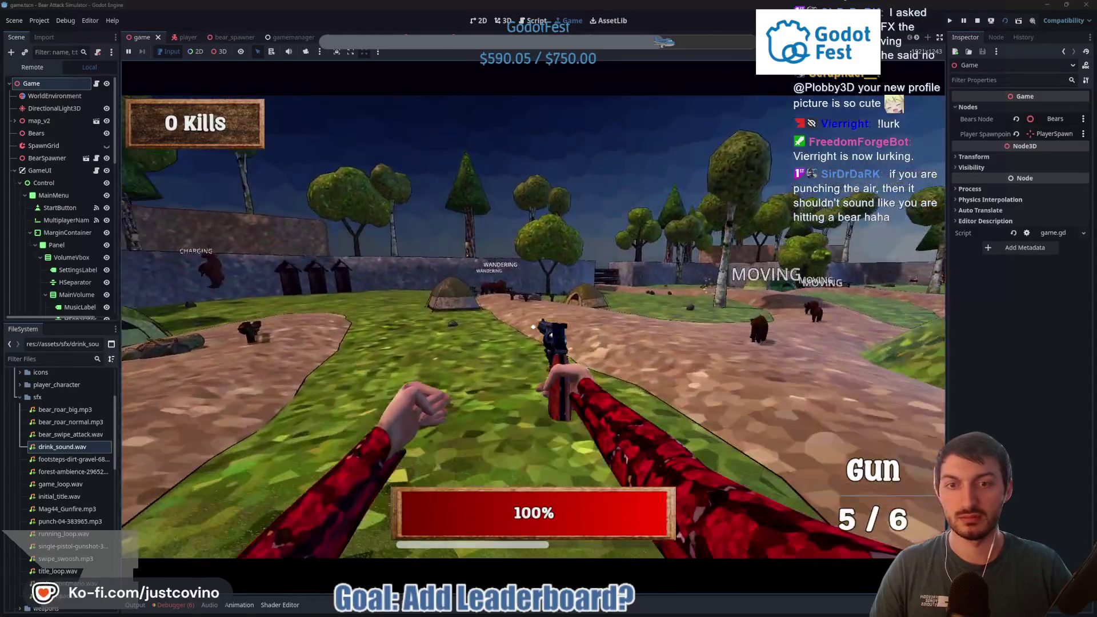
pyautogui.click(534, 327)
pyautogui.click(533, 326)
pyautogui.click(533, 326)
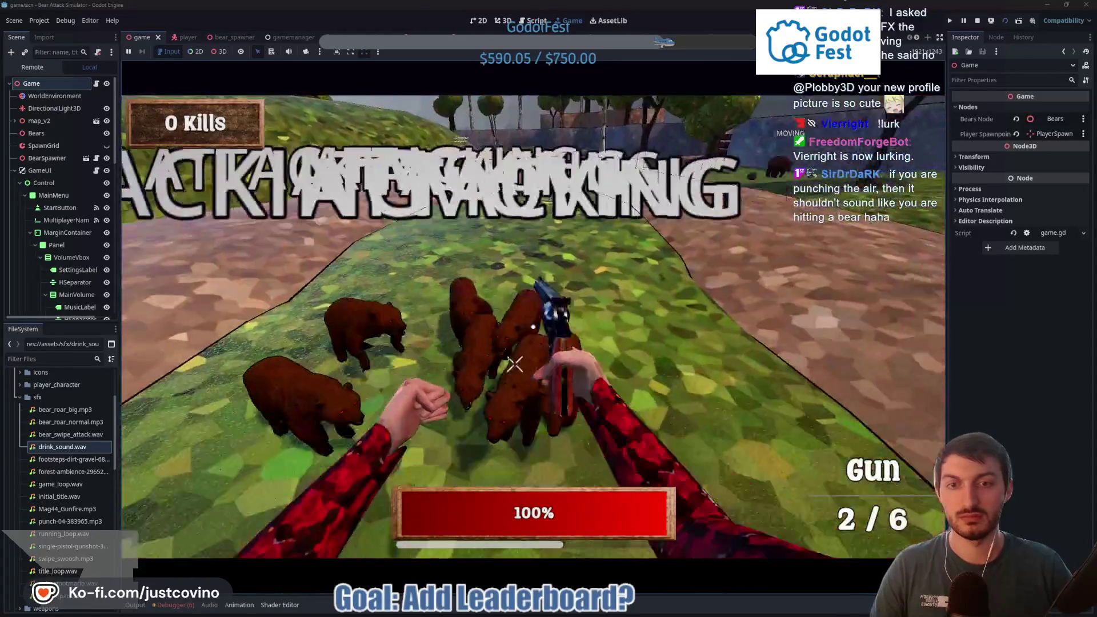
pyautogui.click(534, 326)
pyautogui.click(533, 326)
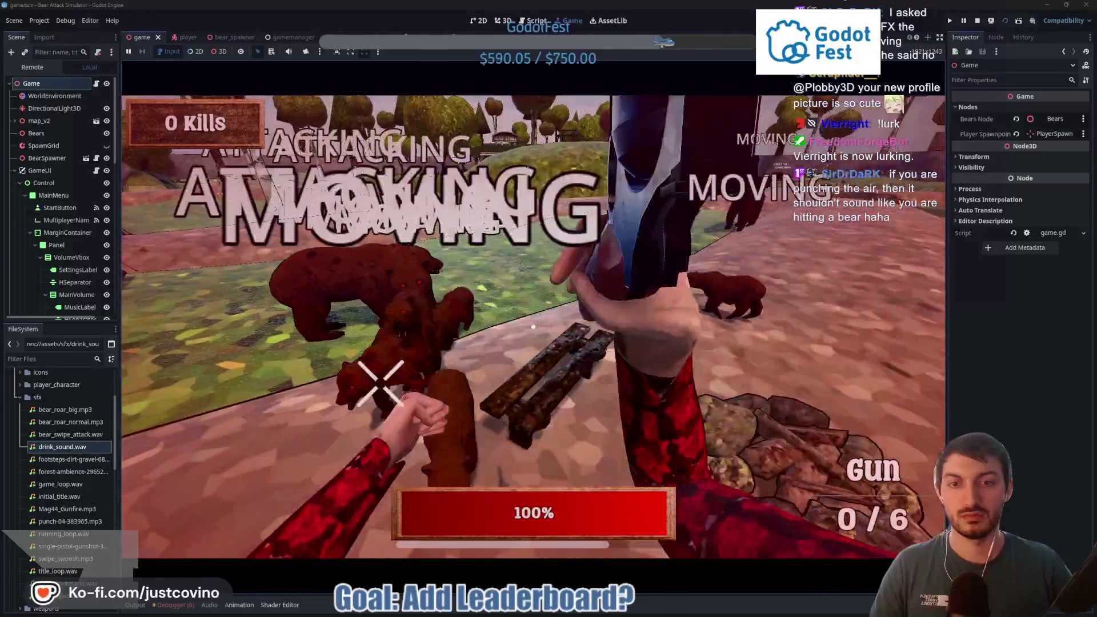
pyautogui.click(534, 326)
pyautogui.click(533, 326)
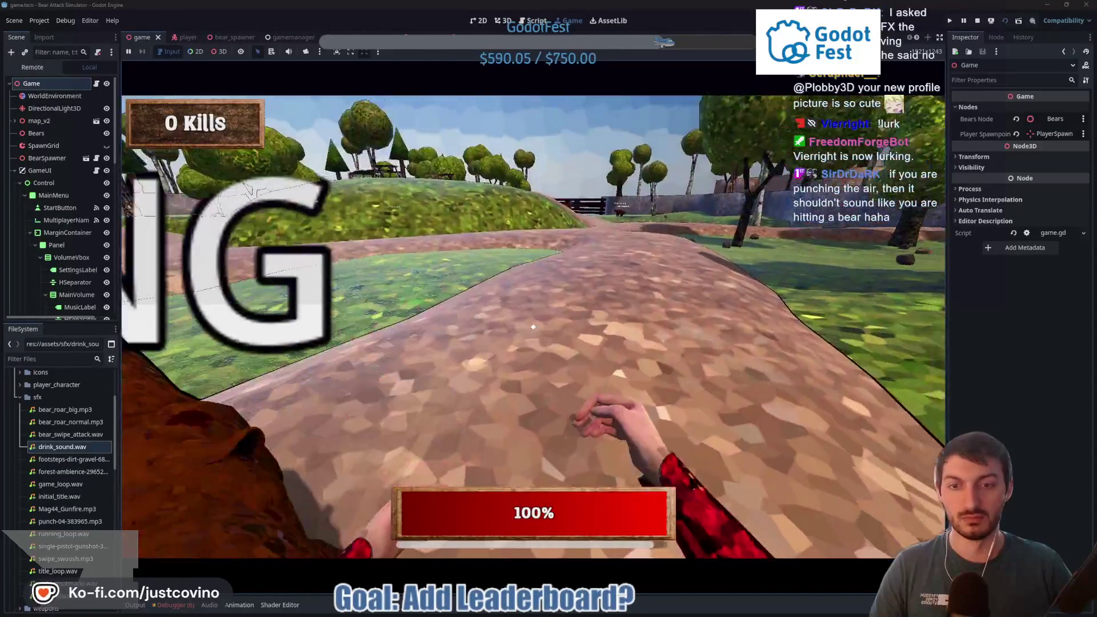
# Step: Walk along the path and punch the surrounding bears up to 11 kills
pyautogui.press('w')
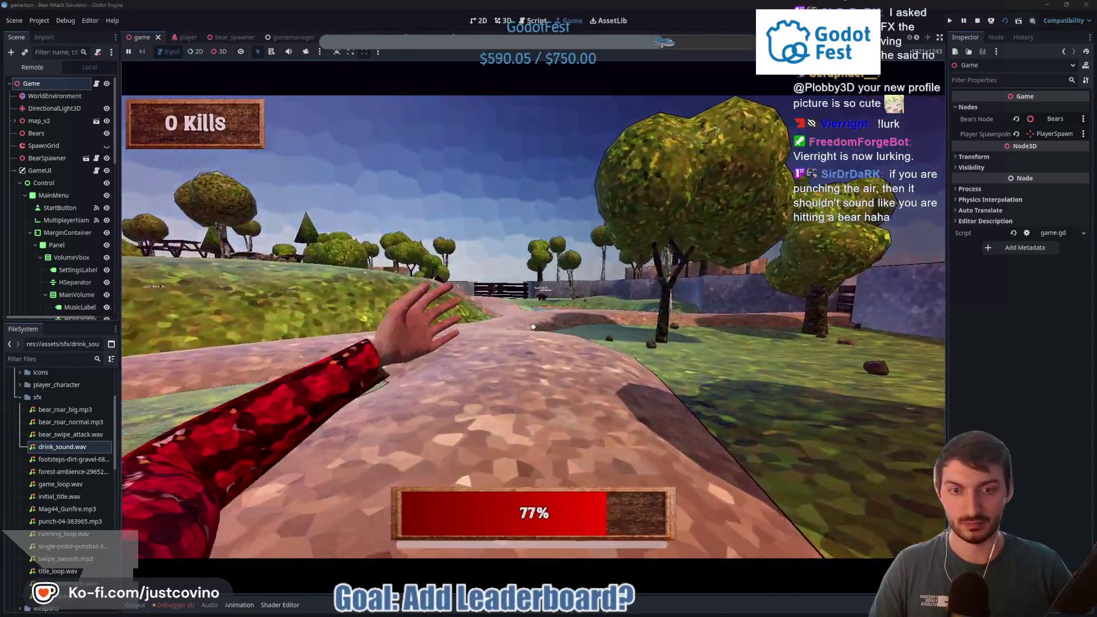
pyautogui.press('w')
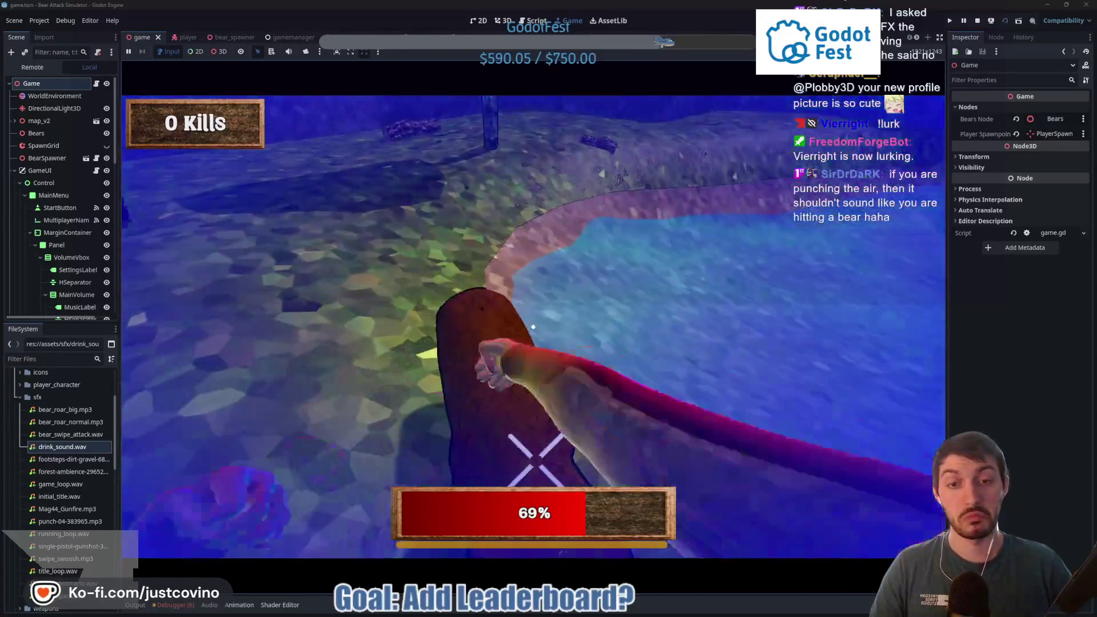
pyautogui.click(533, 327)
pyautogui.click(534, 326)
pyautogui.click(534, 327)
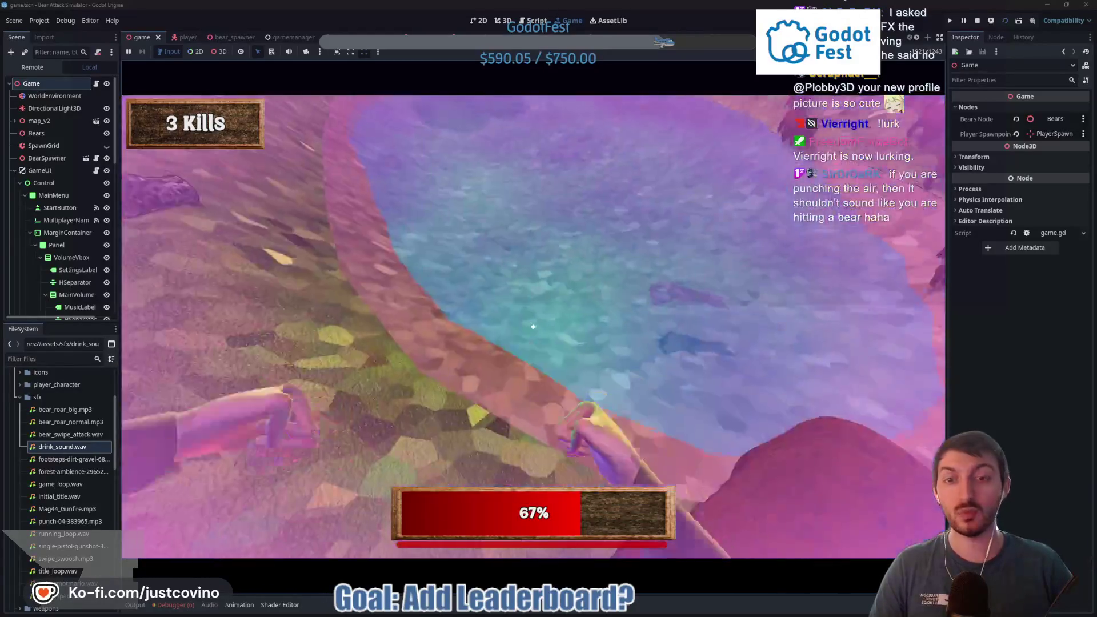
pyautogui.click(533, 326)
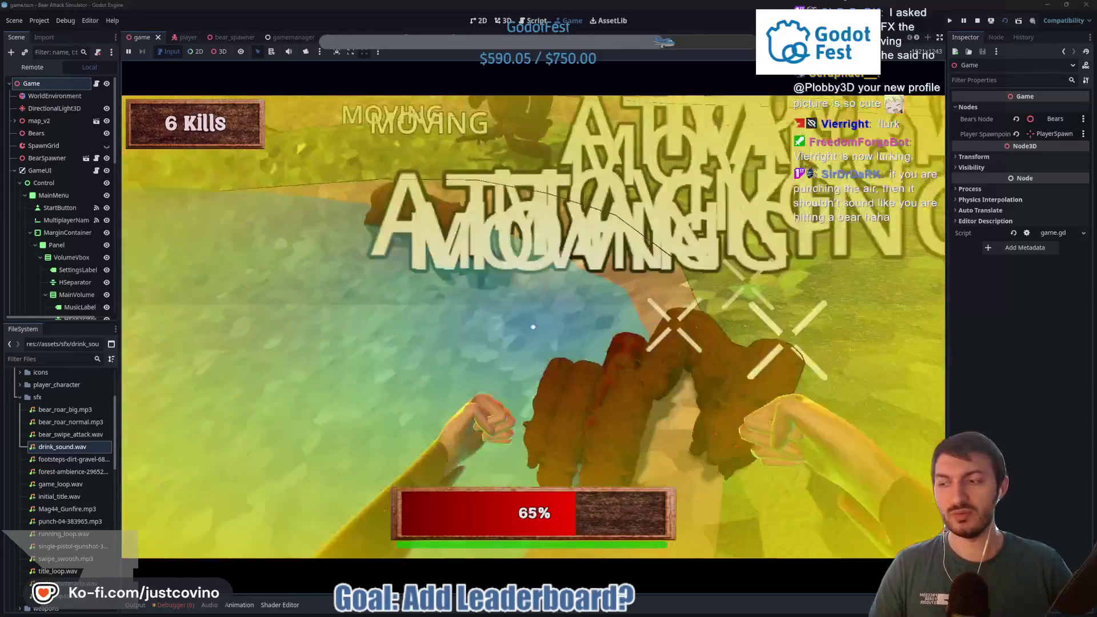
pyautogui.click(533, 326)
pyautogui.click(533, 326)
pyautogui.click(533, 326)
pyautogui.click(534, 327)
pyautogui.click(534, 327)
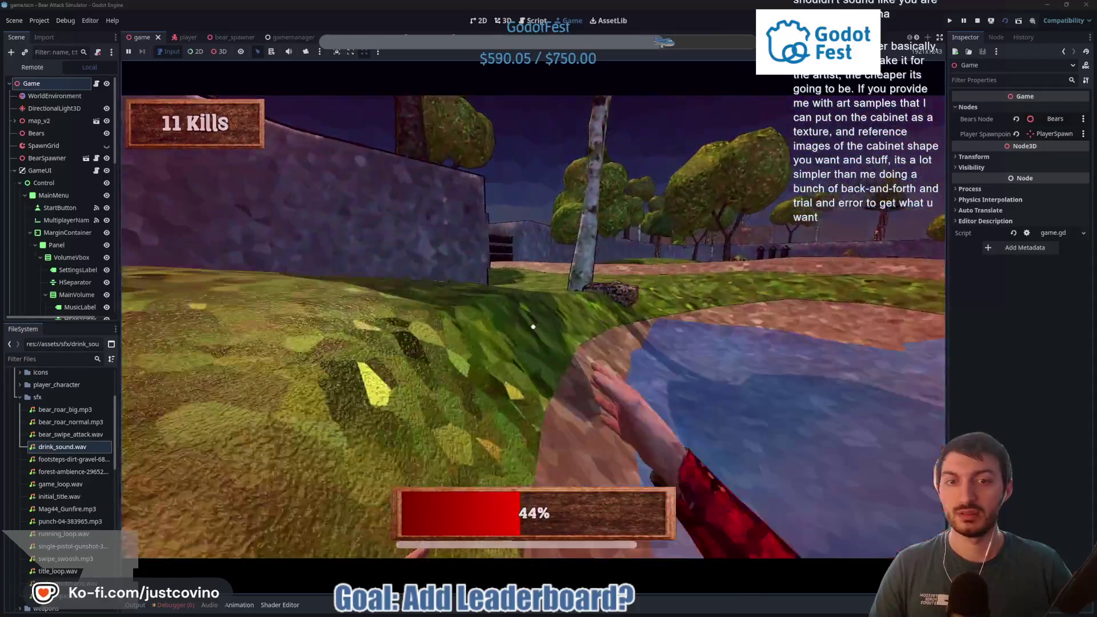
# Step: Explore the map past the hill and Camp Store, back to the tent, then open game.gd
pyautogui.hotkey('shift', 'w')
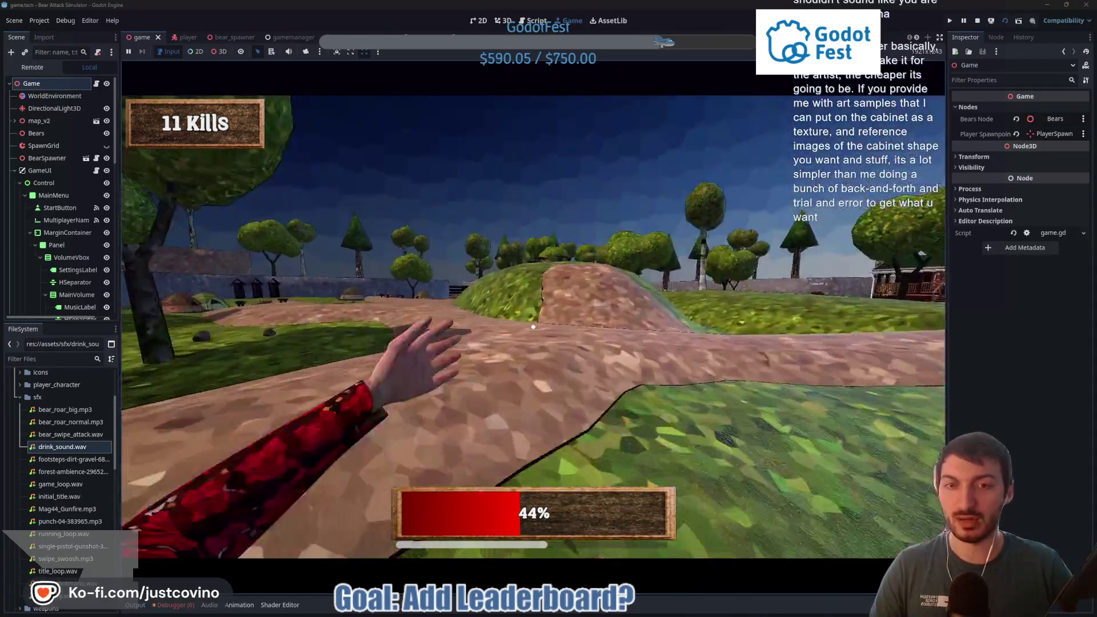
pyautogui.hotkey('shift', 'w')
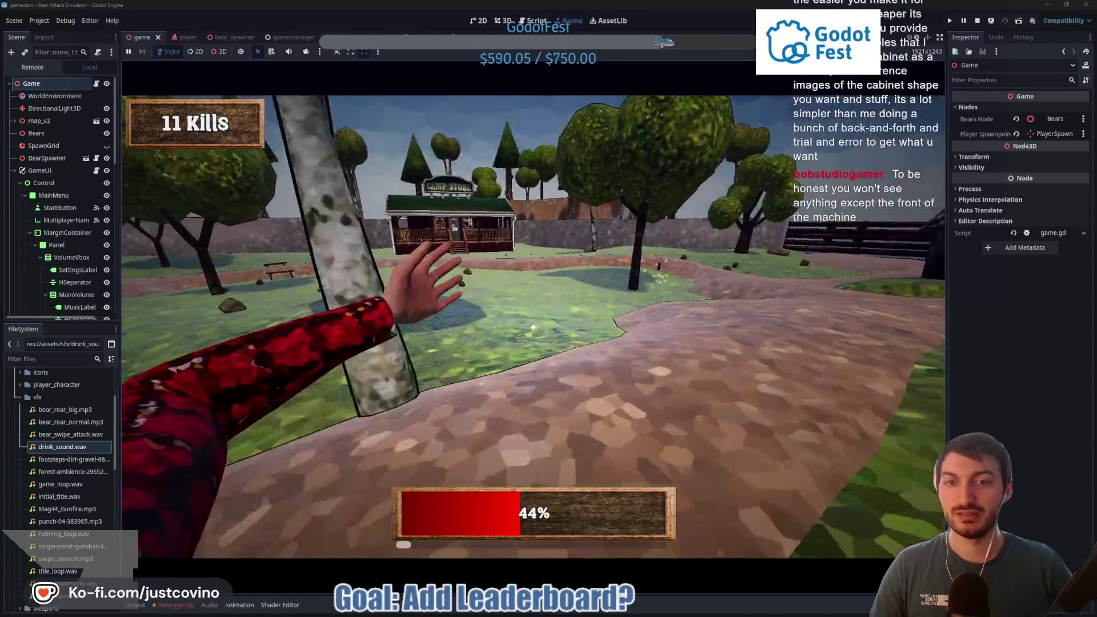
pyautogui.hotkey('shift', 'w')
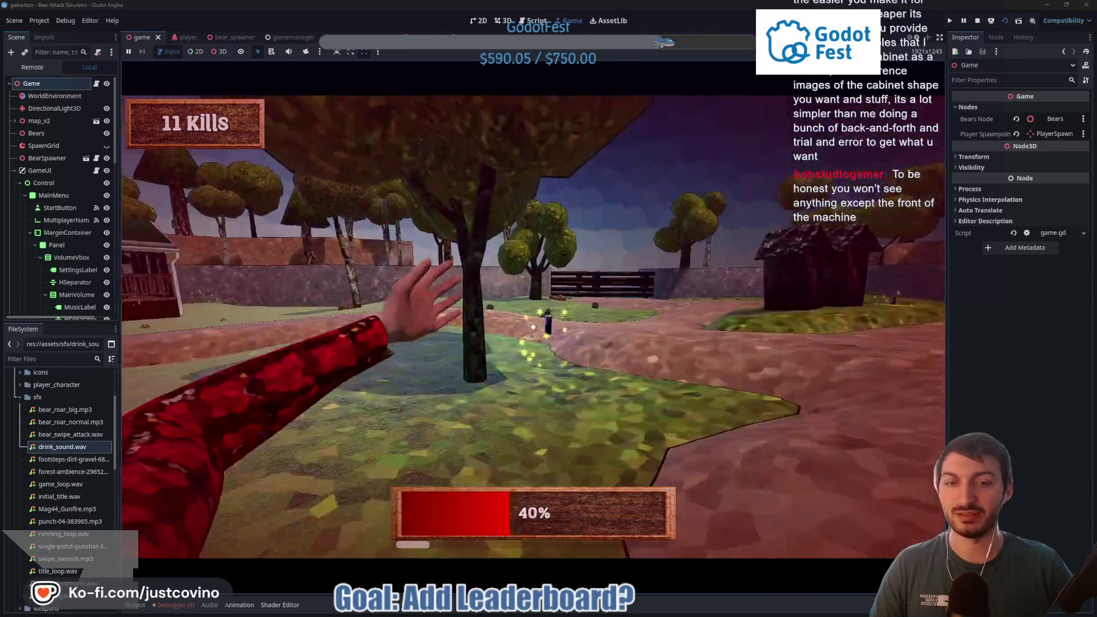
pyautogui.hotkey('shift', 'w')
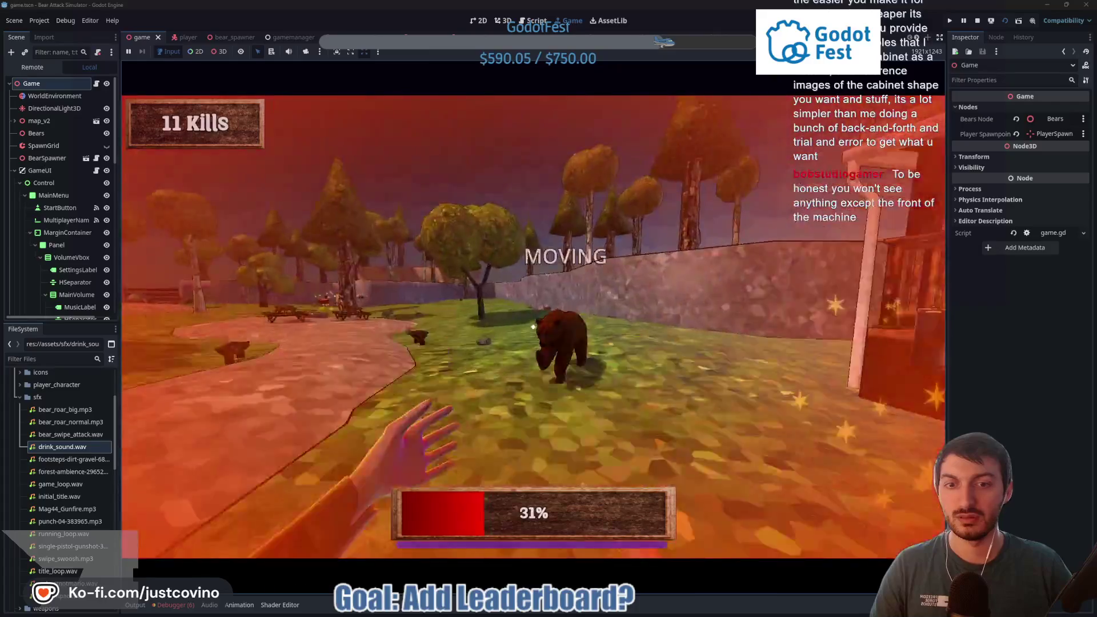
pyautogui.press('w')
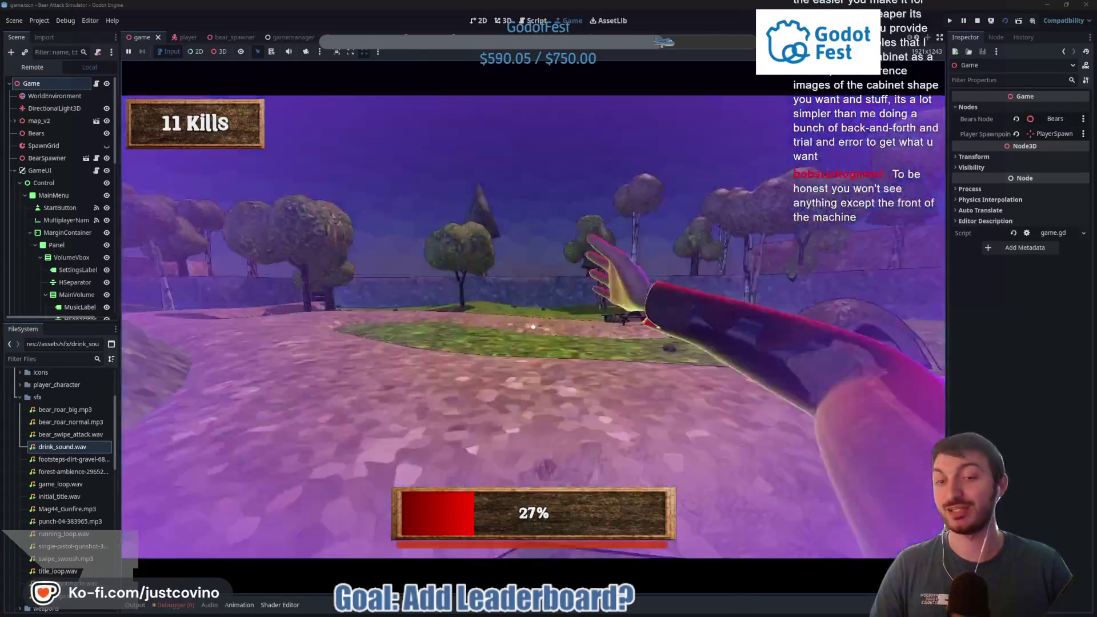
pyautogui.press('w')
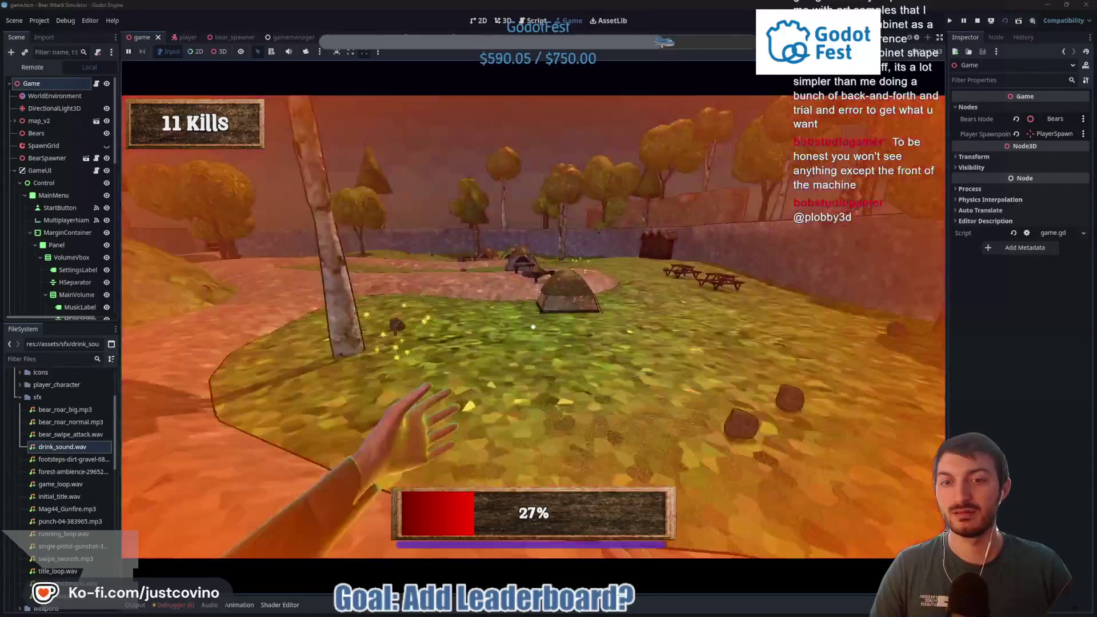
pyautogui.press('w')
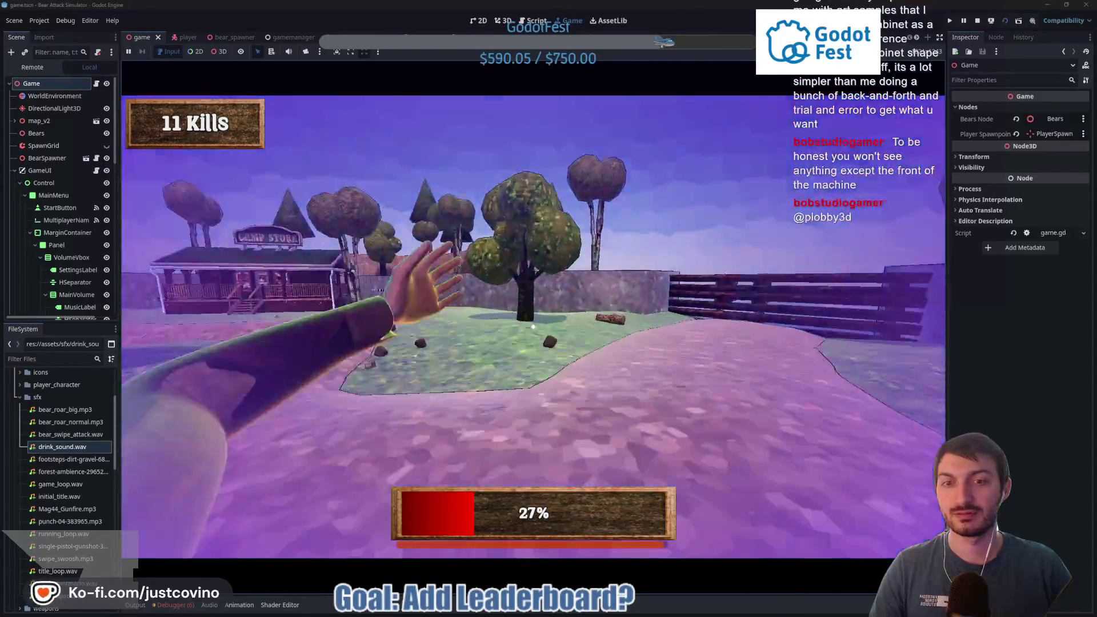
pyautogui.press('w')
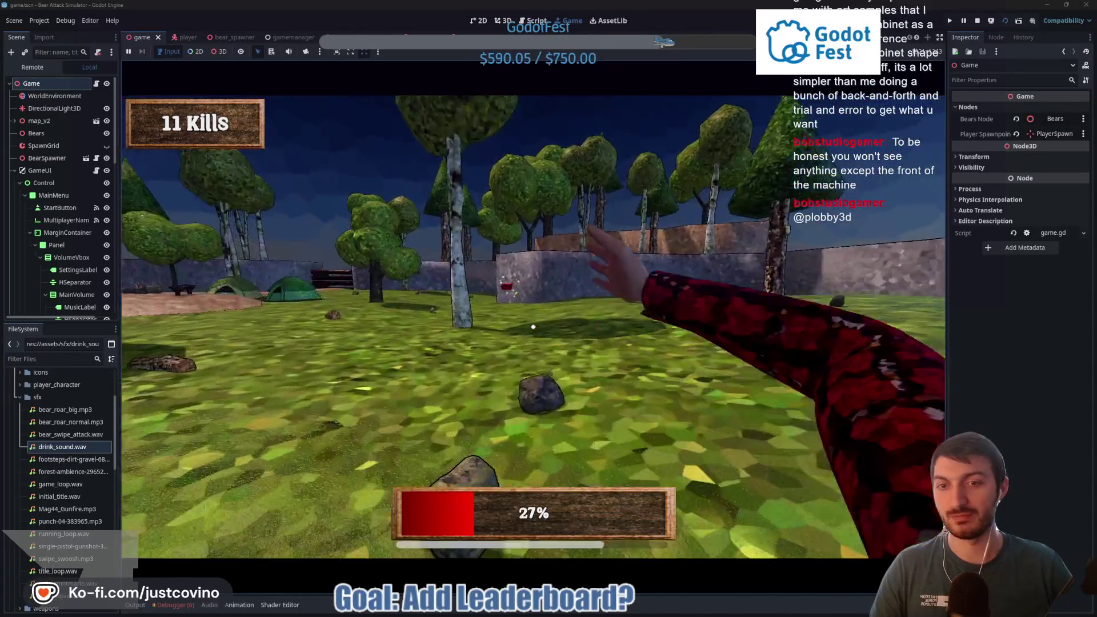
pyautogui.press('w')
pyautogui.press('w')
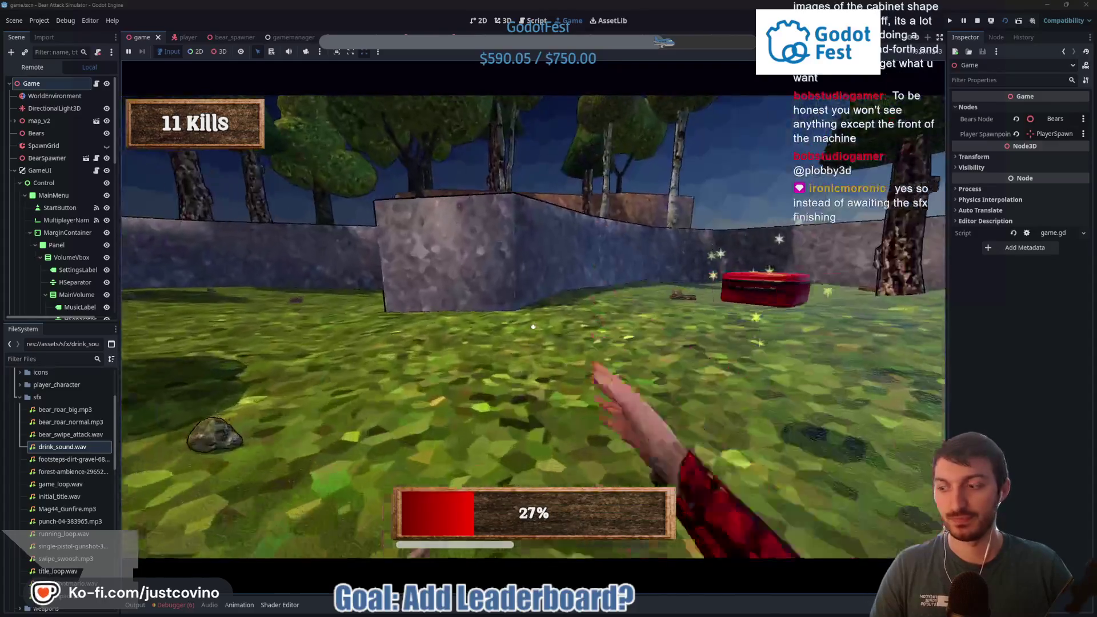
pyautogui.press('w')
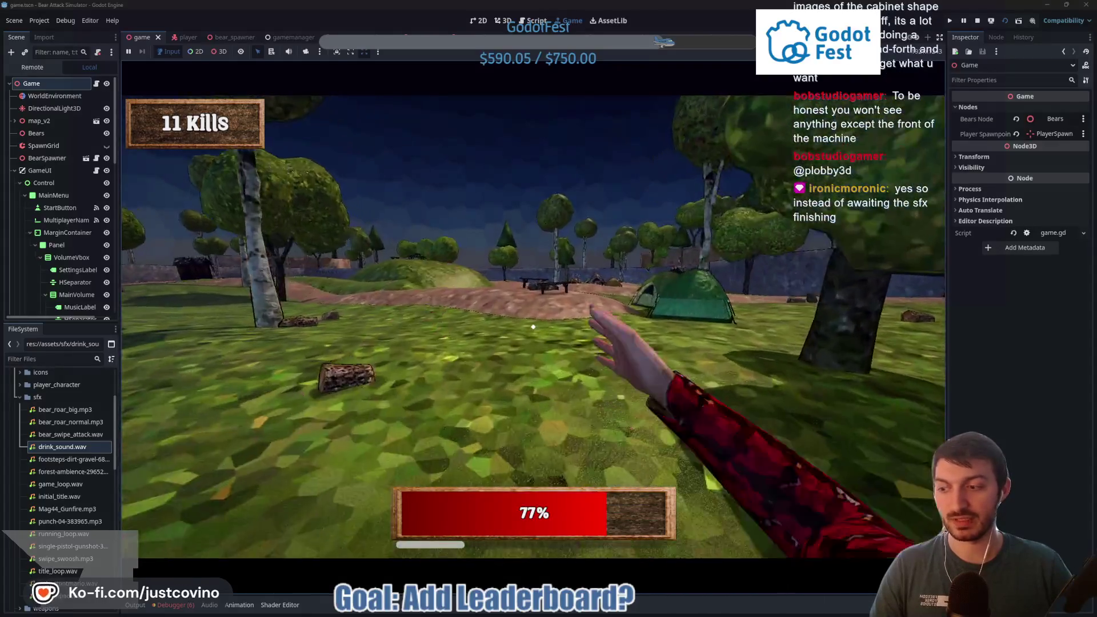
pyautogui.press('w')
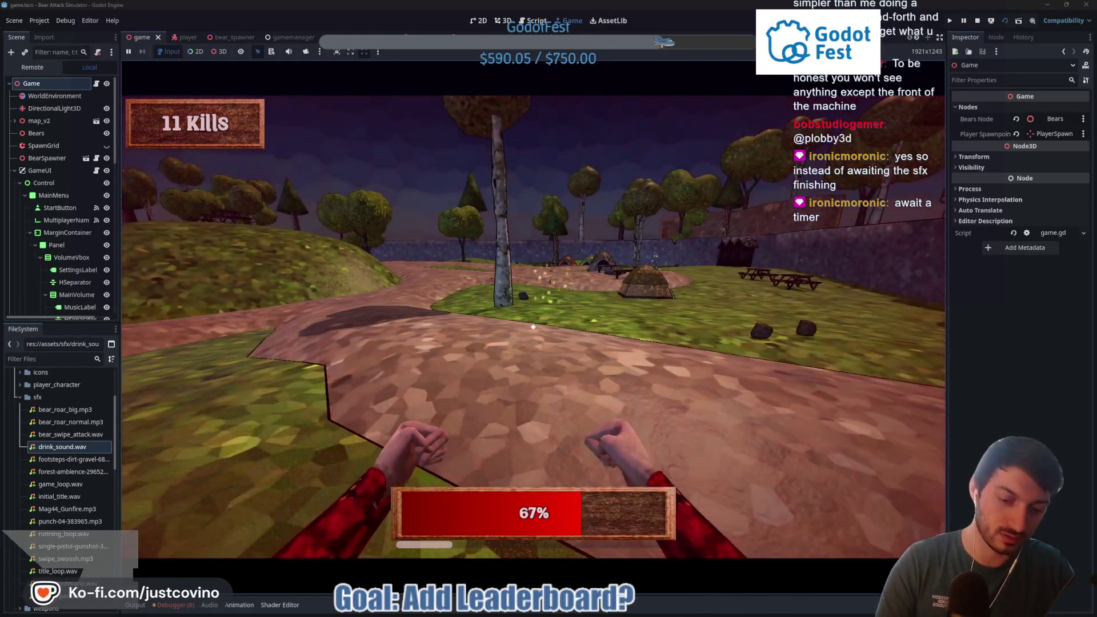
pyautogui.hotkey('ctrl', 'F3')
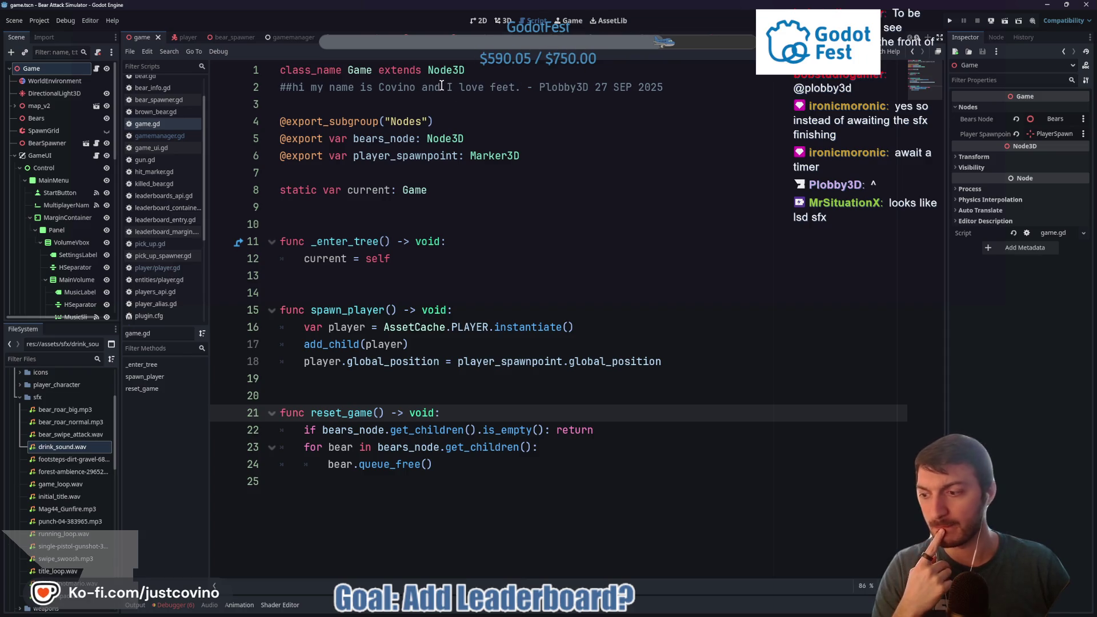
# Step: In player.gd, replace line 225's wait-for-sound expression with get_tree().create_timer()
pyautogui.click(192, 39)
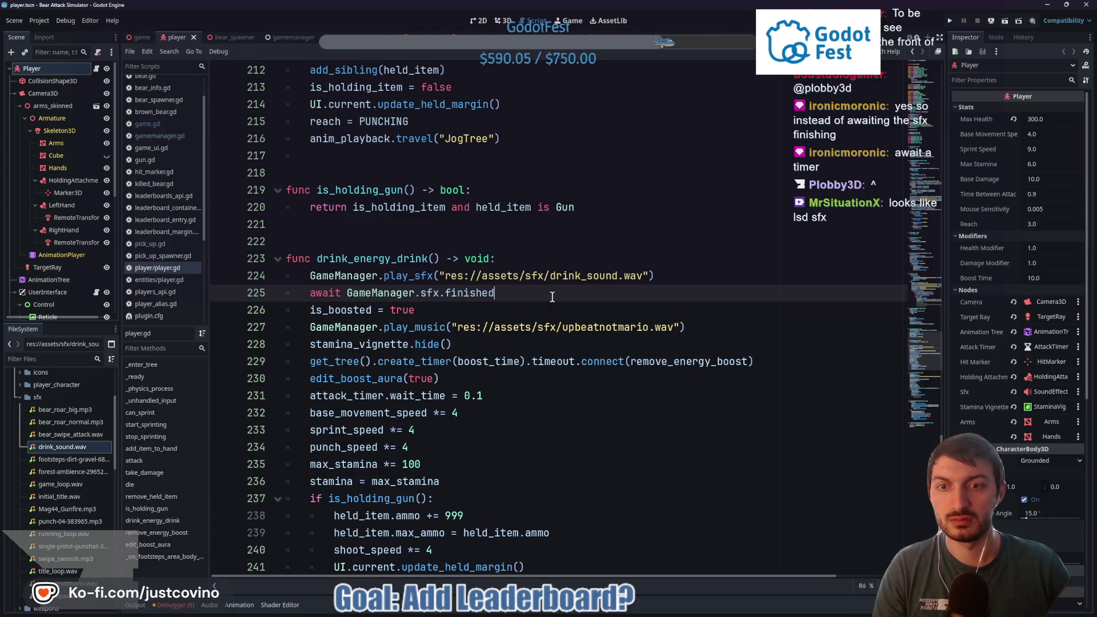
pyautogui.moveTo(520, 290); pyautogui.dragTo(348, 290)
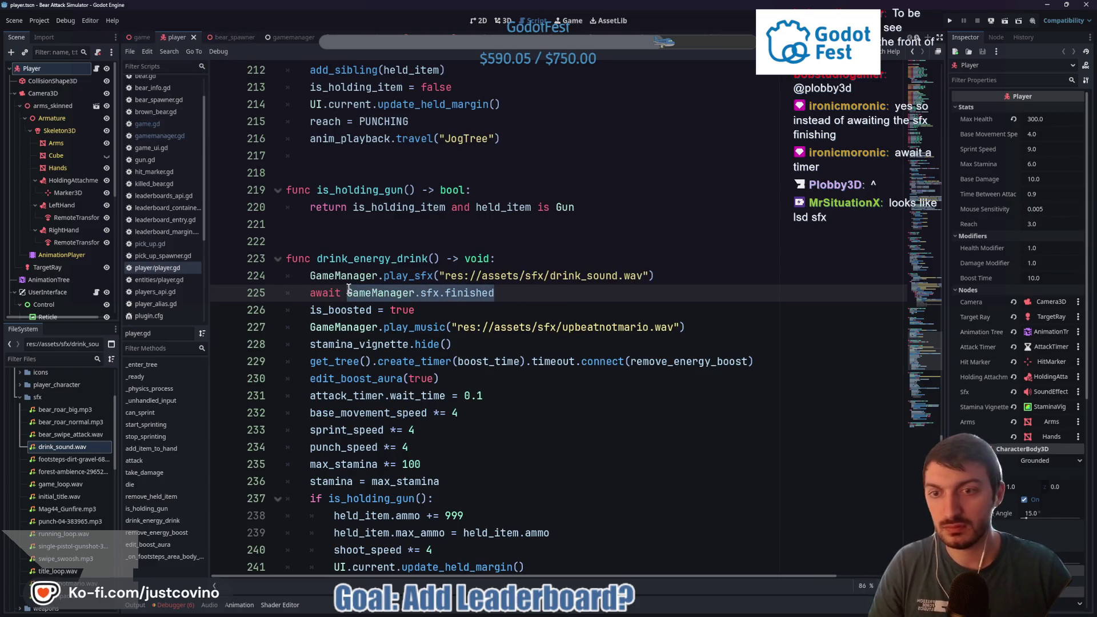
pyautogui.write('get')
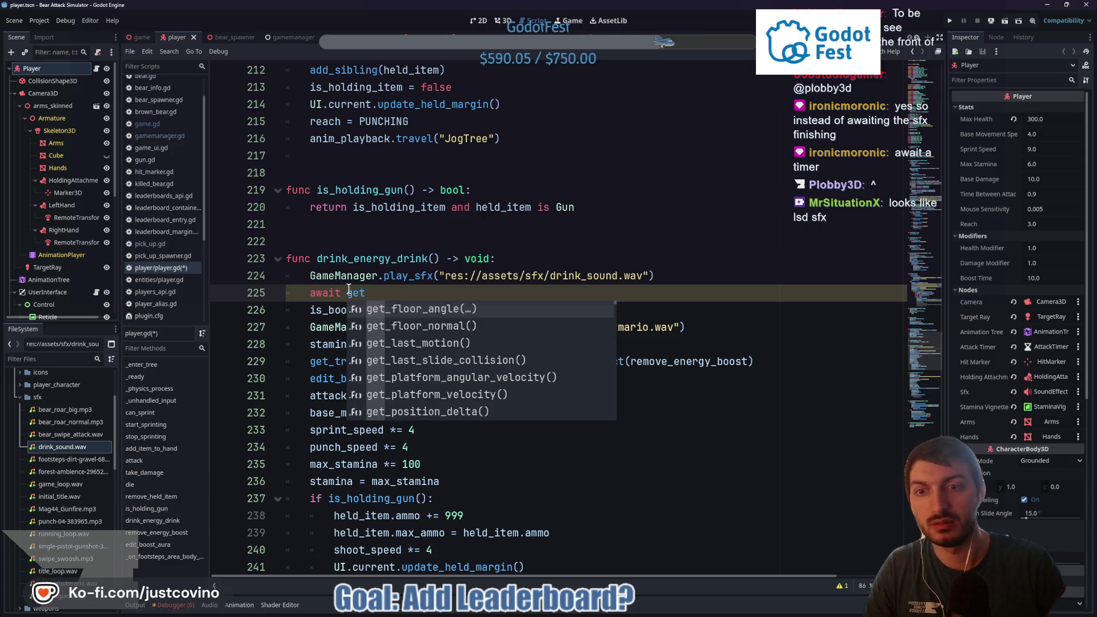
pyautogui.write('_tree().')
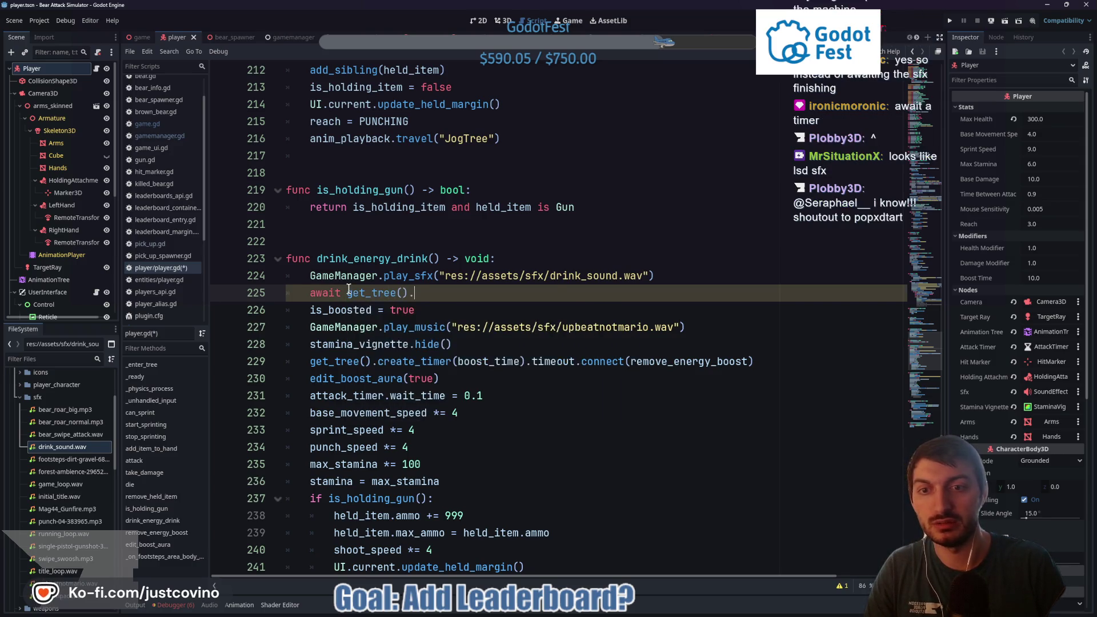
pyautogui.write('create')
pyautogui.press('Return')
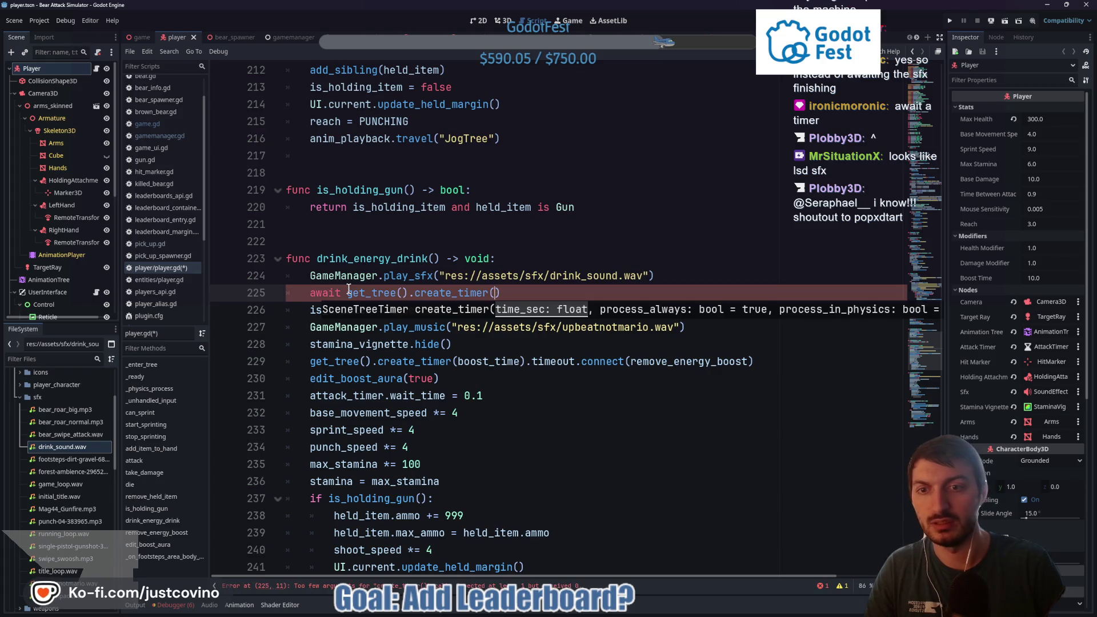
# Step: Type GameManager.sfx. as the timer's duration and browse the sound player's member suggestions
pyautogui.write('GameManaer.')
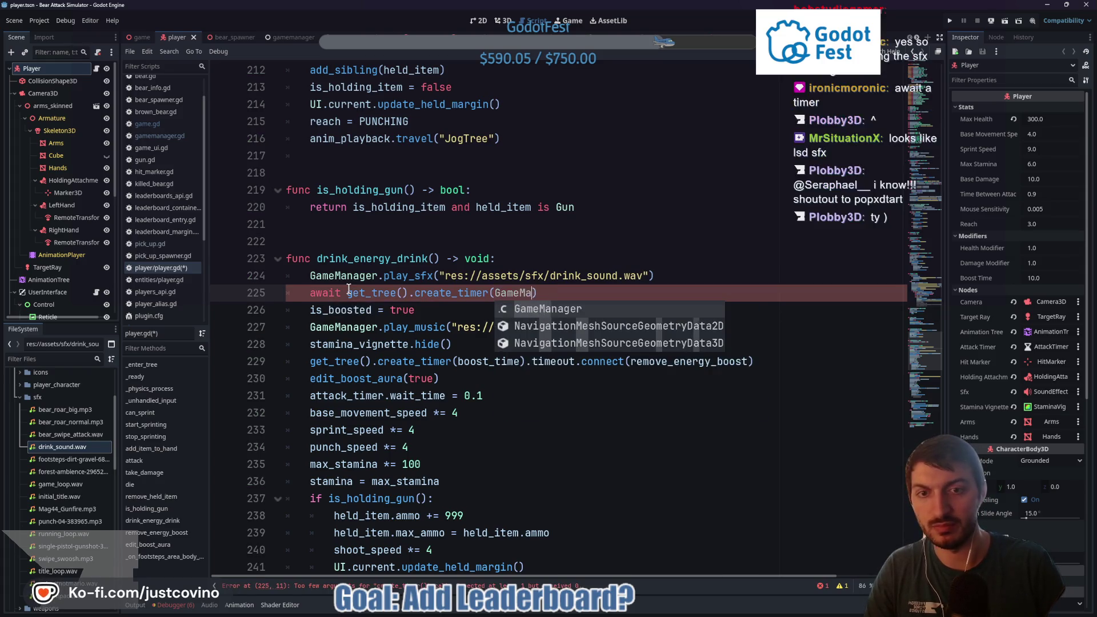
pyautogui.write('sfc')
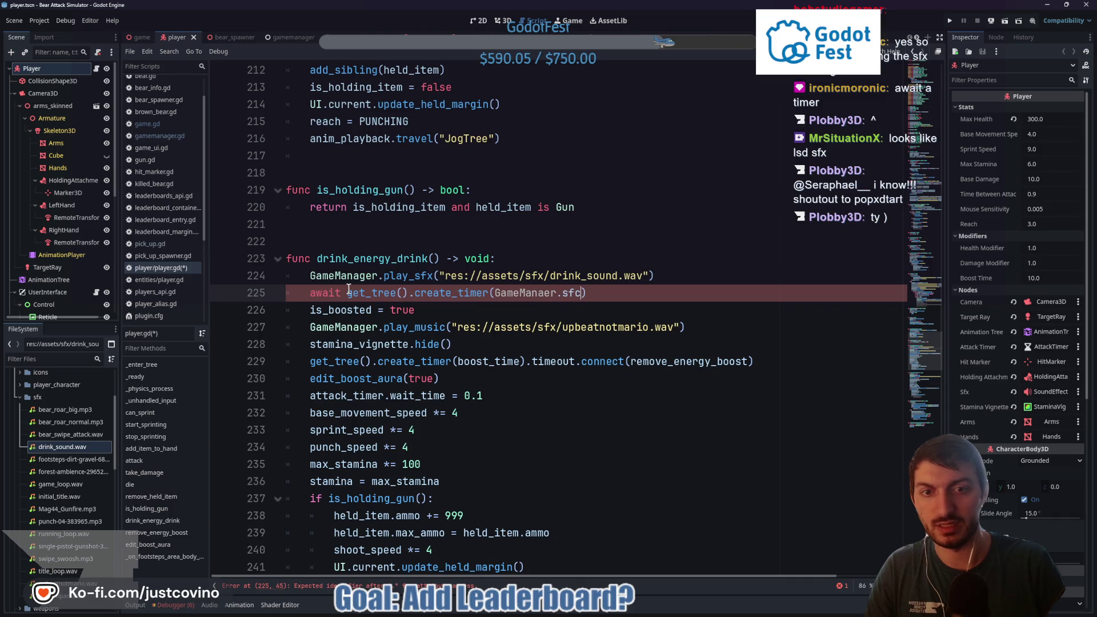
pyautogui.press('BackSpace')
pyautogui.write('x.get_')
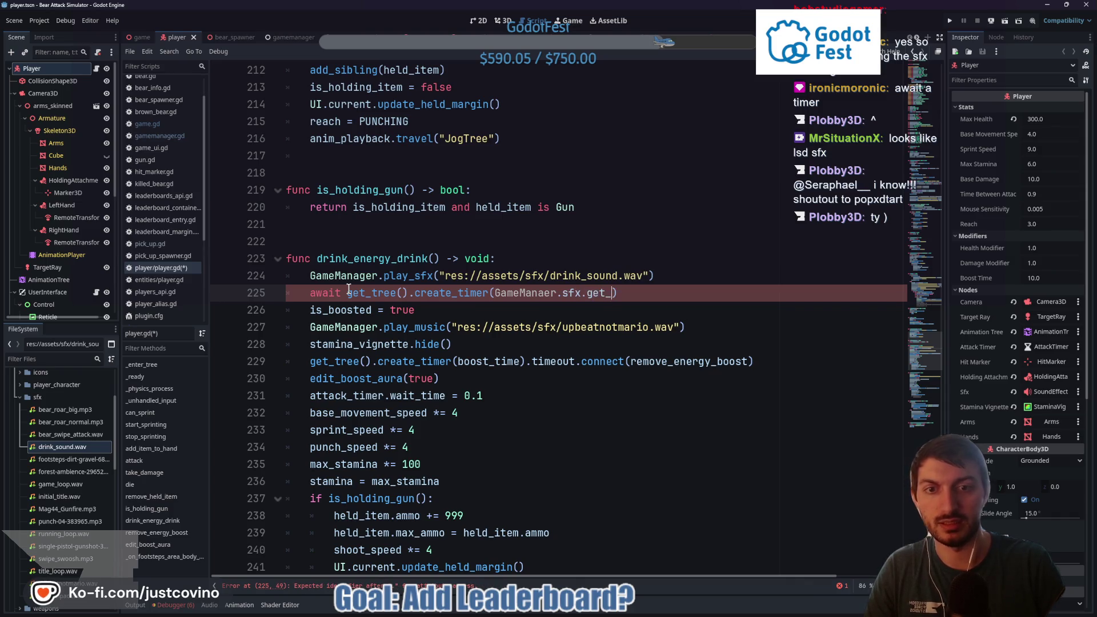
pyautogui.press('BackSpace')
pyautogui.press('BackSpace')
pyautogui.press('BackSpace')
pyautogui.write('ger.sfx.')
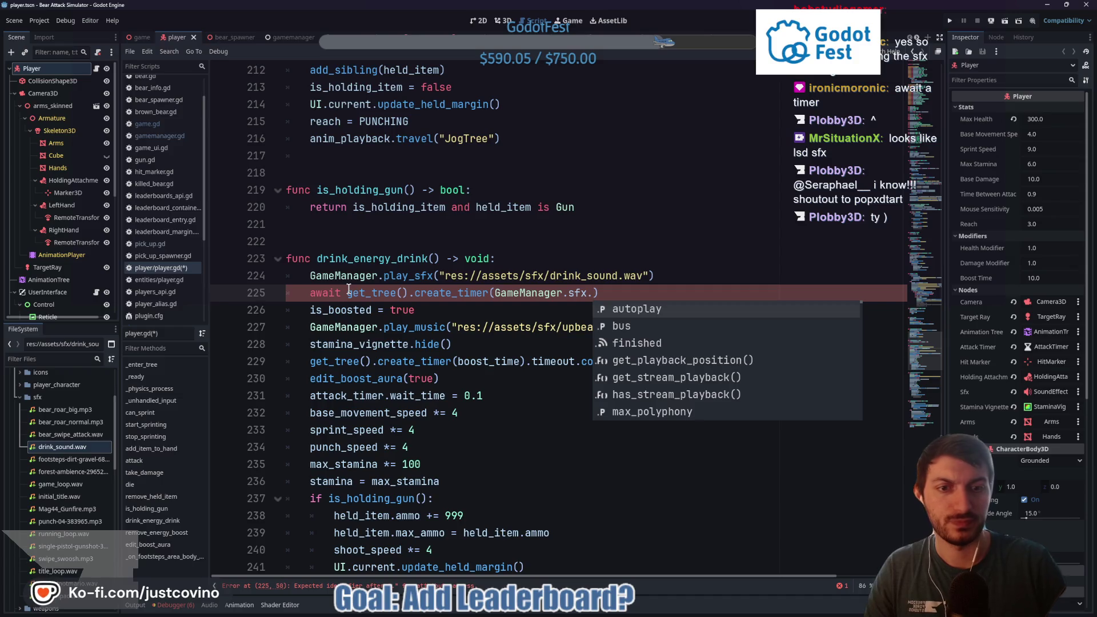
pyautogui.press('Down')
pyautogui.press('Down')
pyautogui.press('Down')
pyautogui.press('Up')
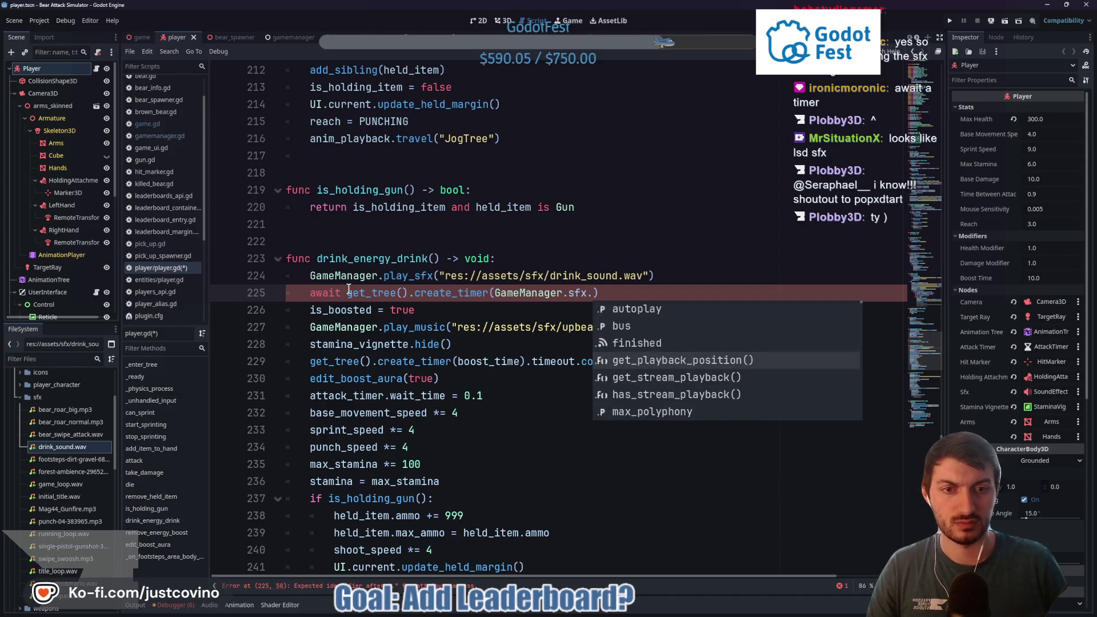
pyautogui.press('Down')
pyautogui.press('Down')
pyautogui.press('Down')
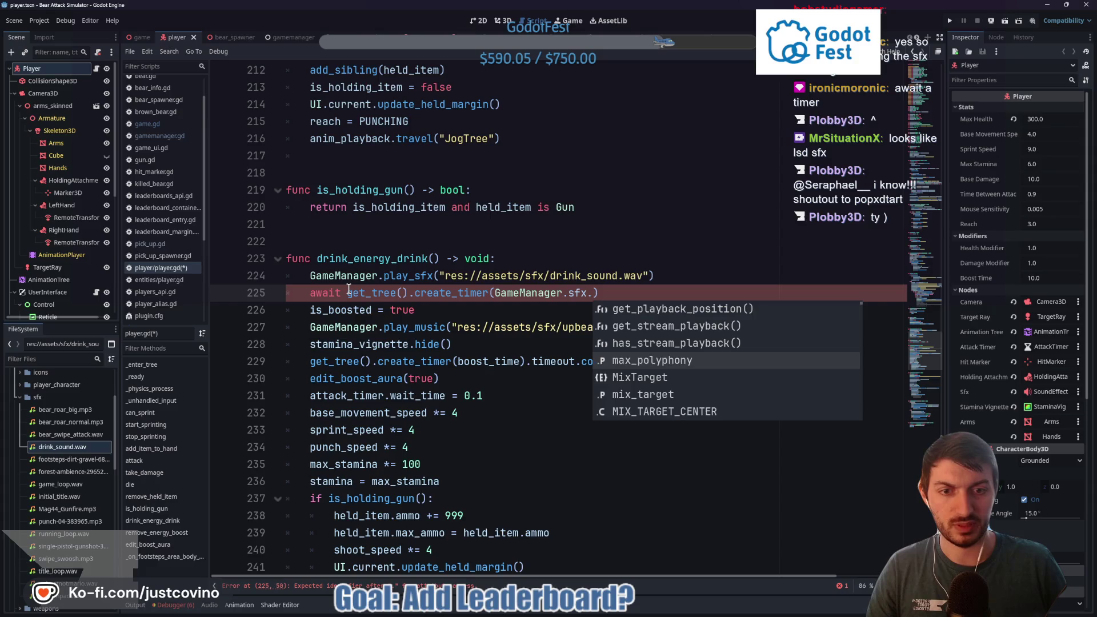
pyautogui.press('Down')
pyautogui.press('Down')
pyautogui.press('Down')
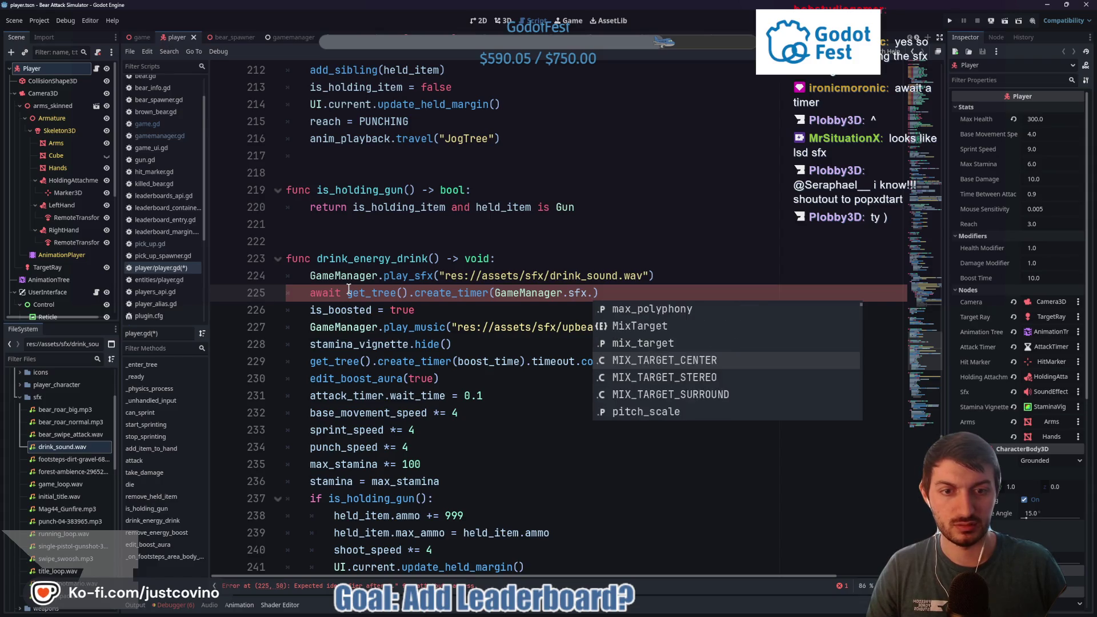
pyautogui.press('Down')
pyautogui.press('Down')
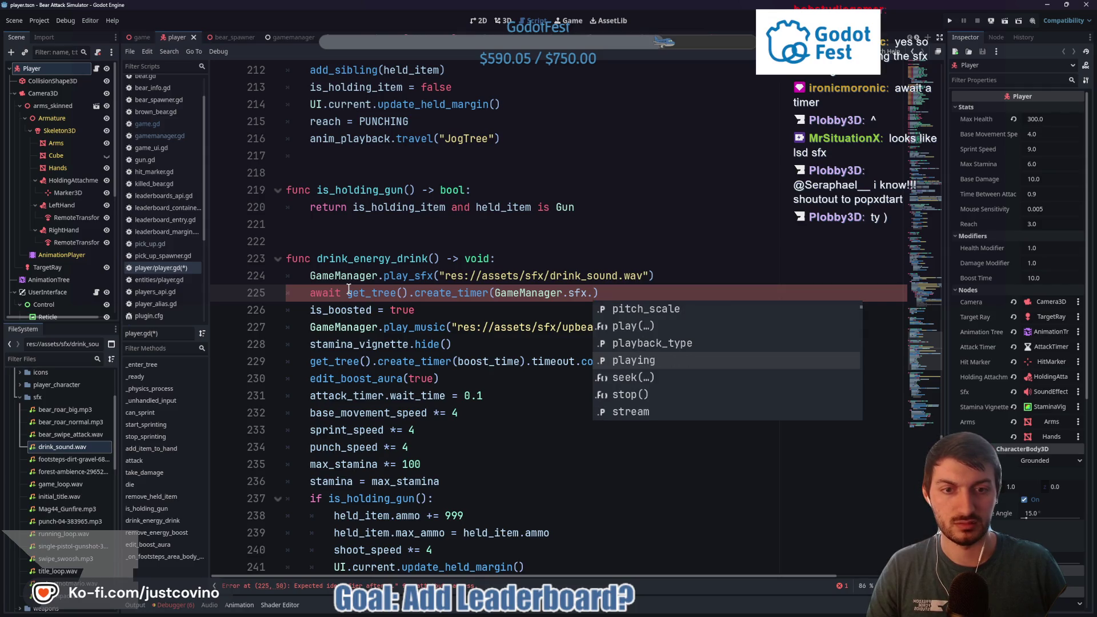
pyautogui.press('Down')
pyautogui.press('Down')
pyautogui.press('Down')
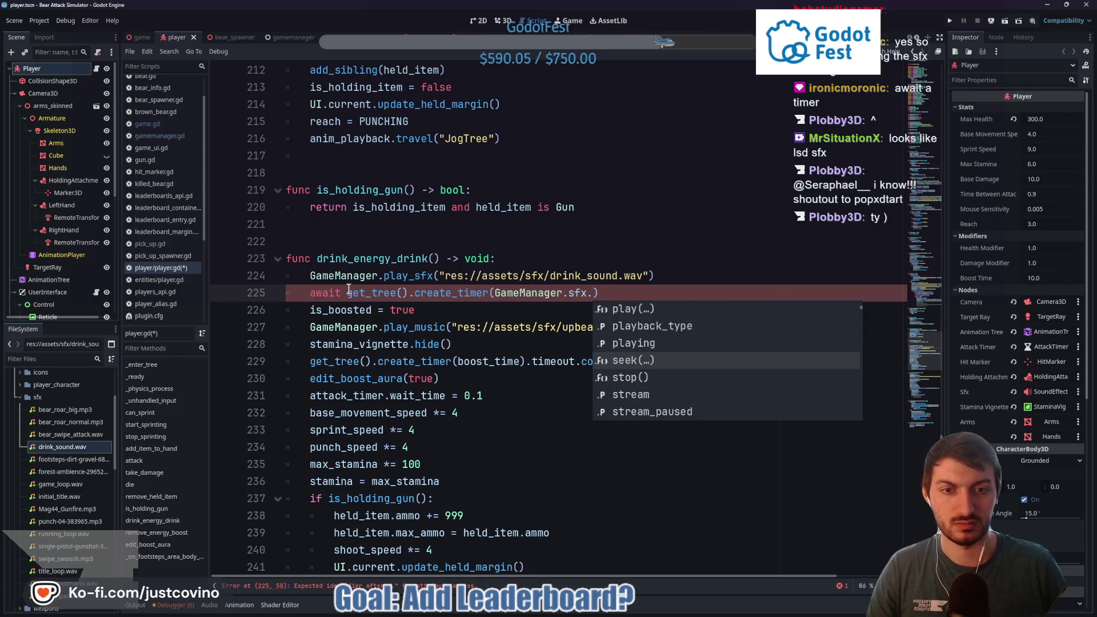
pyautogui.press('Down')
pyautogui.press('Down')
pyautogui.press('Down')
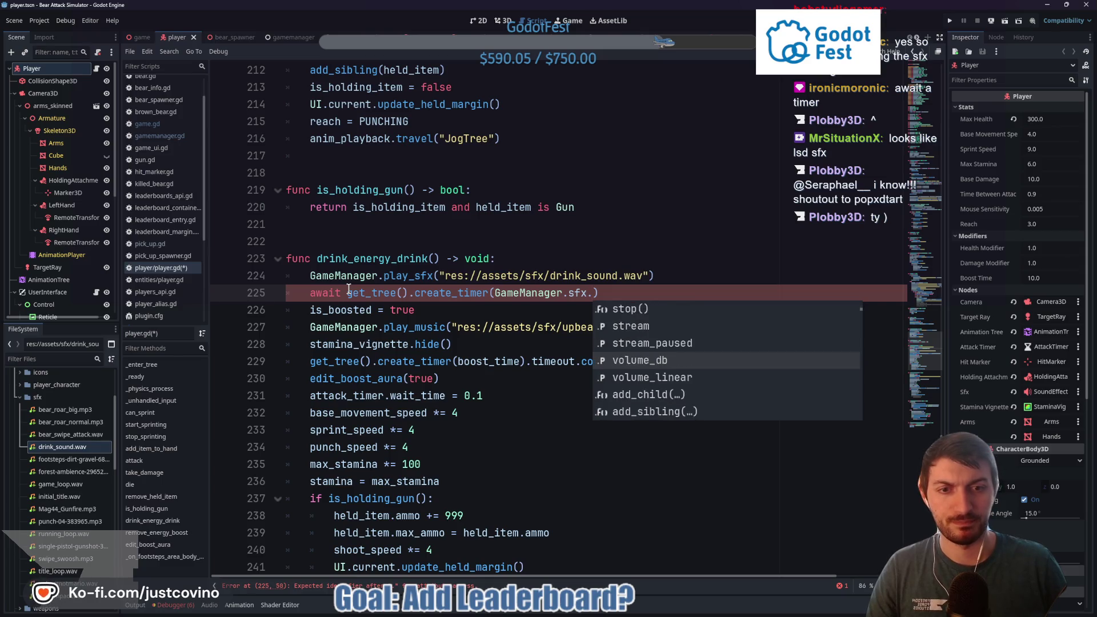
pyautogui.press('Down')
pyautogui.press('Down')
pyautogui.press('Down')
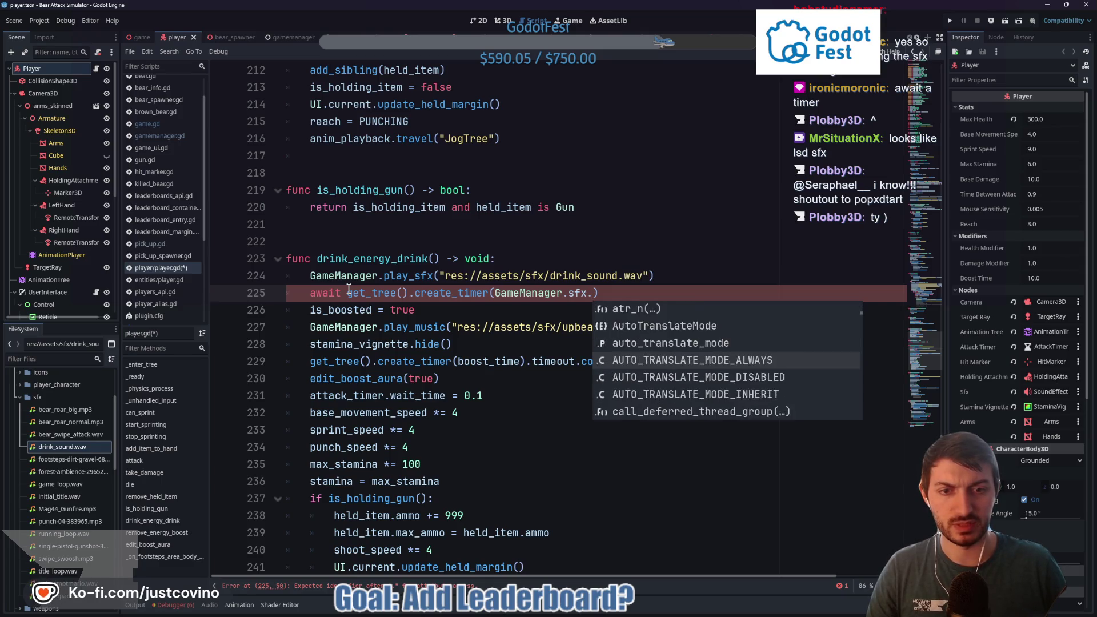
pyautogui.press('Down')
pyautogui.press('Down')
pyautogui.press('Down')
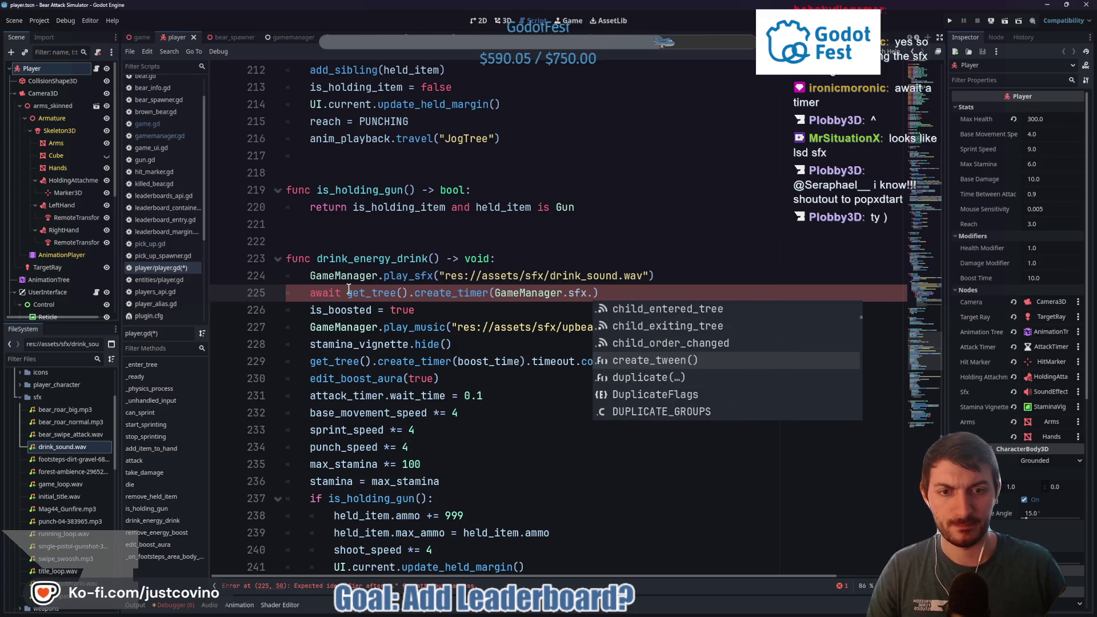
pyautogui.press('Down')
pyautogui.press('Down')
pyautogui.press('Down')
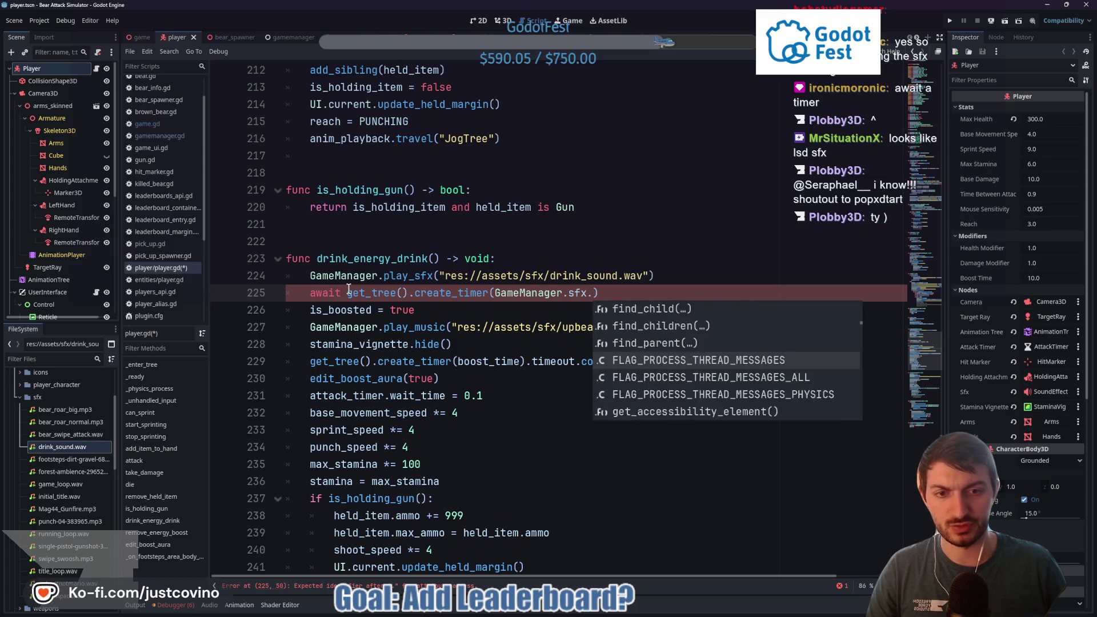
# Step: Complete the argument as sfx.stream.get_length() with .timeout, then save player.gd
pyautogui.write('strea')
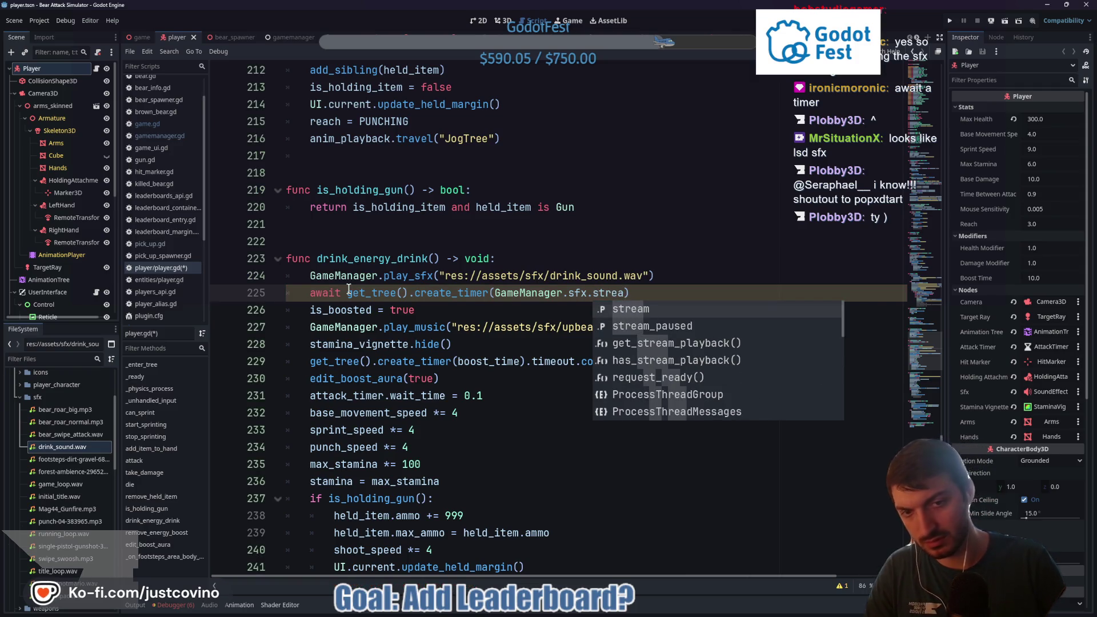
pyautogui.press('Return')
pyautogui.write('.')
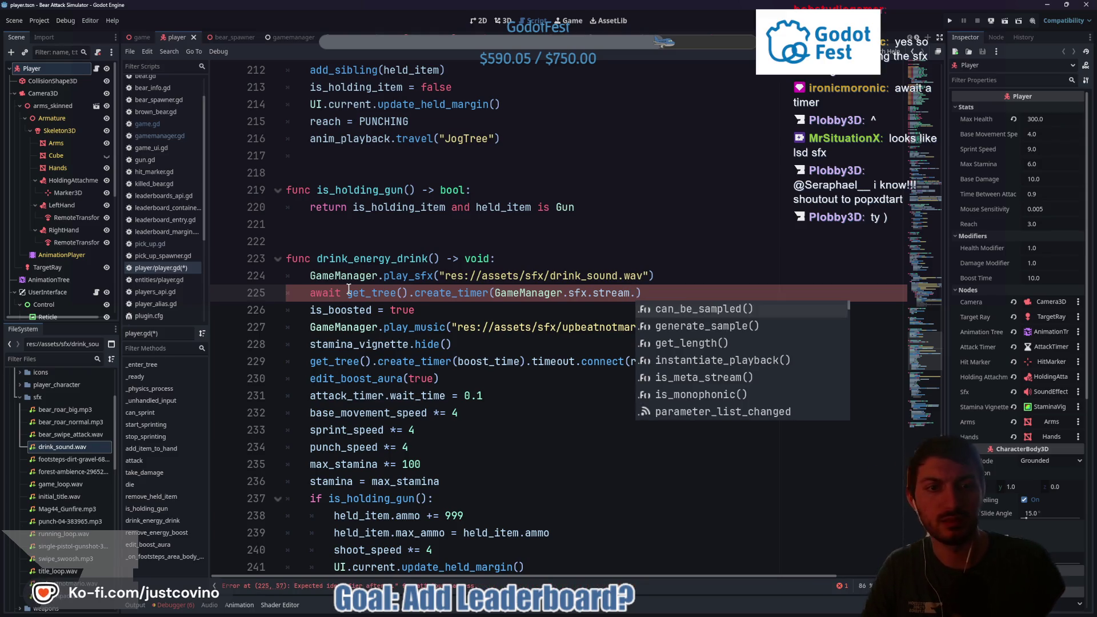
pyautogui.press('Down')
pyautogui.press('Down')
pyautogui.press('Return')
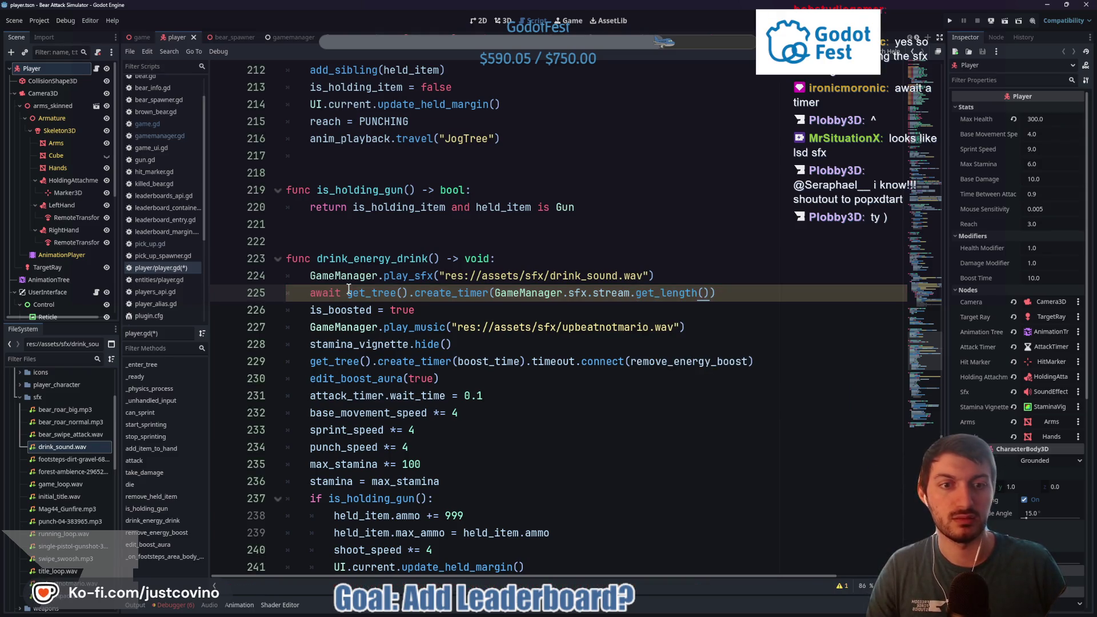
pyautogui.write('.ti')
pyautogui.press('Return')
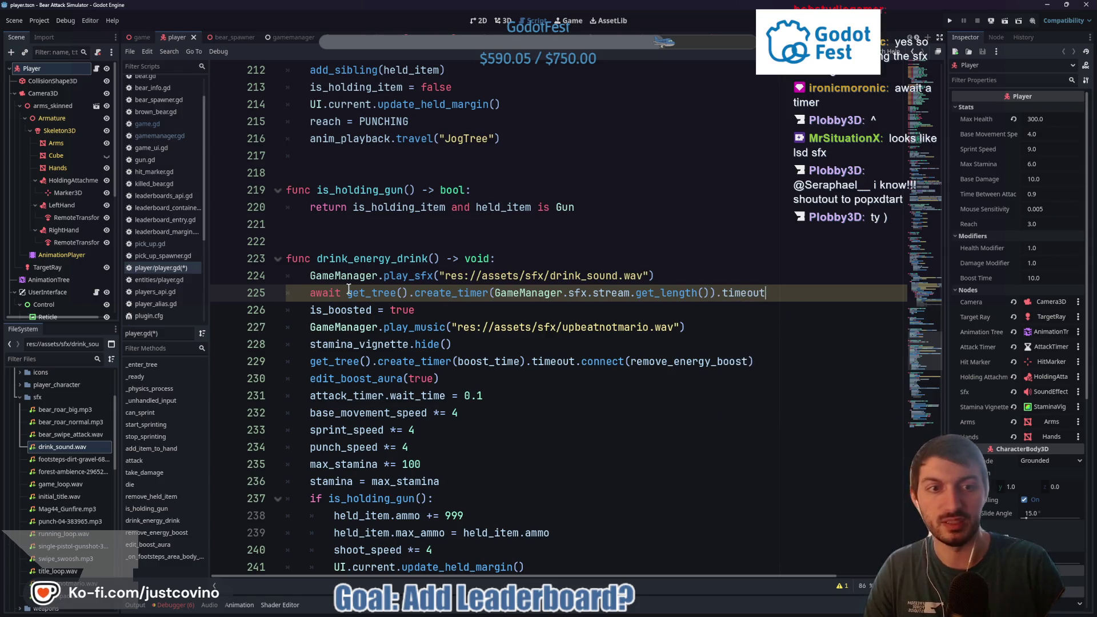
pyautogui.hotkey('ctrl', 's')
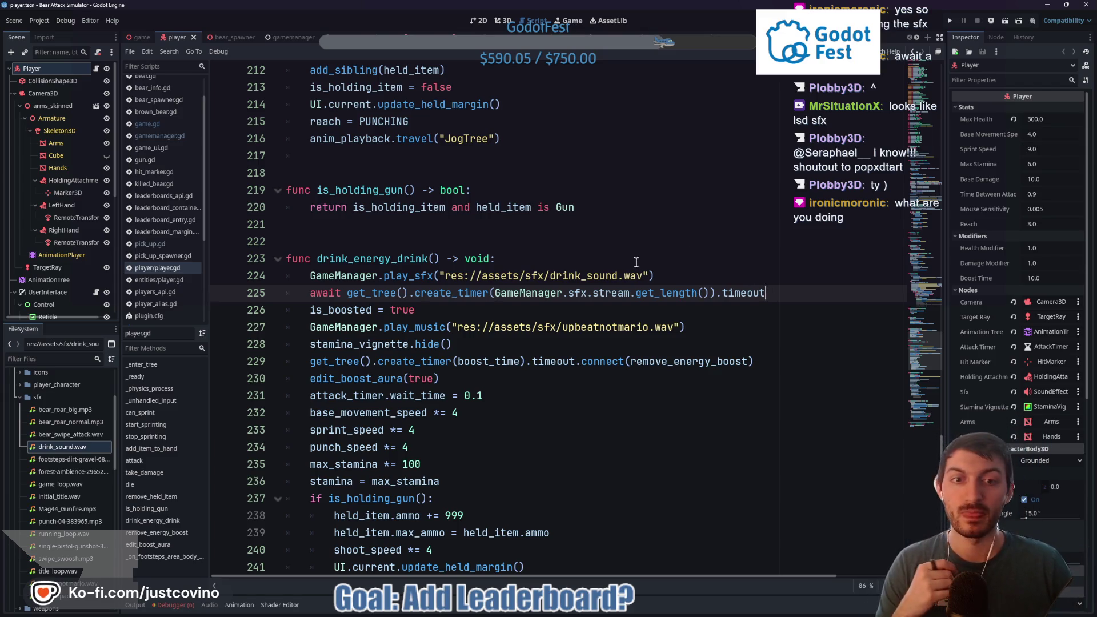
# Step: Subtract 0.1 from the sound length on line 225 and save player.gd
pyautogui.moveTo(631, 285)
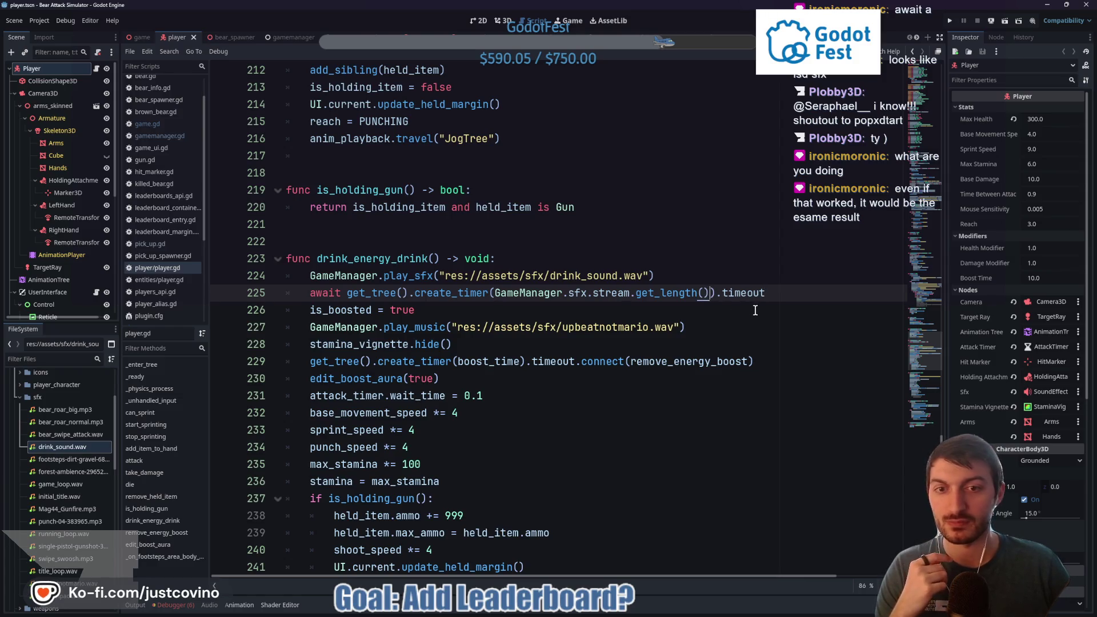
pyautogui.write('- ')
pyautogui.write('0.1')
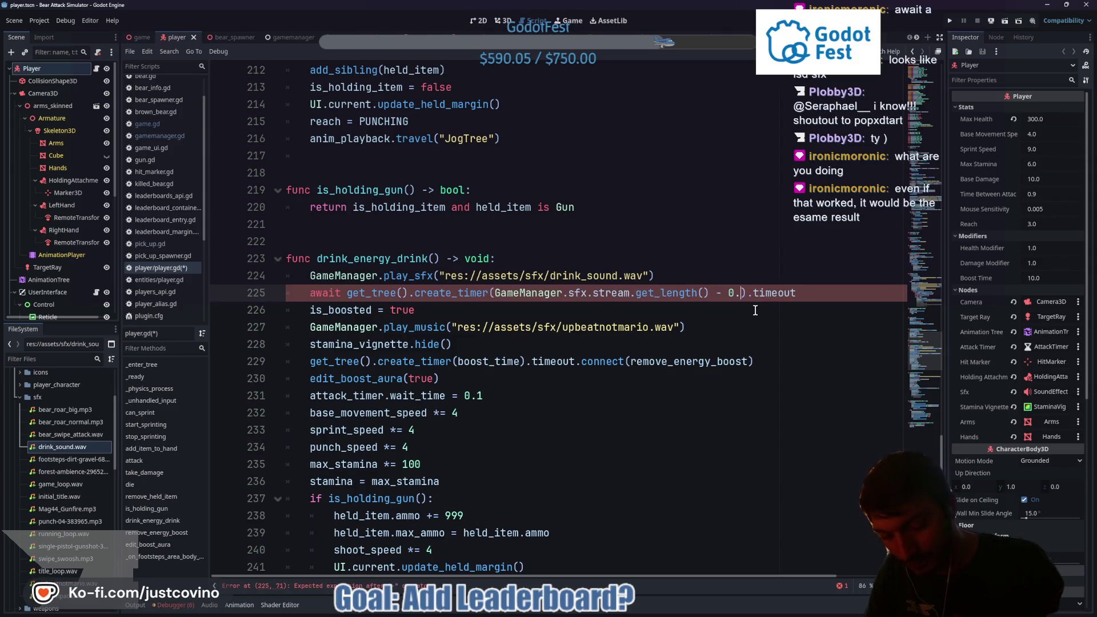
pyautogui.hotkey('ctrl', 's')
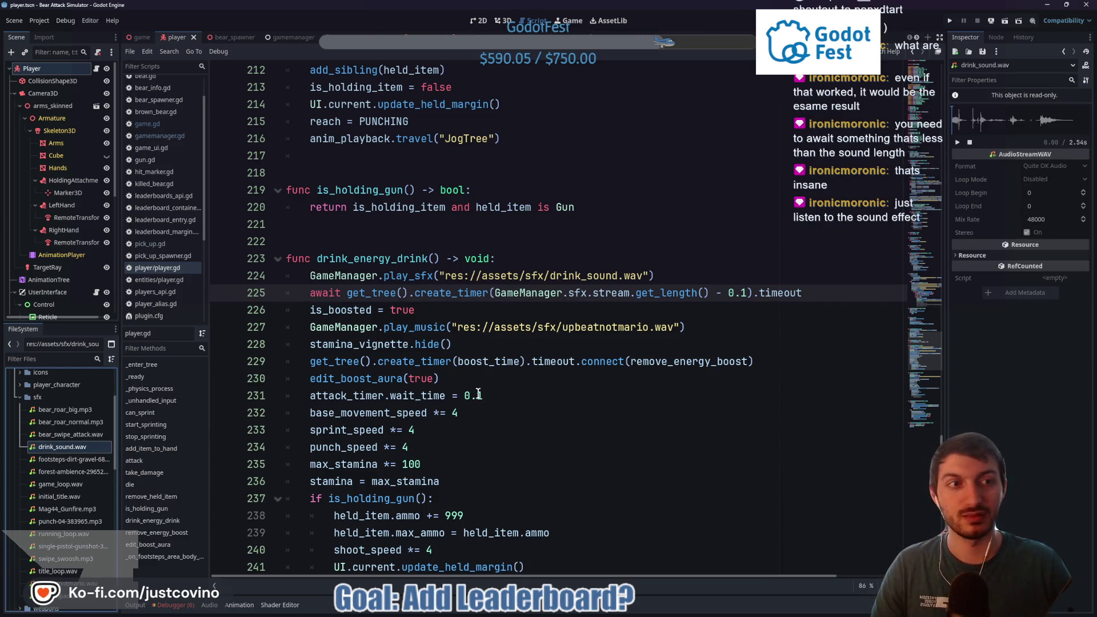
# Step: Preview drink_sound.wav, then change line 225's offset from 0.1 to 0.57 and save
pyautogui.click(957, 143)
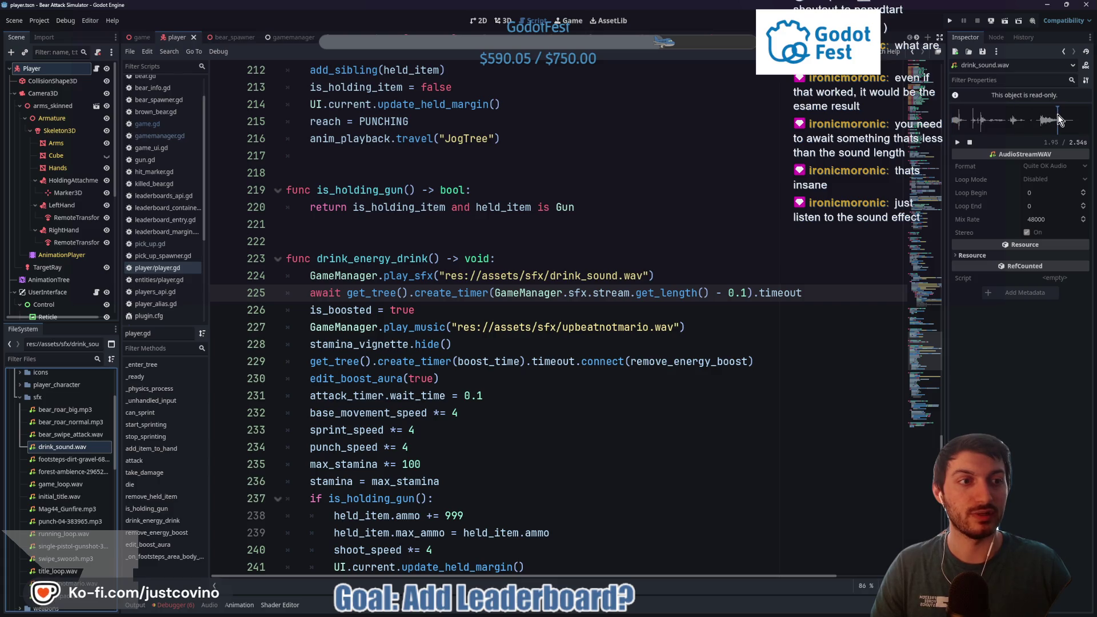
pyautogui.moveTo(1058, 119); pyautogui.dragTo(1059, 119)
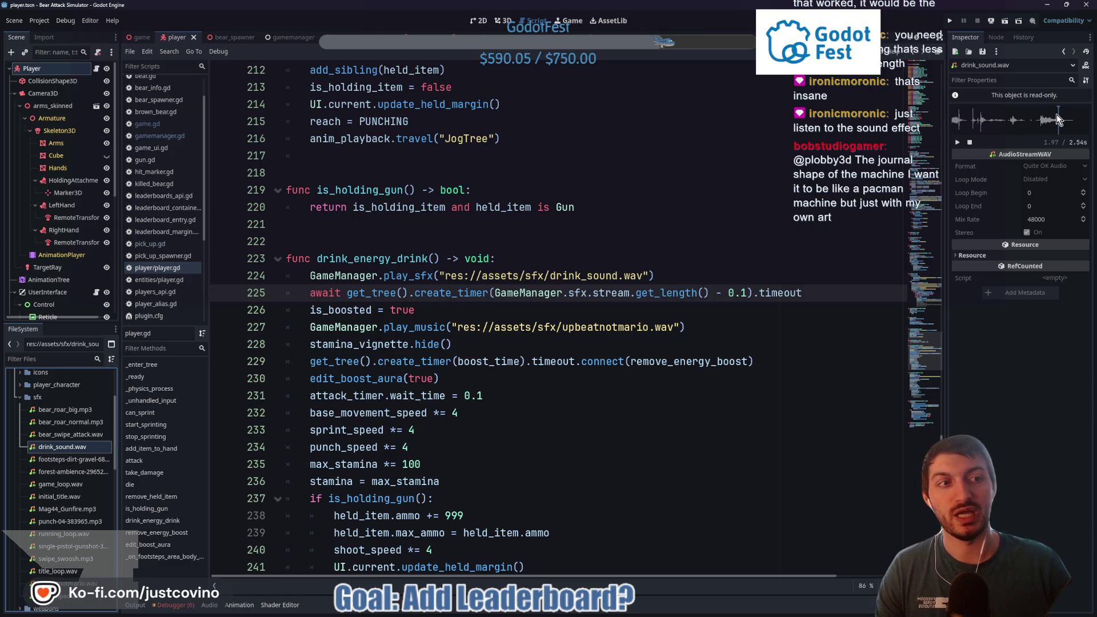
pyautogui.click(756, 293)
pyautogui.write('5')
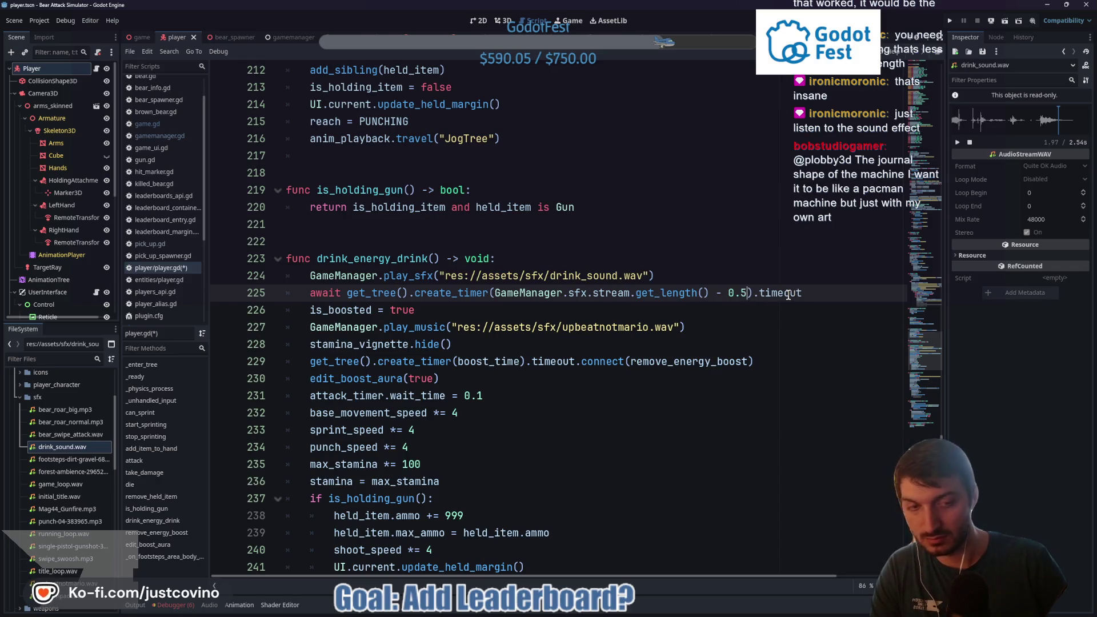
pyautogui.press('BackSpace')
pyautogui.write('57')
pyautogui.click(809, 293)
pyautogui.hotkey('ctrl', 's')
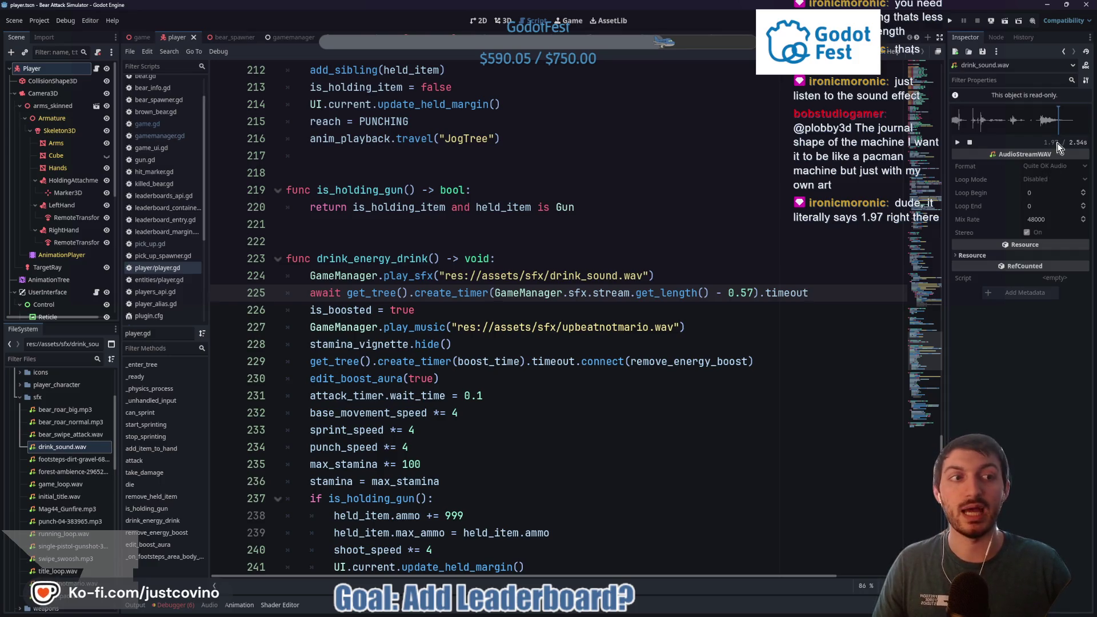
# Step: Recheck where the sound ends, then run the game scene with F5
pyautogui.click(1058, 110)
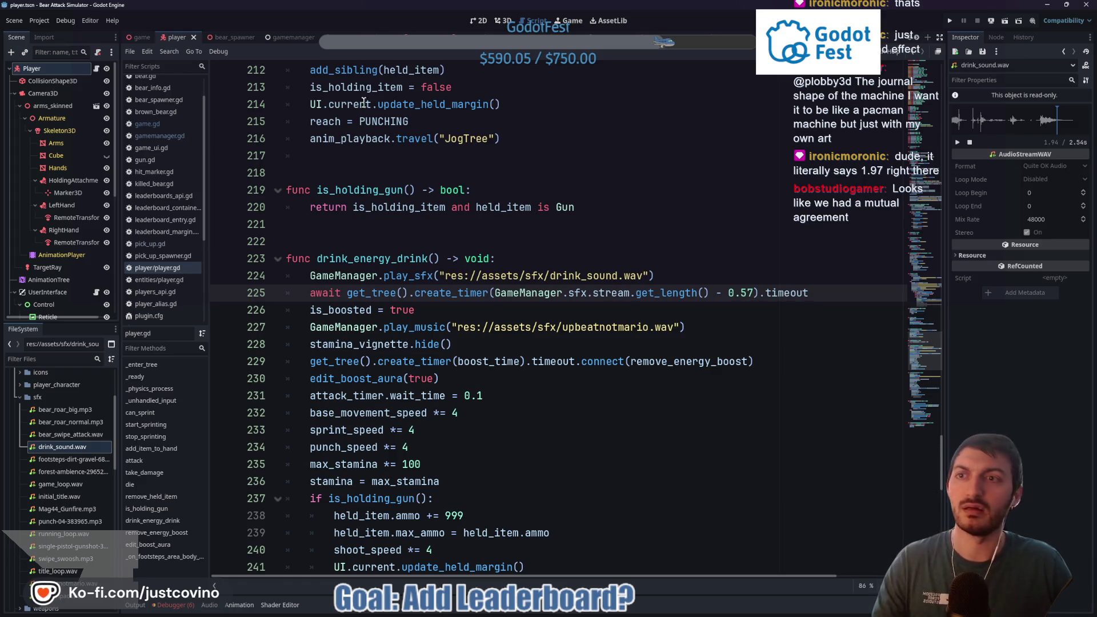
pyautogui.click(136, 38)
pyautogui.press('F5')
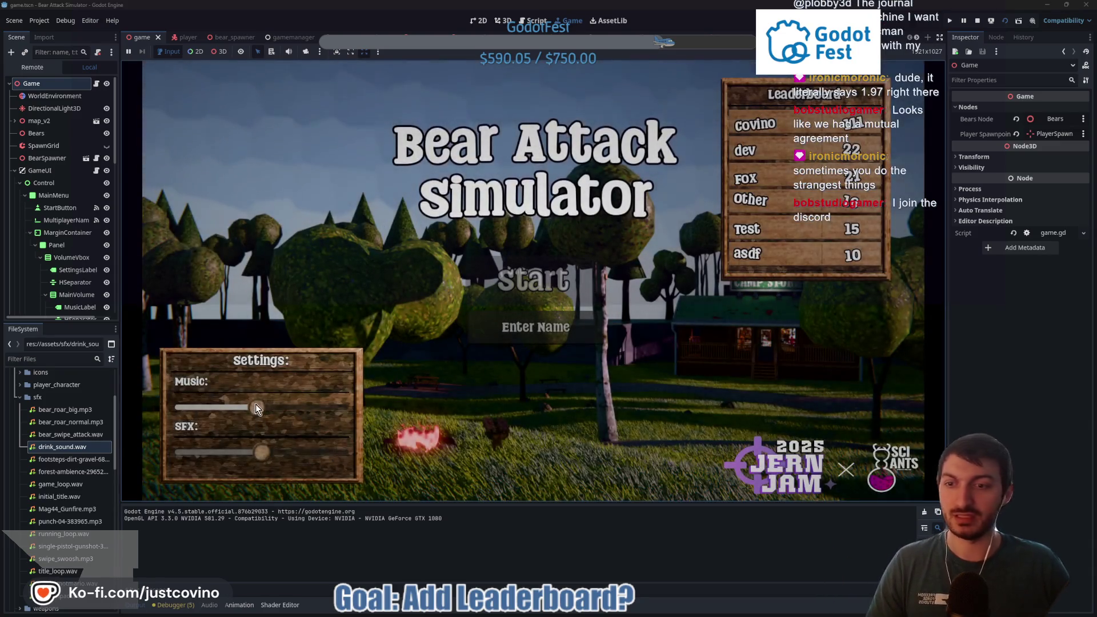
# Step: Raise the music volume slightly, enter a test player name, and start a new game
pyautogui.moveTo(262, 408); pyautogui.dragTo(268, 407)
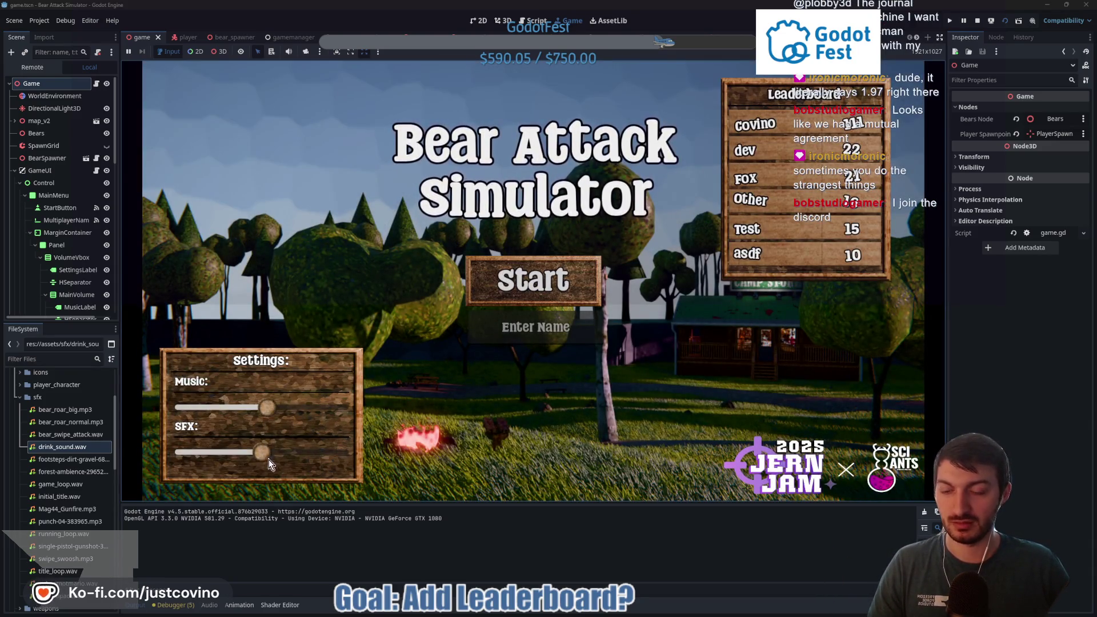
pyautogui.click(529, 328)
pyautogui.write('dfgh')
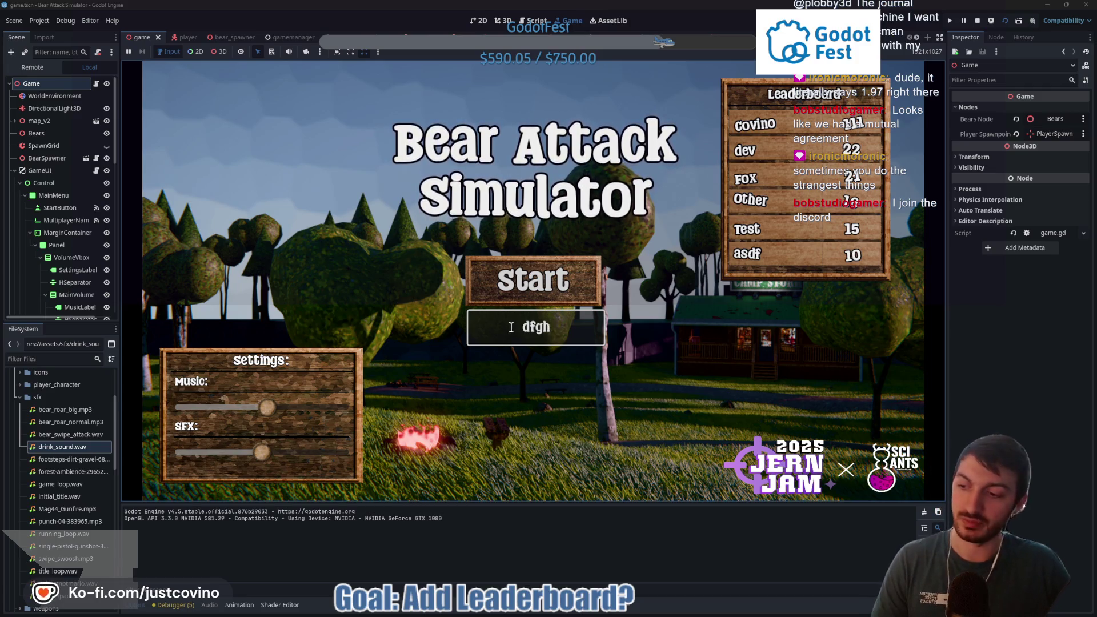
pyautogui.click(535, 280)
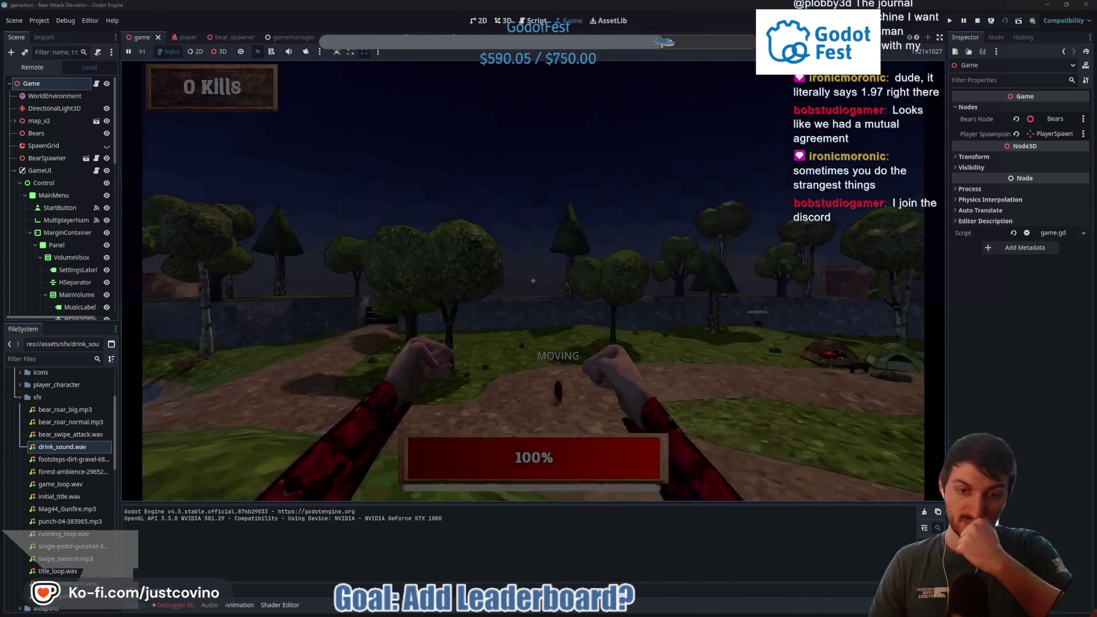
# Step: Walk past the cabin, pond and Camp Store until the run ends, then return to menu and stop
pyautogui.press('w')
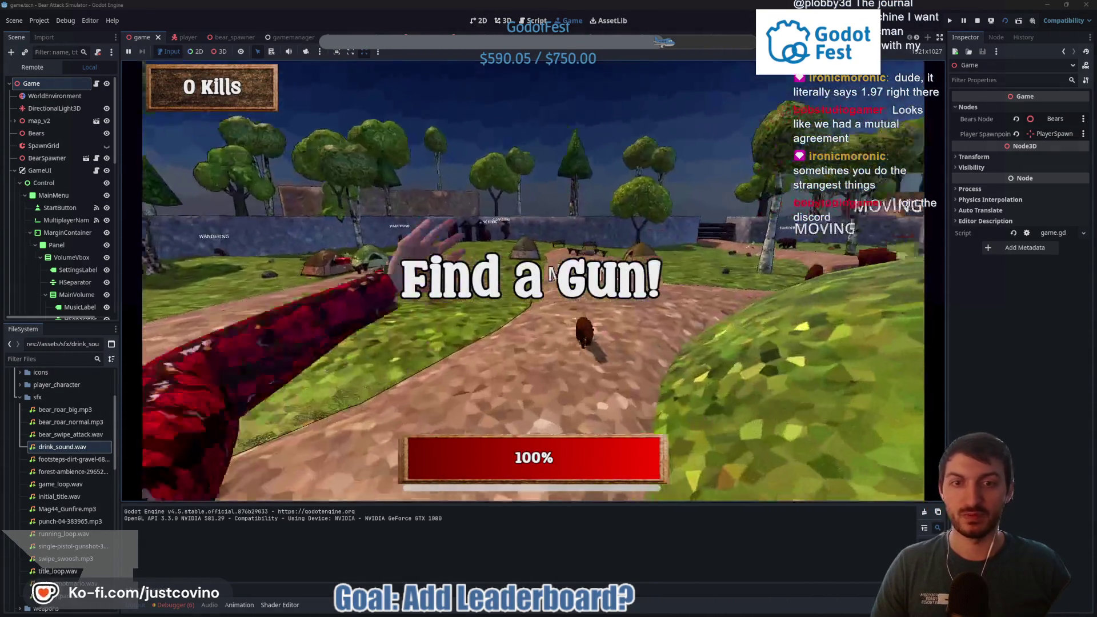
pyautogui.press('w')
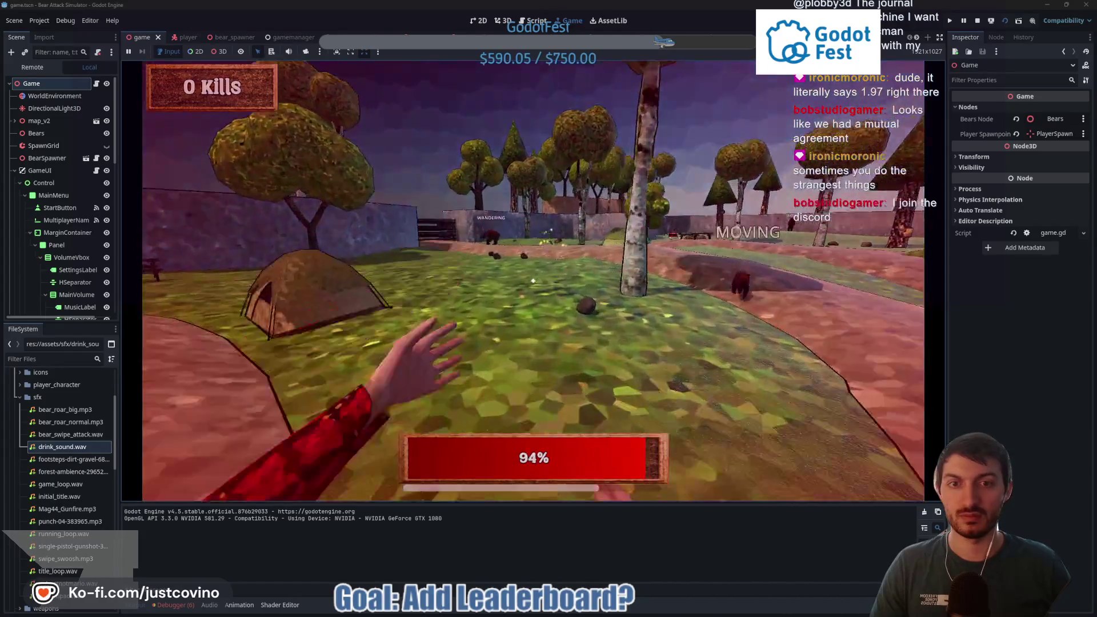
pyautogui.press('w')
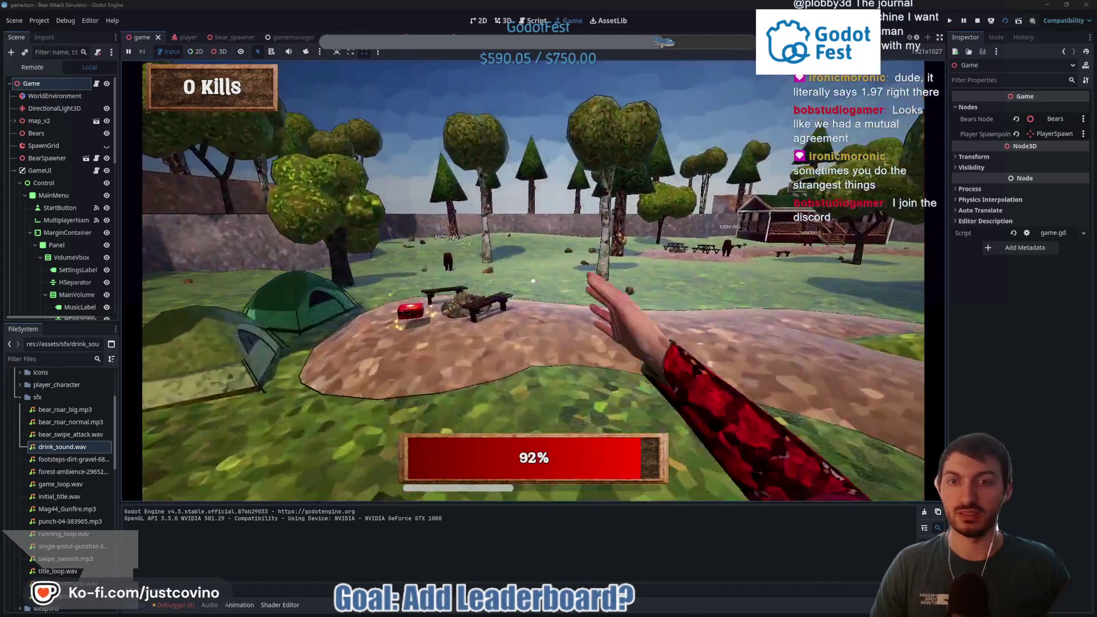
pyautogui.press('w')
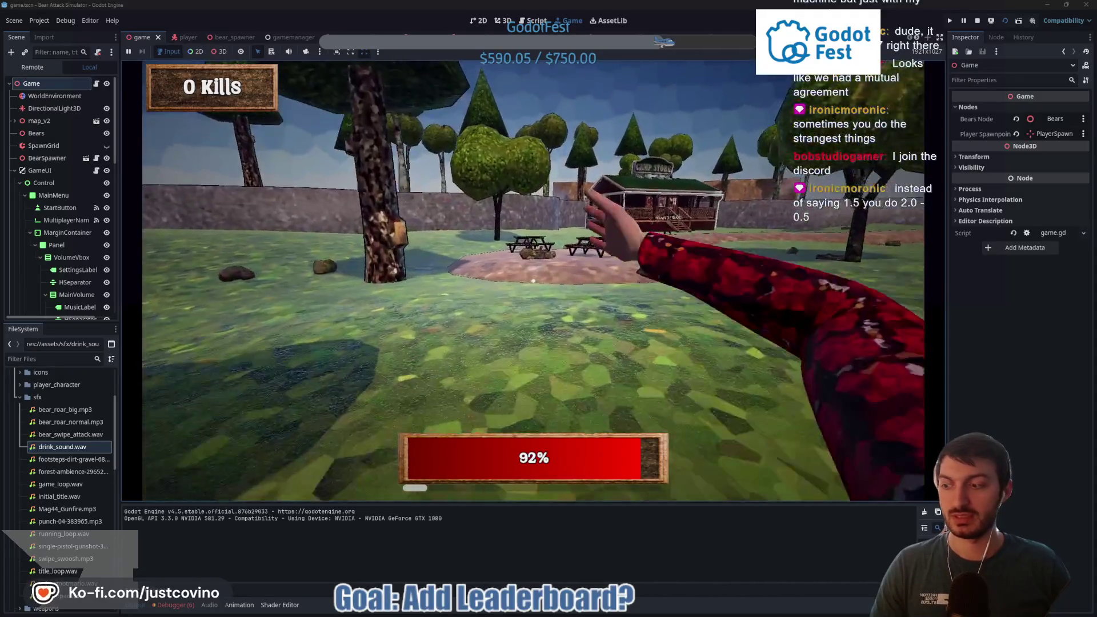
pyautogui.press('w')
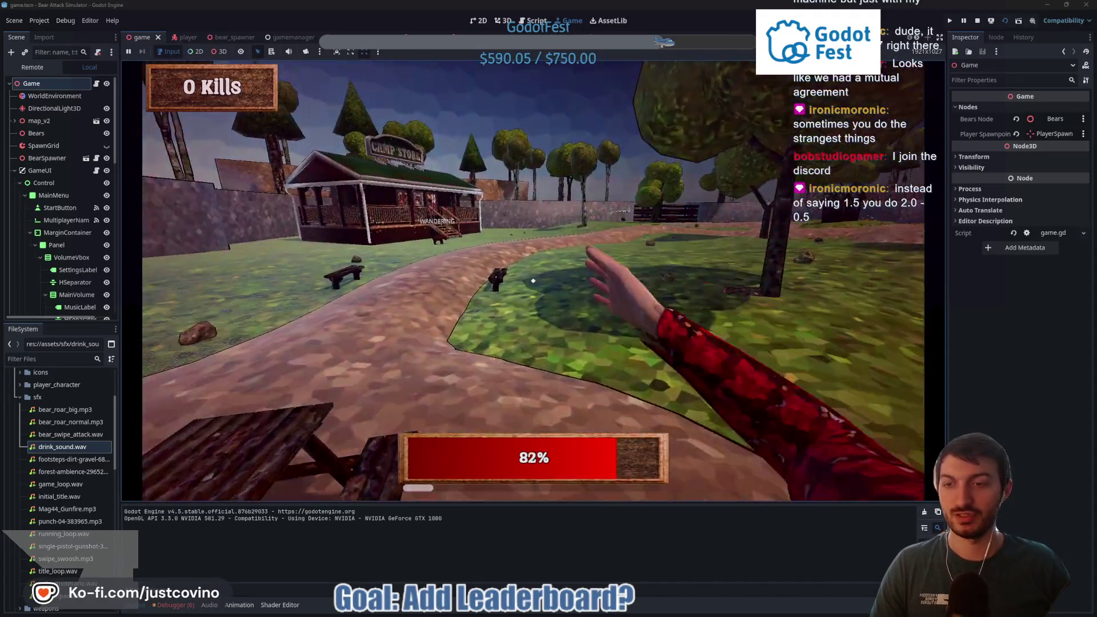
pyautogui.press('w')
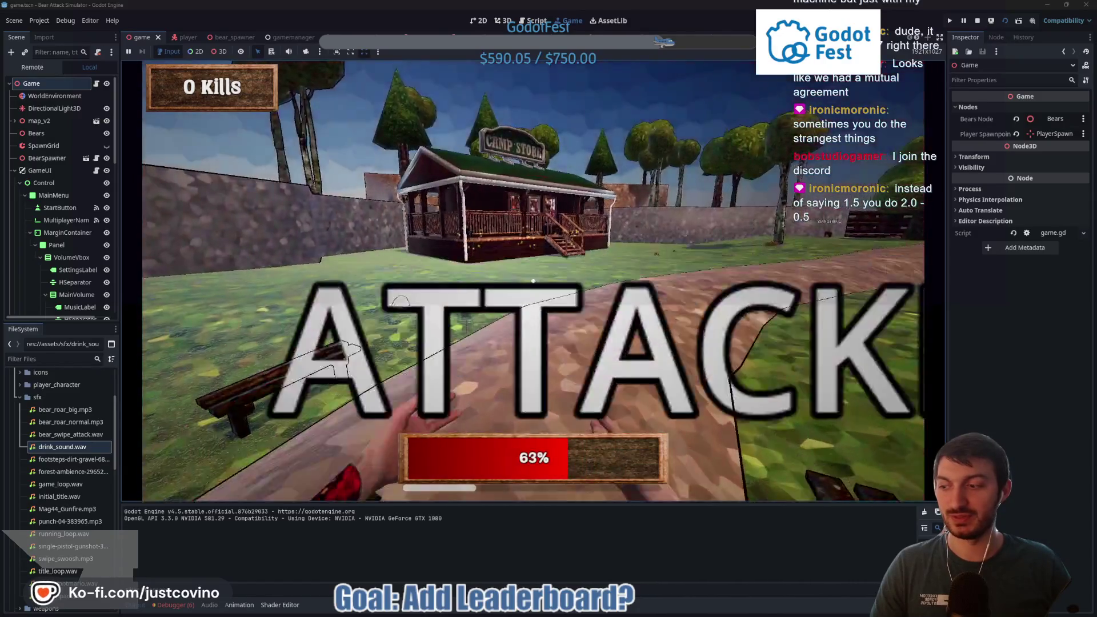
pyautogui.press('w')
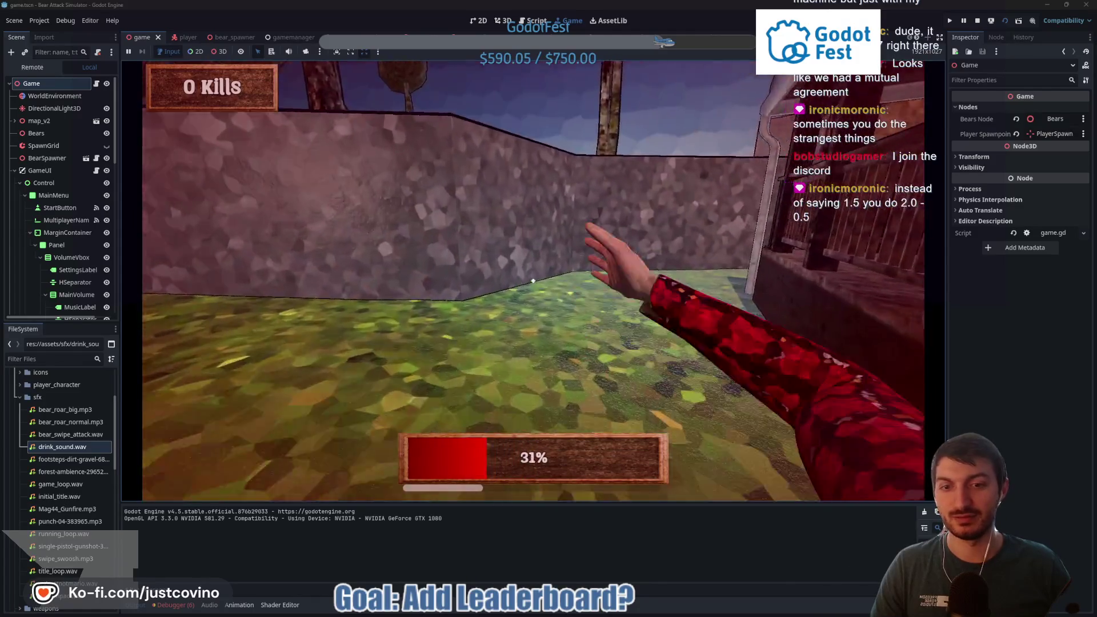
pyautogui.press('w')
pyautogui.press('w')
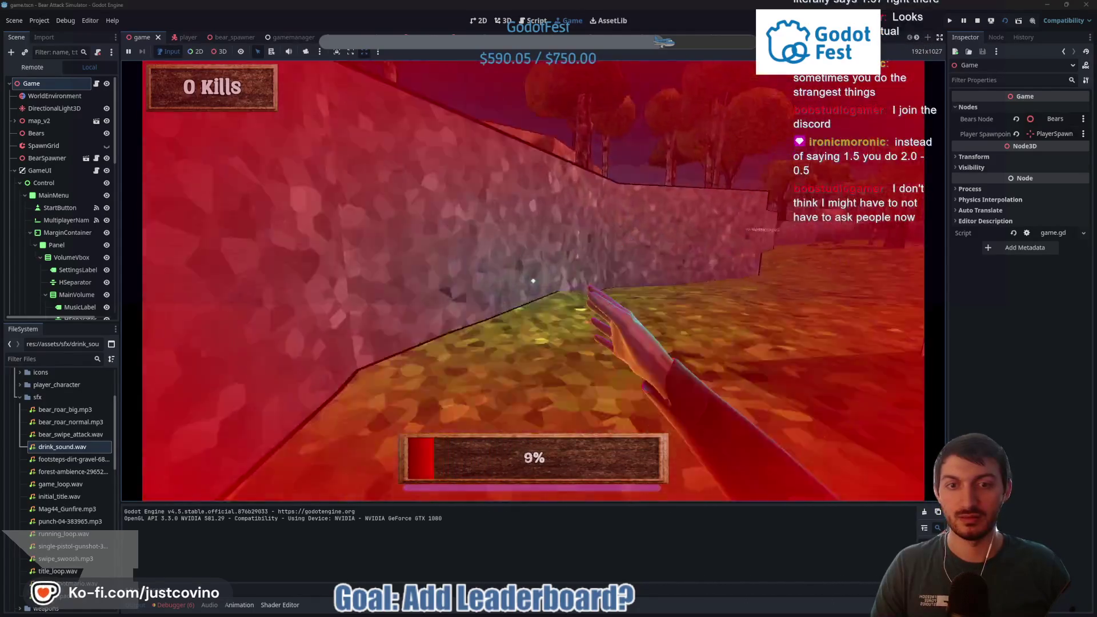
pyautogui.press('w')
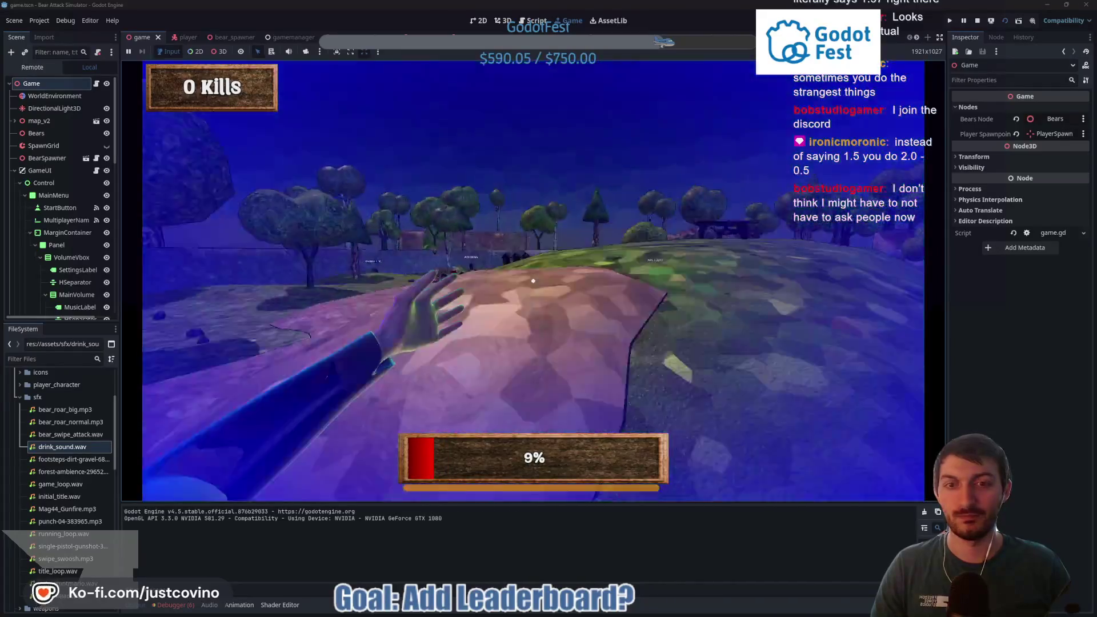
pyautogui.press('w')
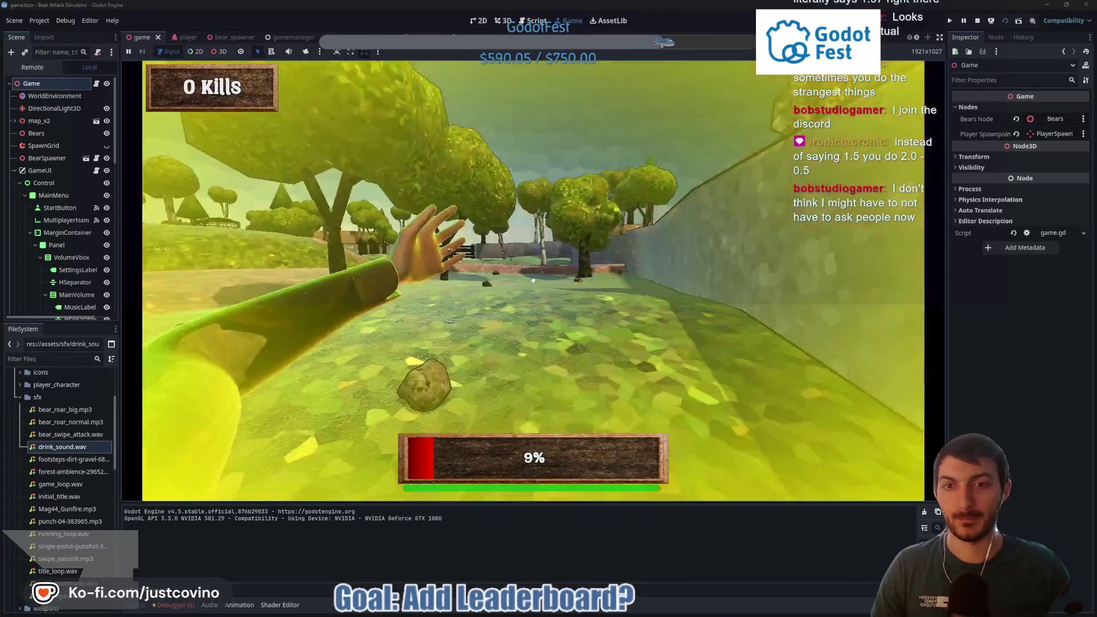
pyautogui.press('w')
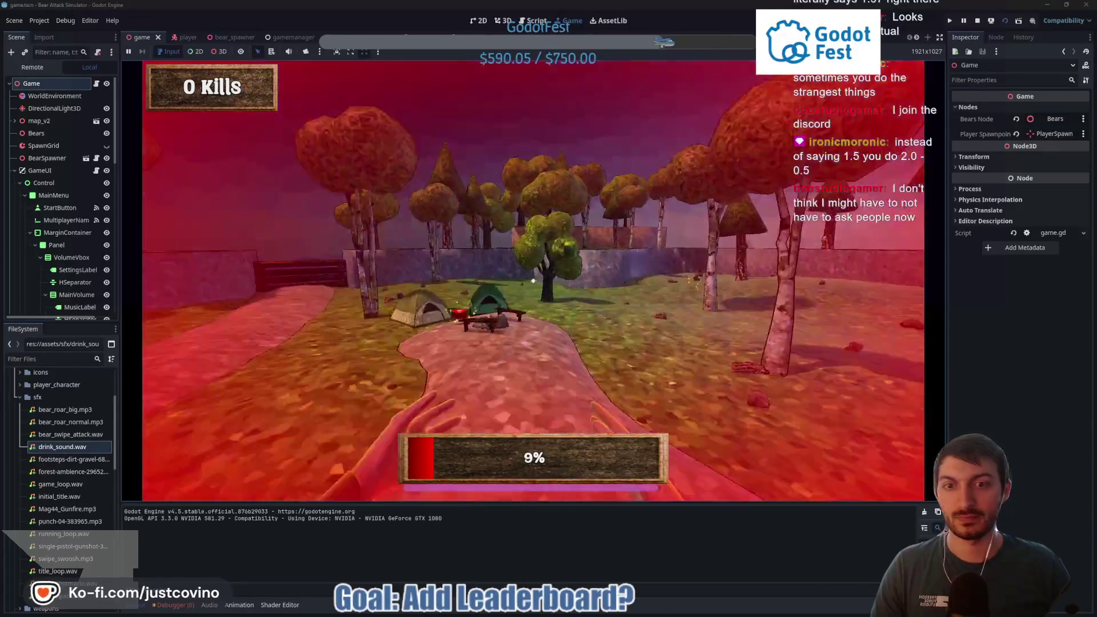
pyautogui.press('w')
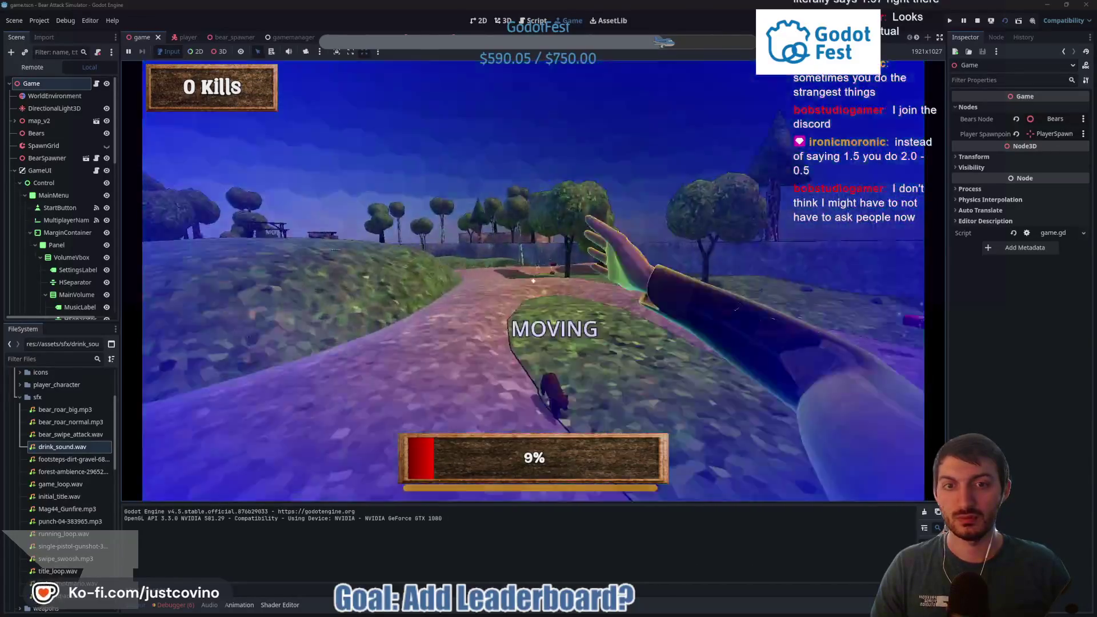
pyautogui.press('w')
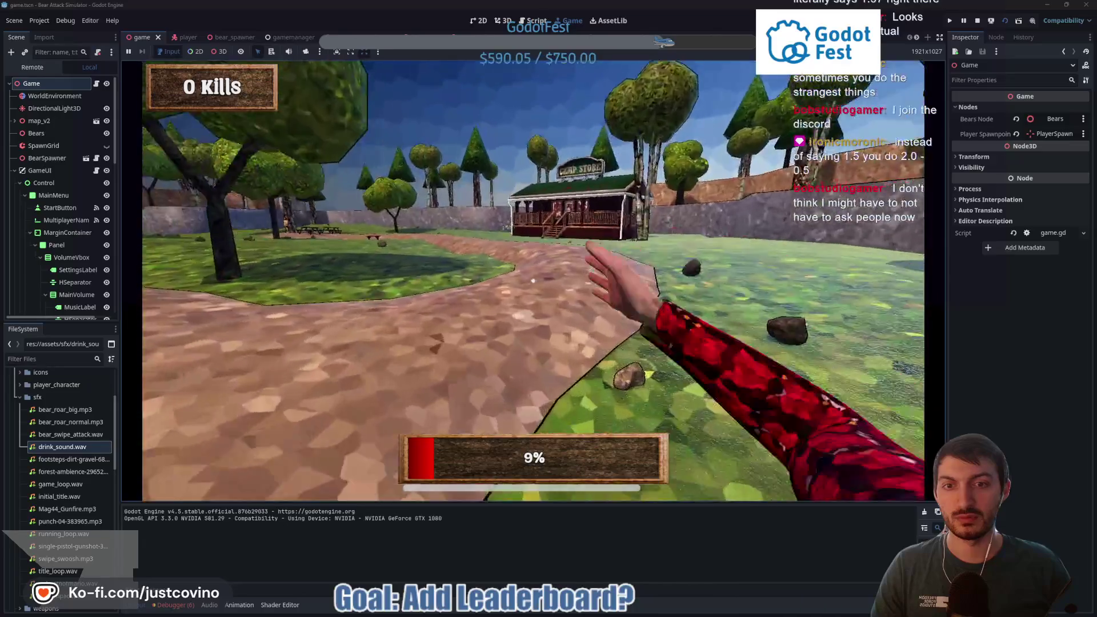
pyautogui.press('w')
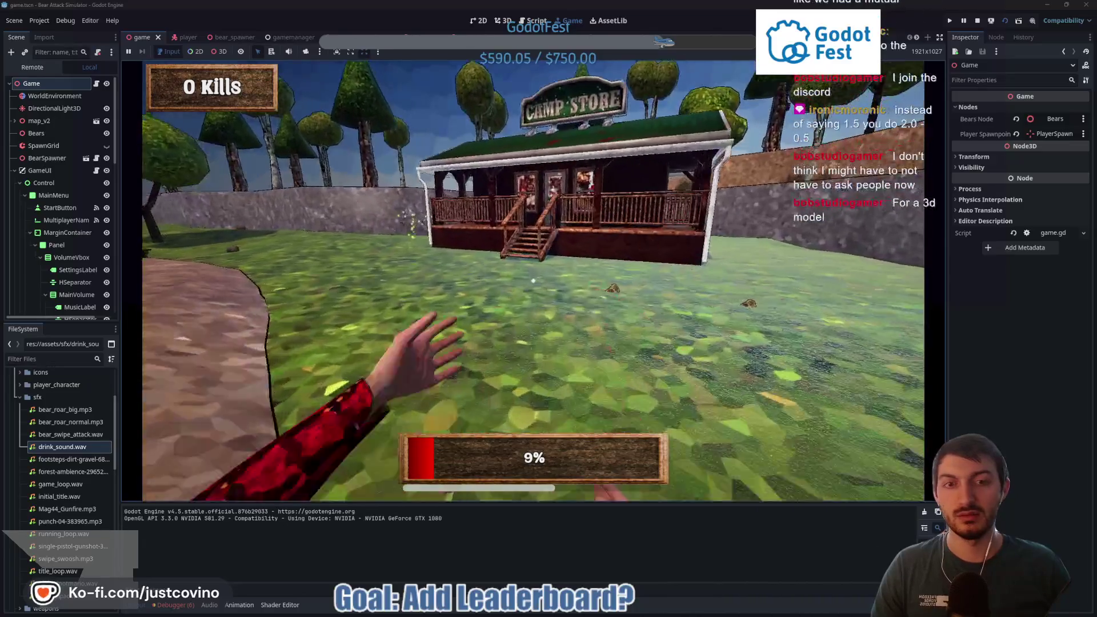
pyautogui.press('w')
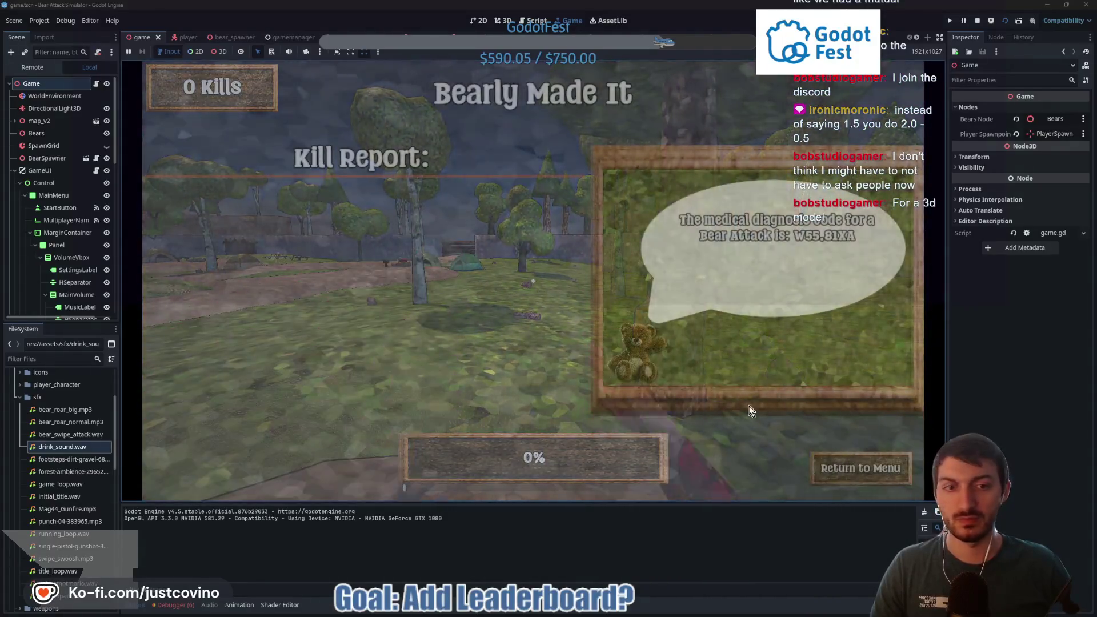
pyautogui.click(861, 468)
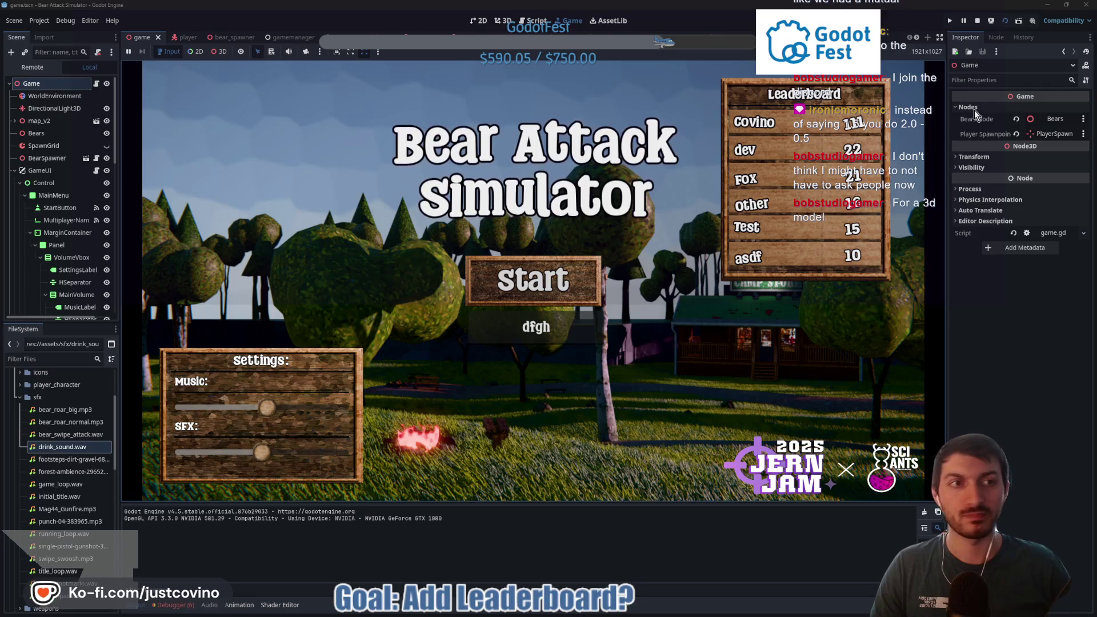
pyautogui.click(978, 21)
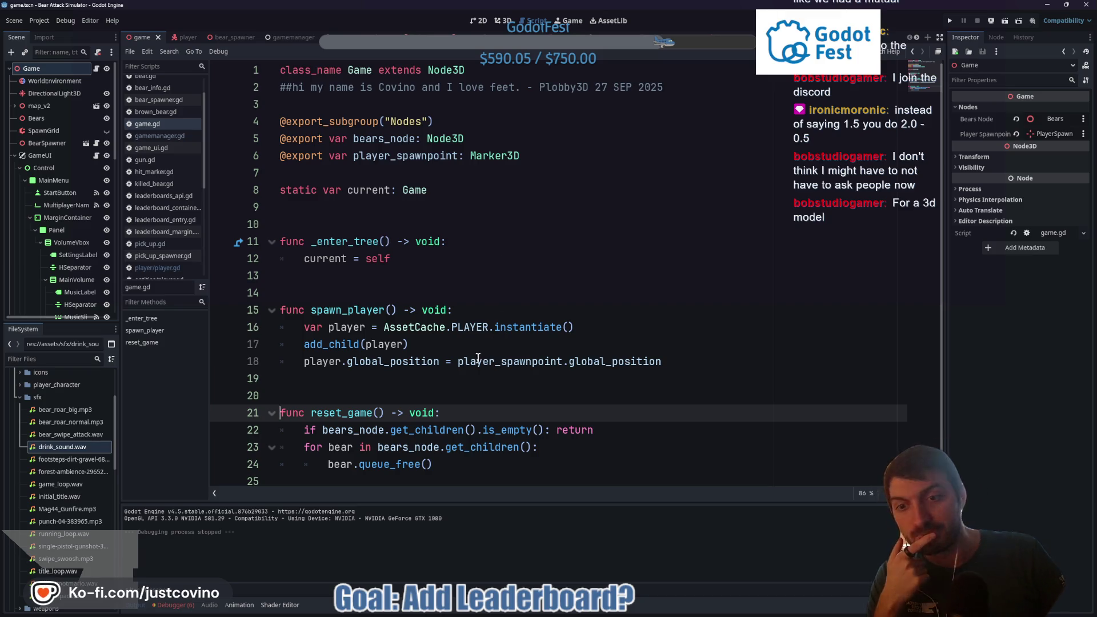
# Step: Move from game.gd via player.gd to gamemanager.gd, select play_sfx, and inspect drink_sound.wav
pyautogui.scroll(-1, 494, 375)
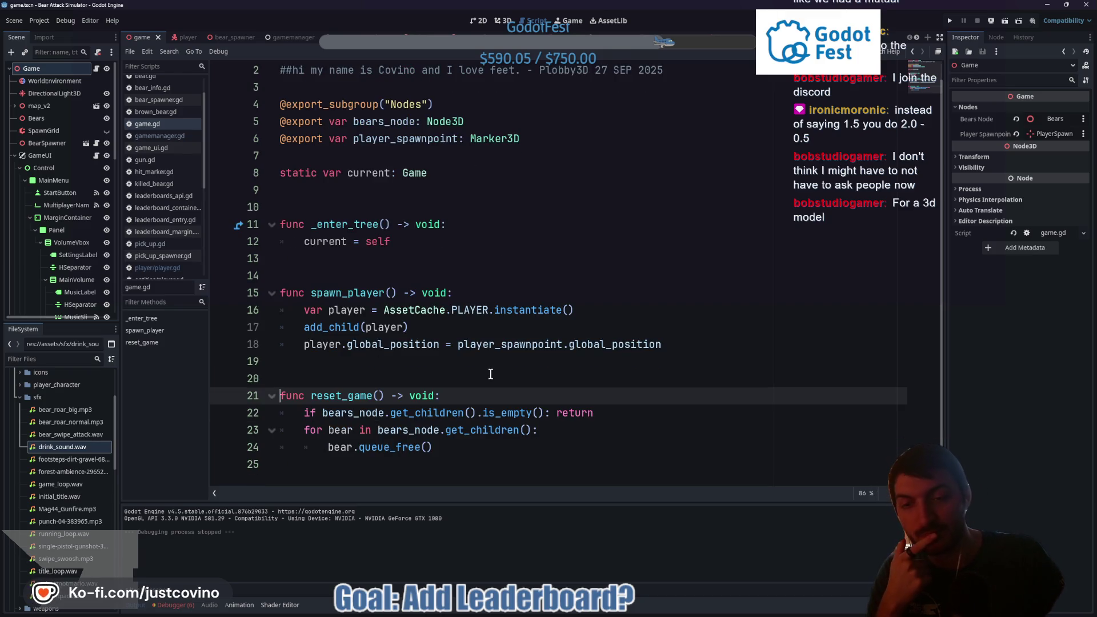
pyautogui.click(489, 374)
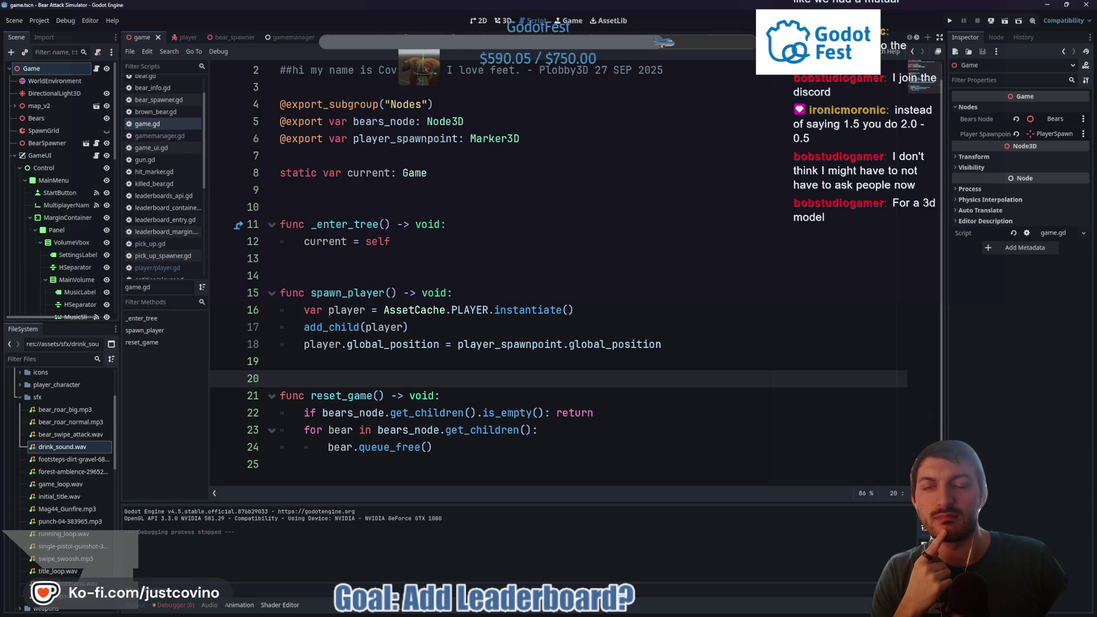
pyautogui.click(177, 38)
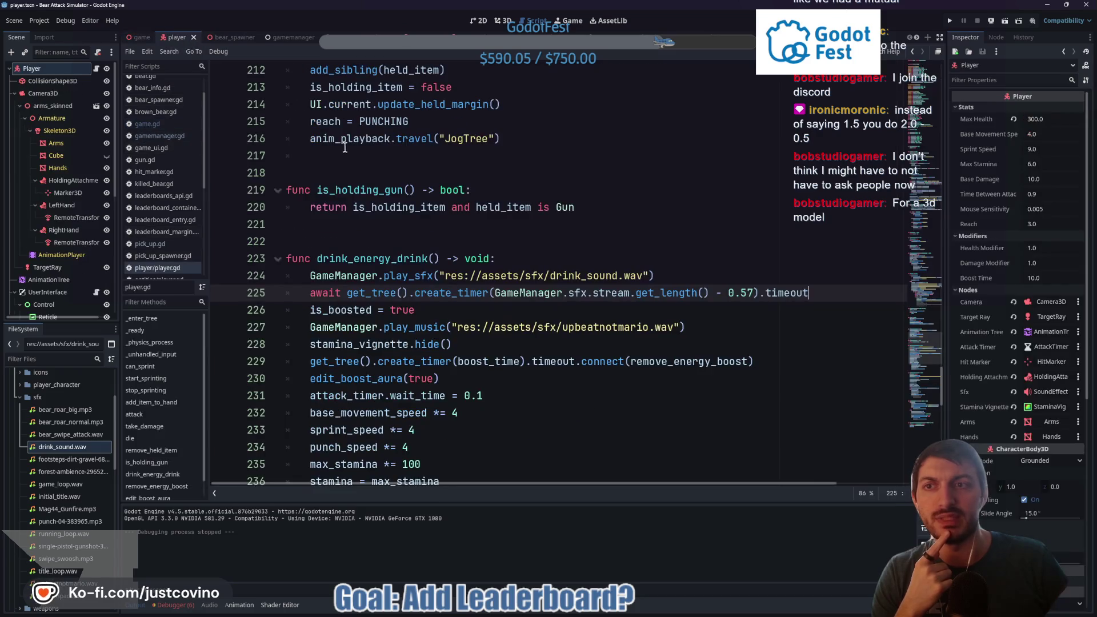
pyautogui.click(267, 37)
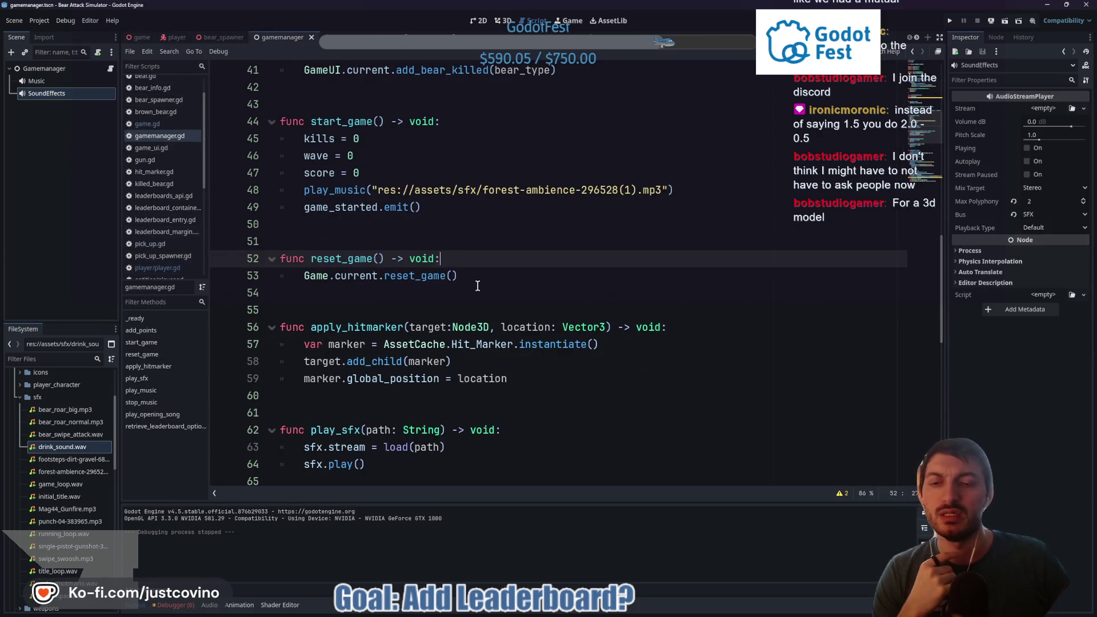
pyautogui.scroll(-3, 478, 285)
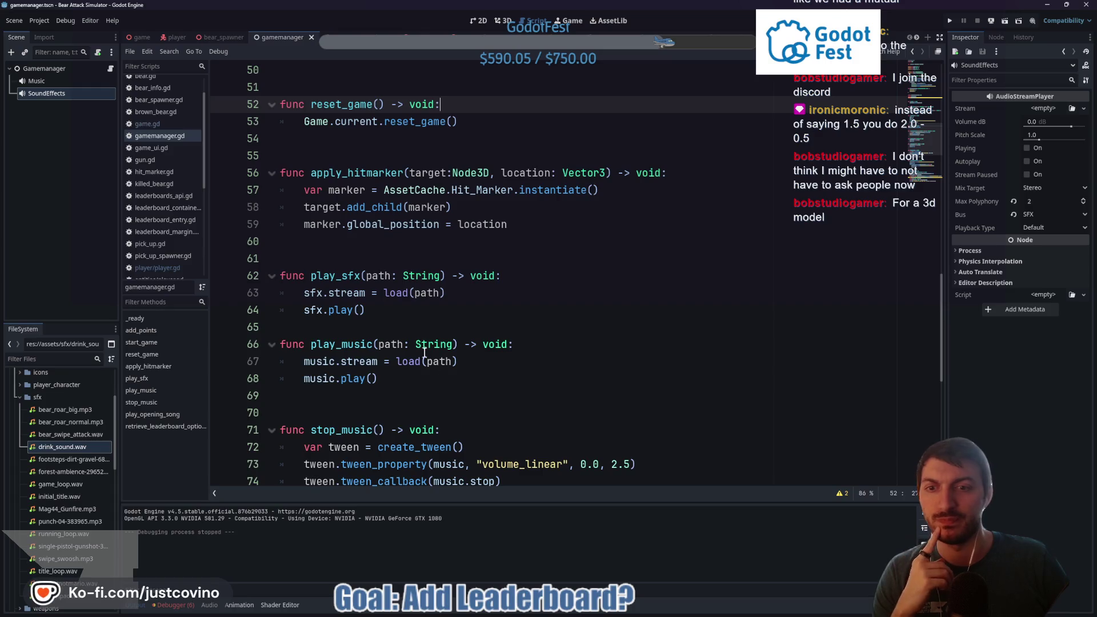
pyautogui.doubleClick(343, 275)
pyautogui.click(1063, 51)
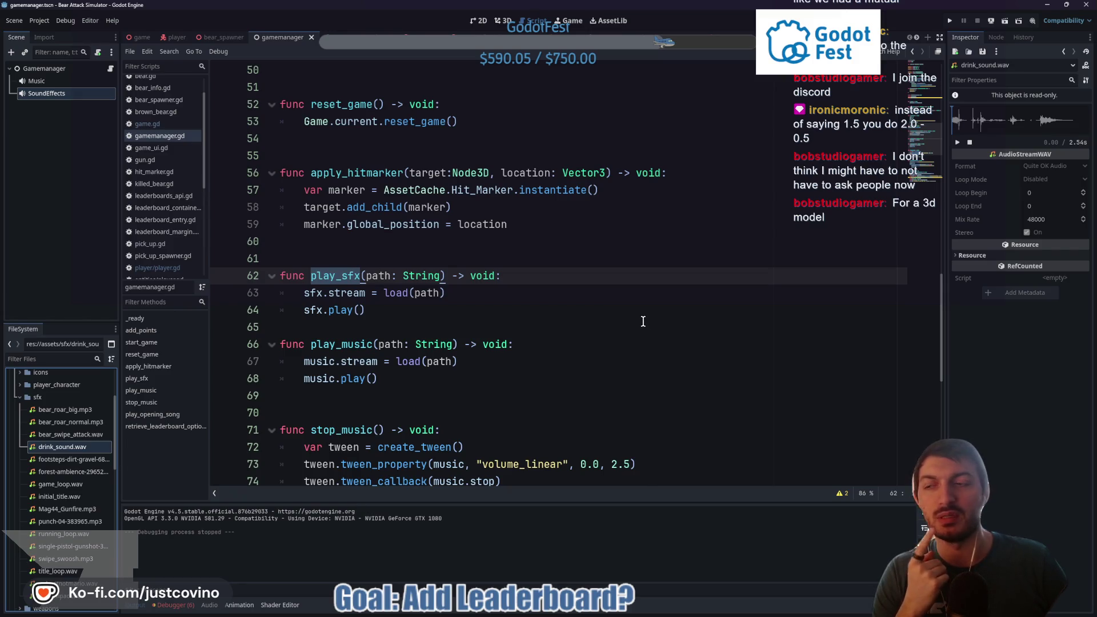
pyautogui.click(506, 281)
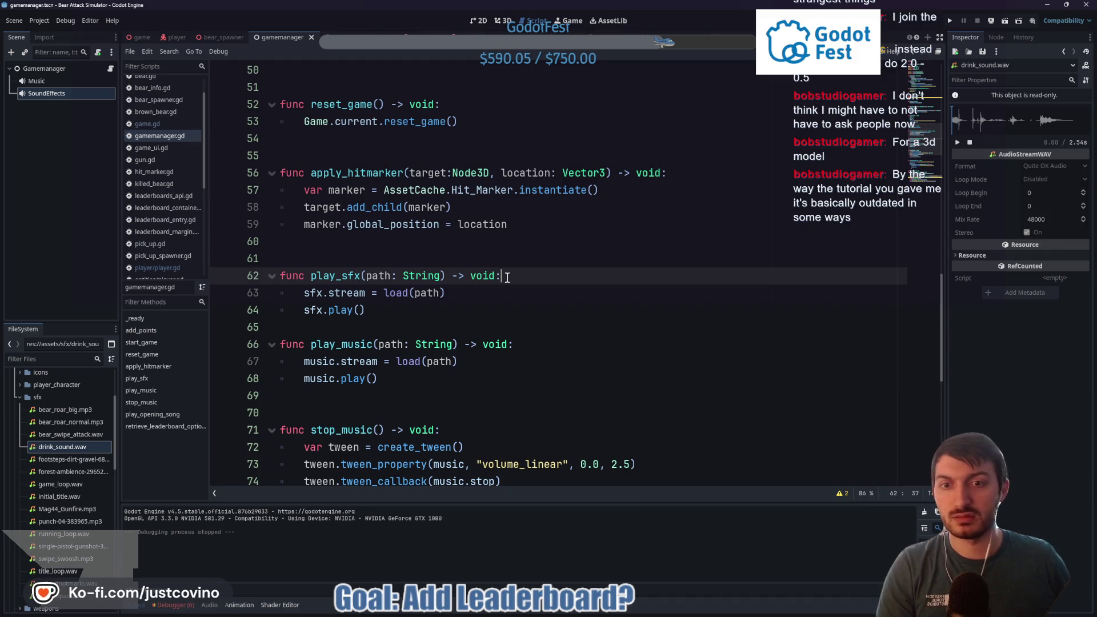
# Step: Commit the 9 changed files to main as 'bears fixed, new sound effects' and push to origin
pyautogui.moveTo(607, 610)
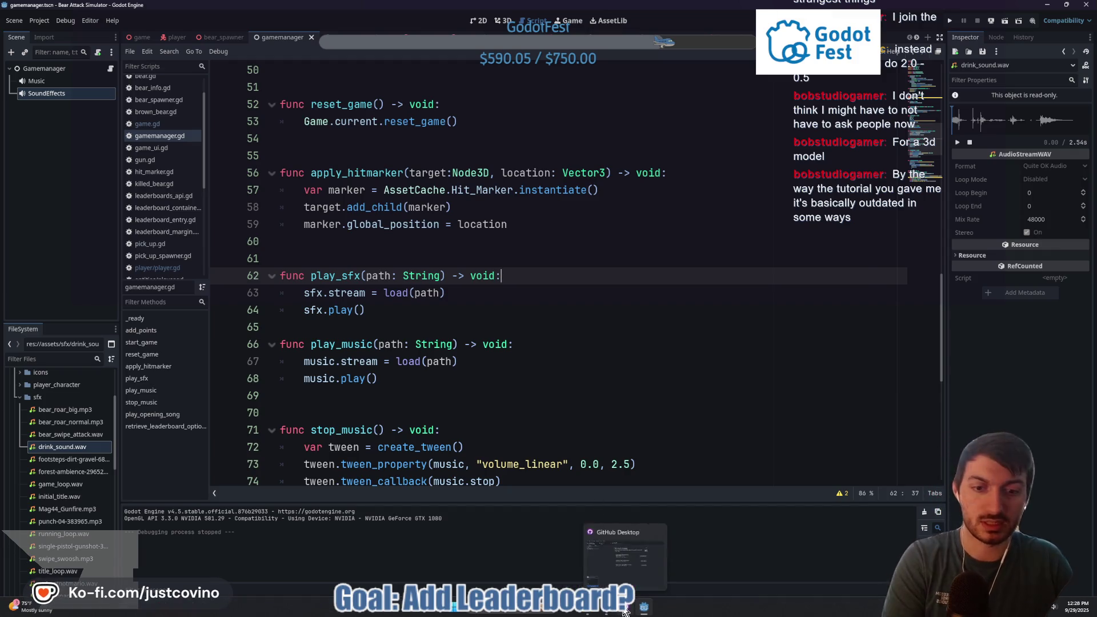
pyautogui.click(614, 569)
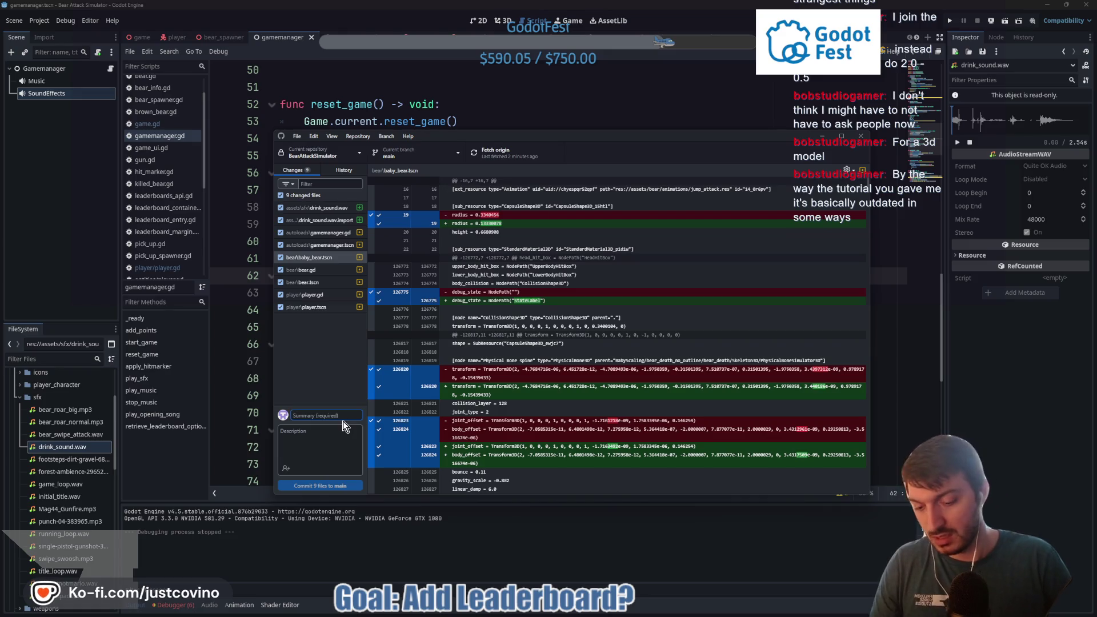
pyautogui.write('bears fixed, new sound ef')
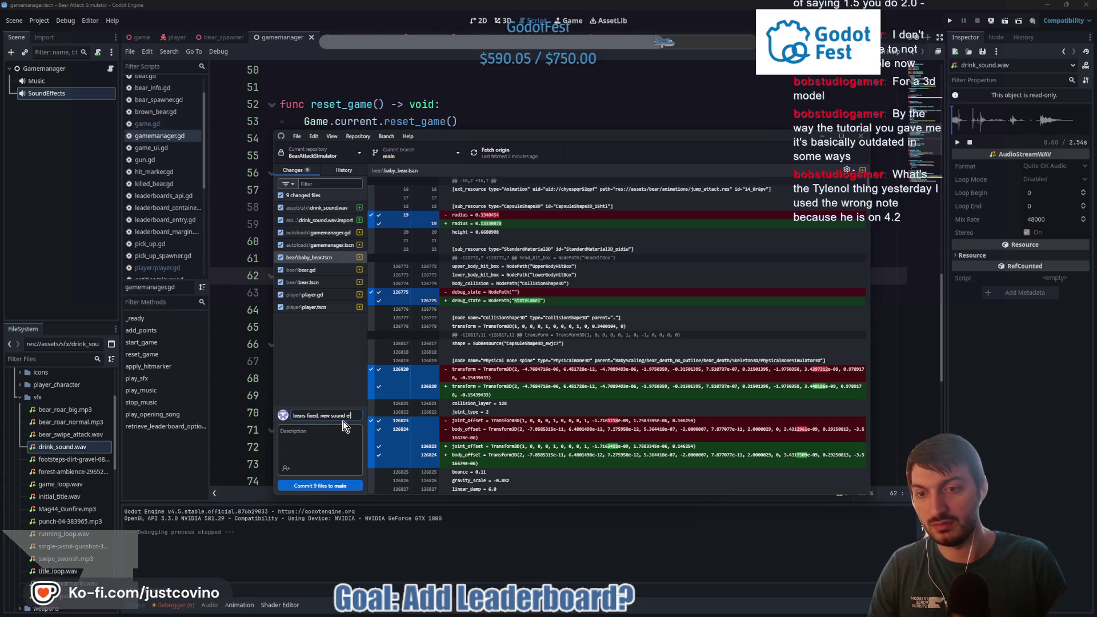
pyautogui.write('fects')
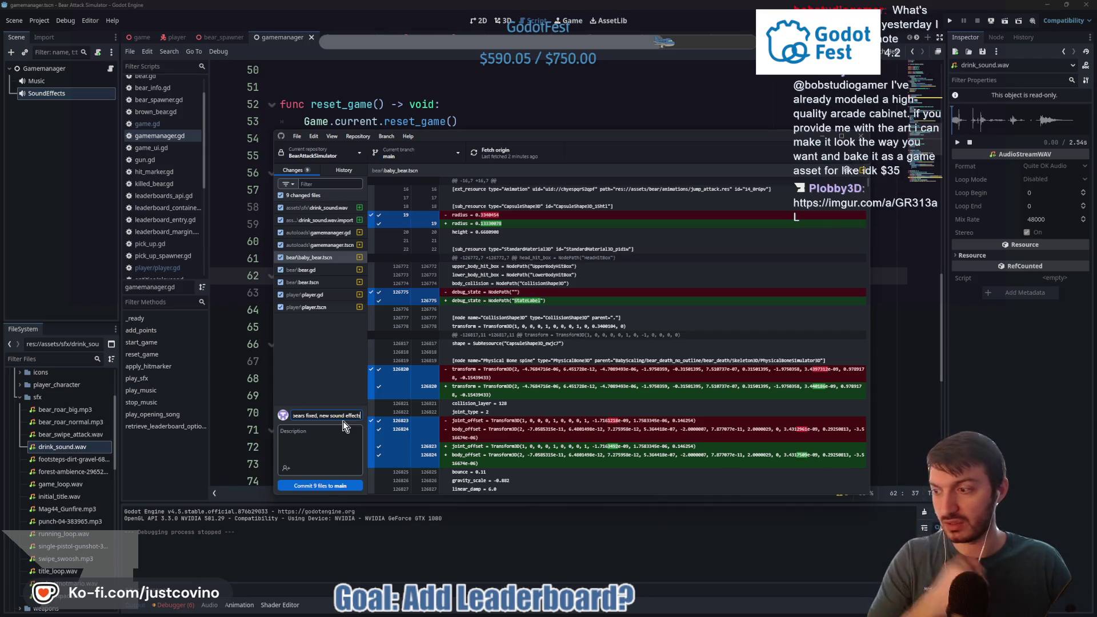
pyautogui.click(329, 487)
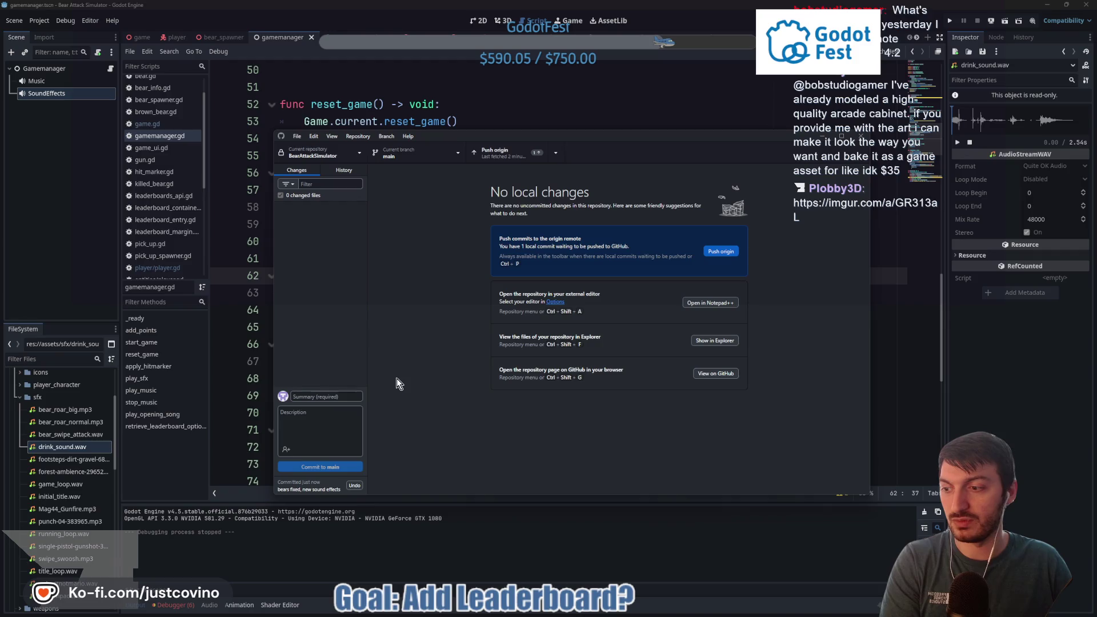
pyautogui.click(721, 252)
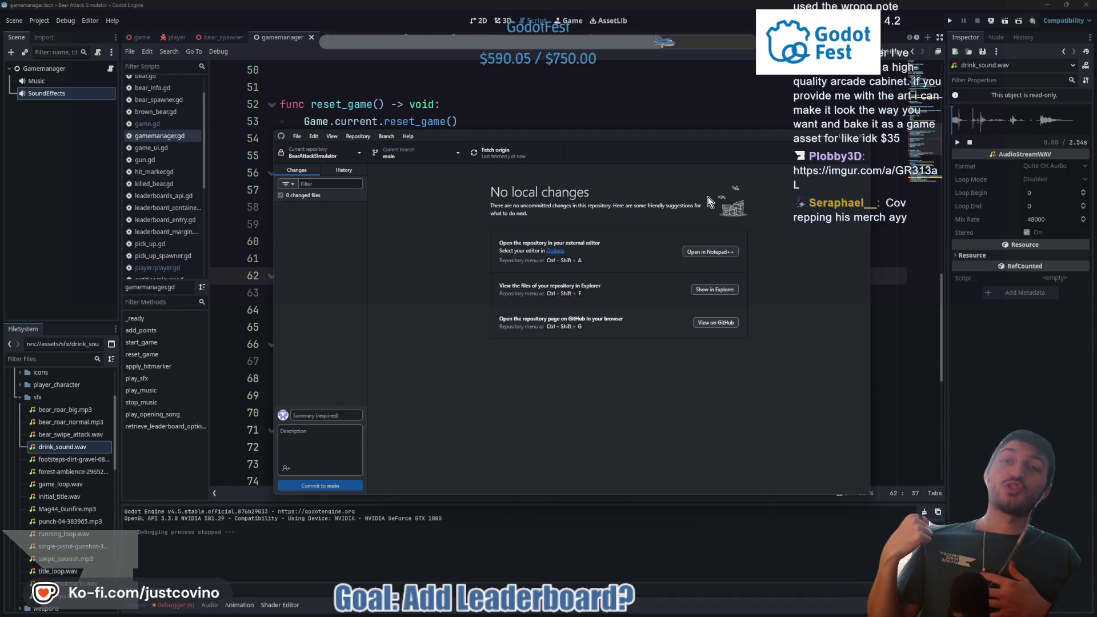
pyautogui.click(668, 102)
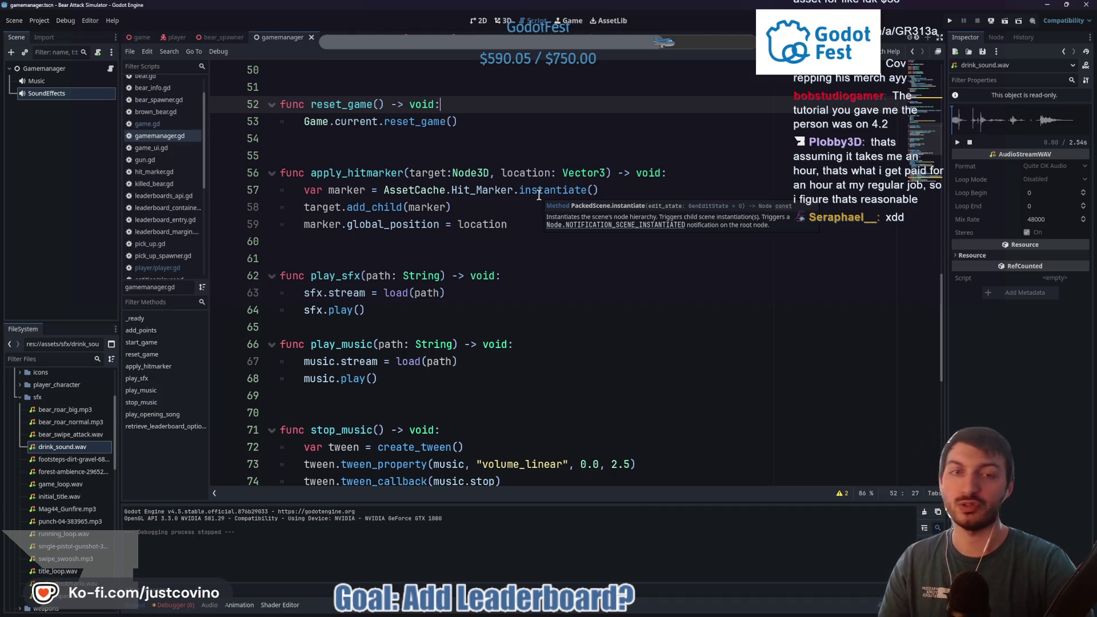
# Step: Leave line 58 of gamemanager.gd and open bear_spawner.gd from the script list
pyautogui.click(515, 202)
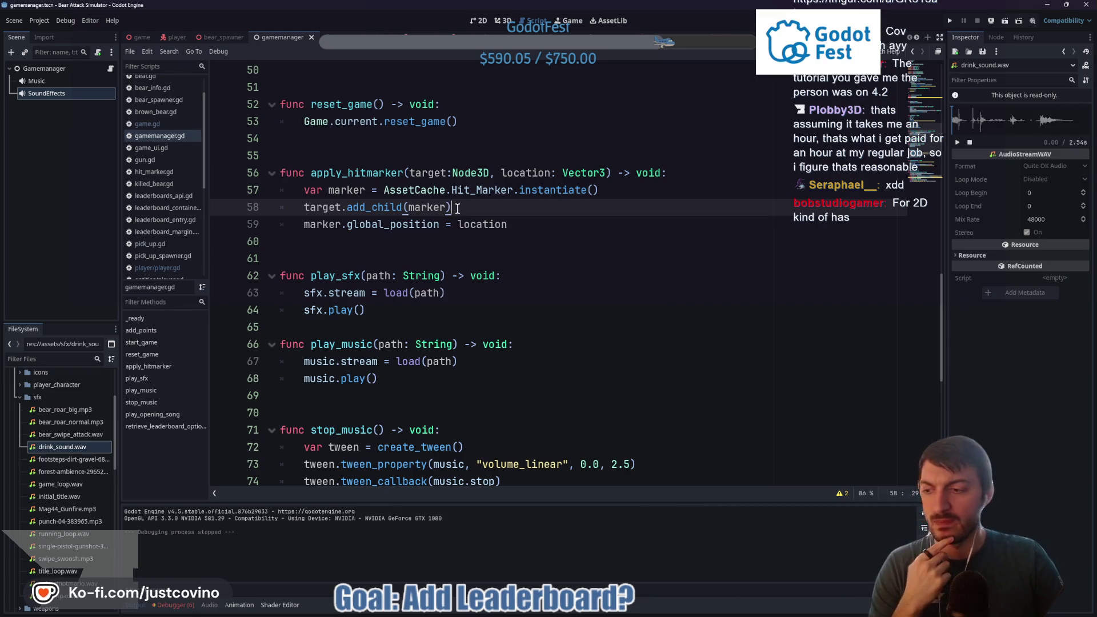
pyautogui.click(223, 37)
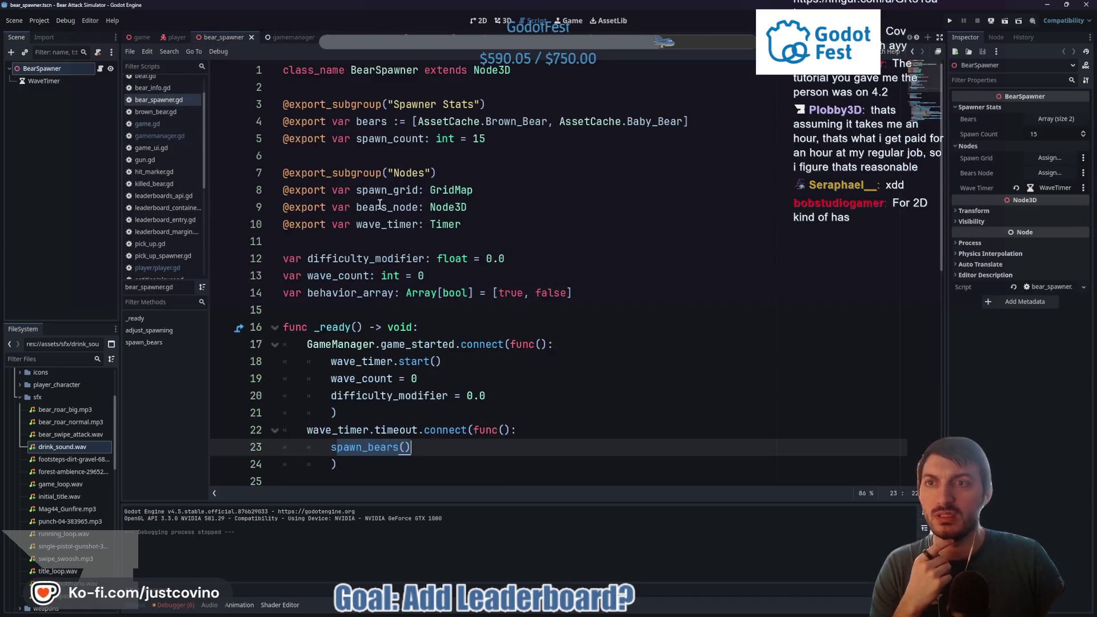
# Step: Review bear_spawner.gd, then switch to the bear scene and select brown_bear.gd's line 3 TODO comment
pyautogui.click(425, 246)
pyautogui.click(386, 315)
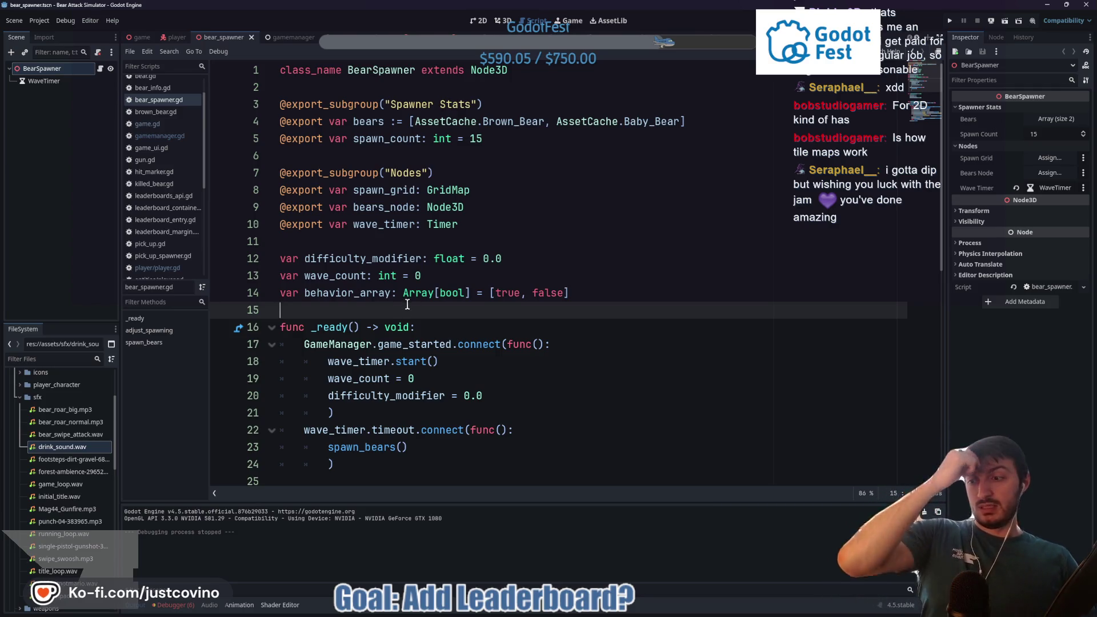
pyautogui.click(418, 246)
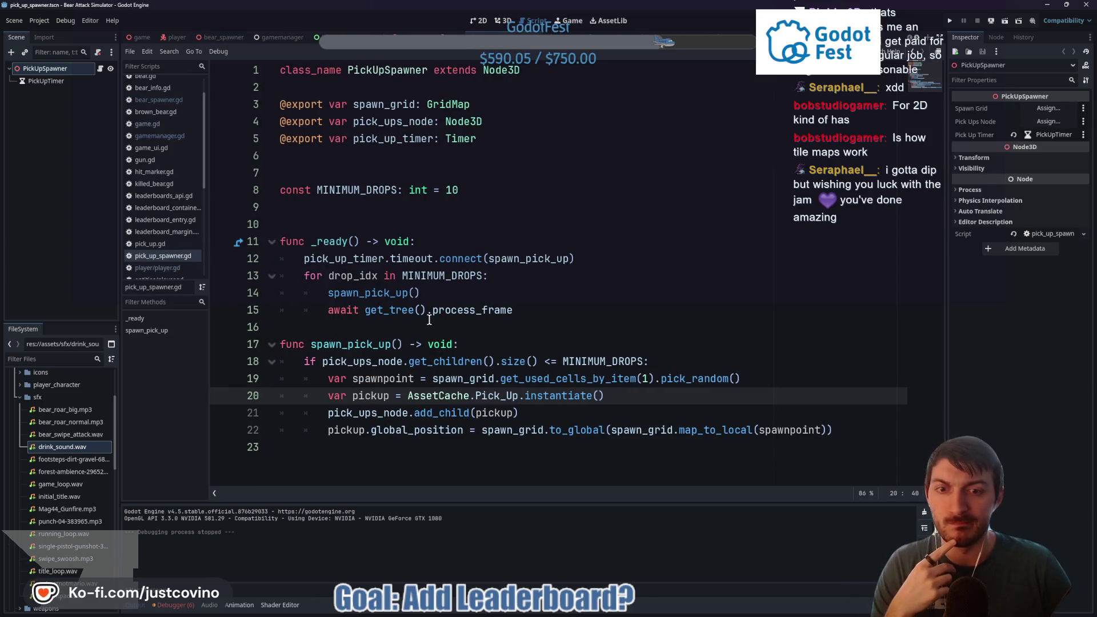
pyautogui.click(425, 328)
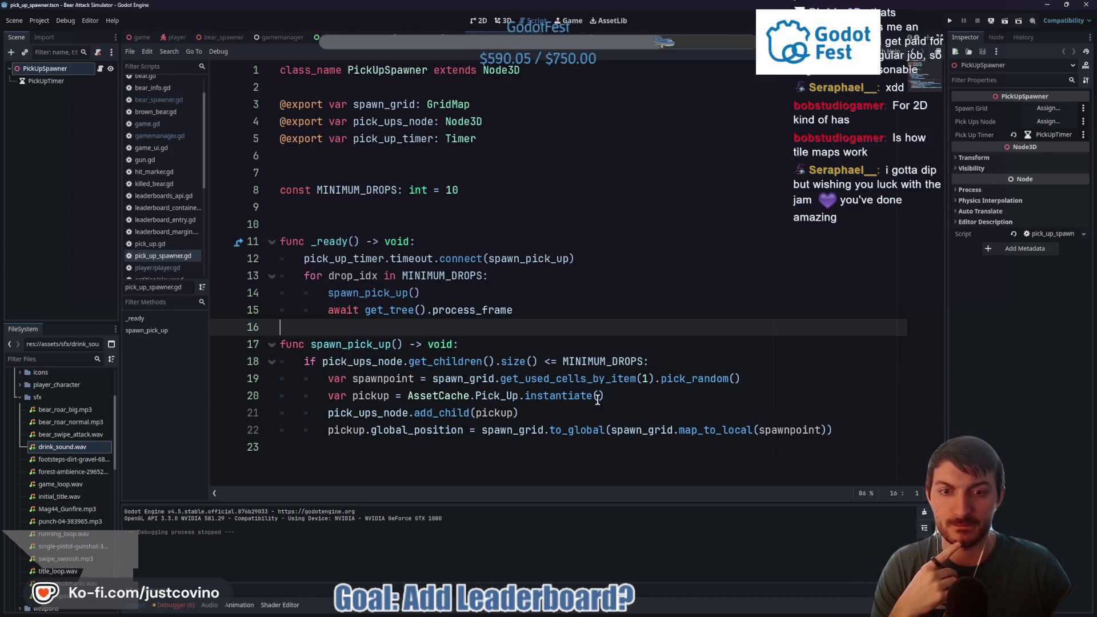
pyautogui.click(635, 397)
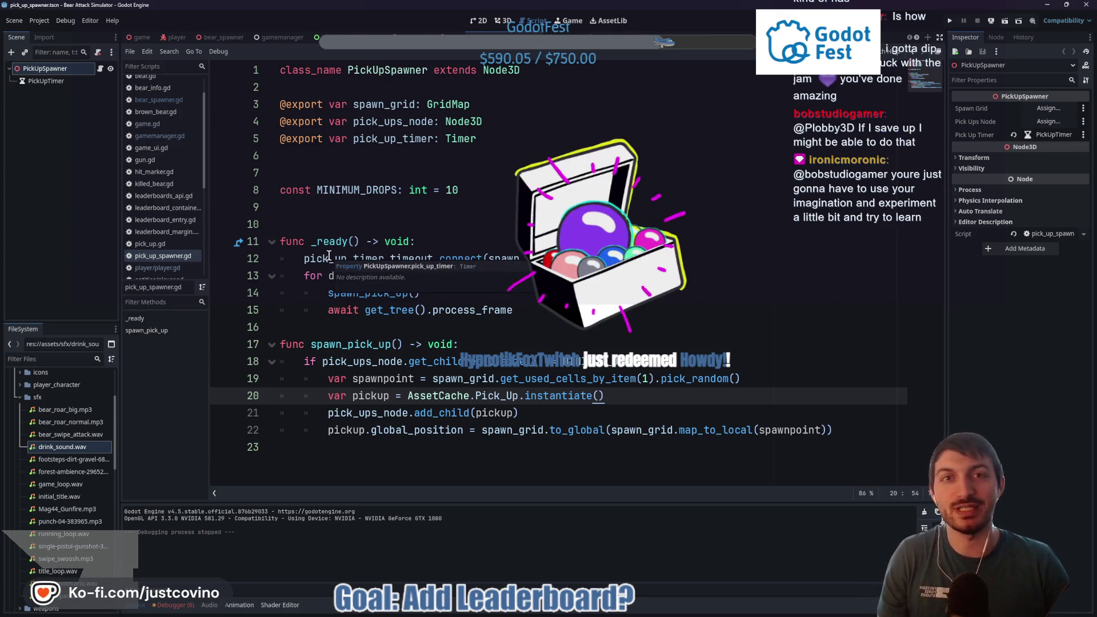
pyautogui.click(319, 211)
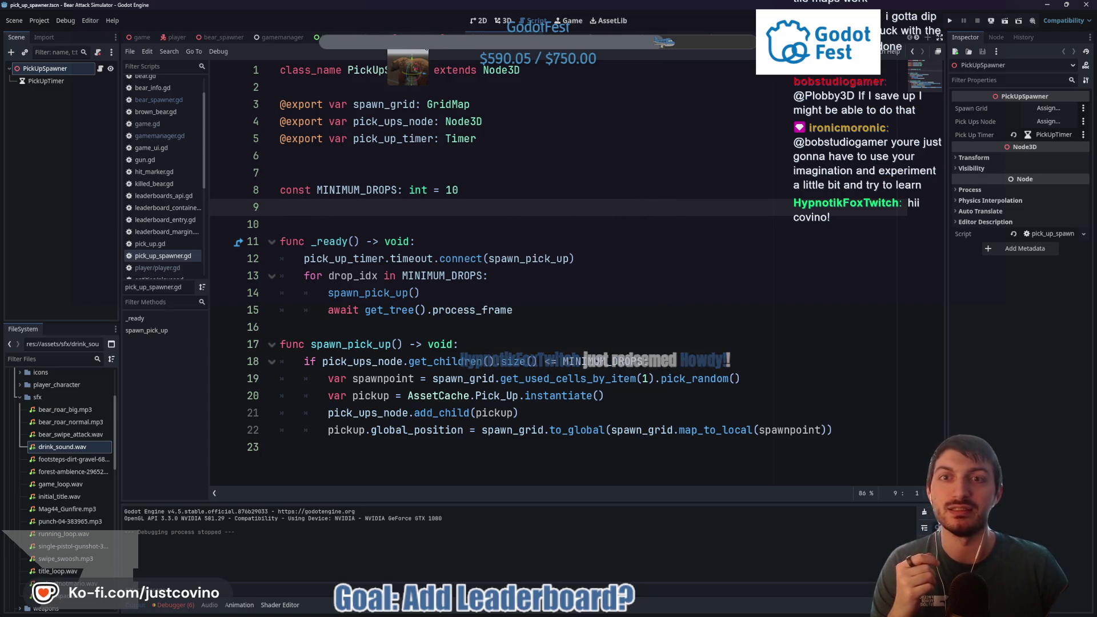
pyautogui.hotkey('ctrl', 'Tab')
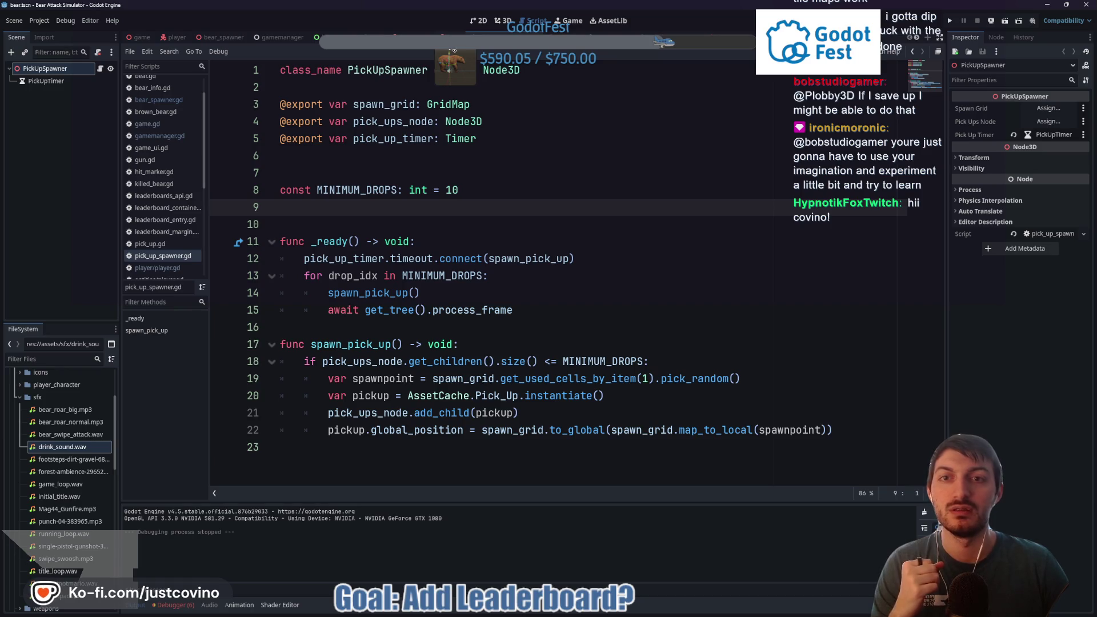
pyautogui.moveTo(452, 105); pyautogui.dragTo(271, 101)
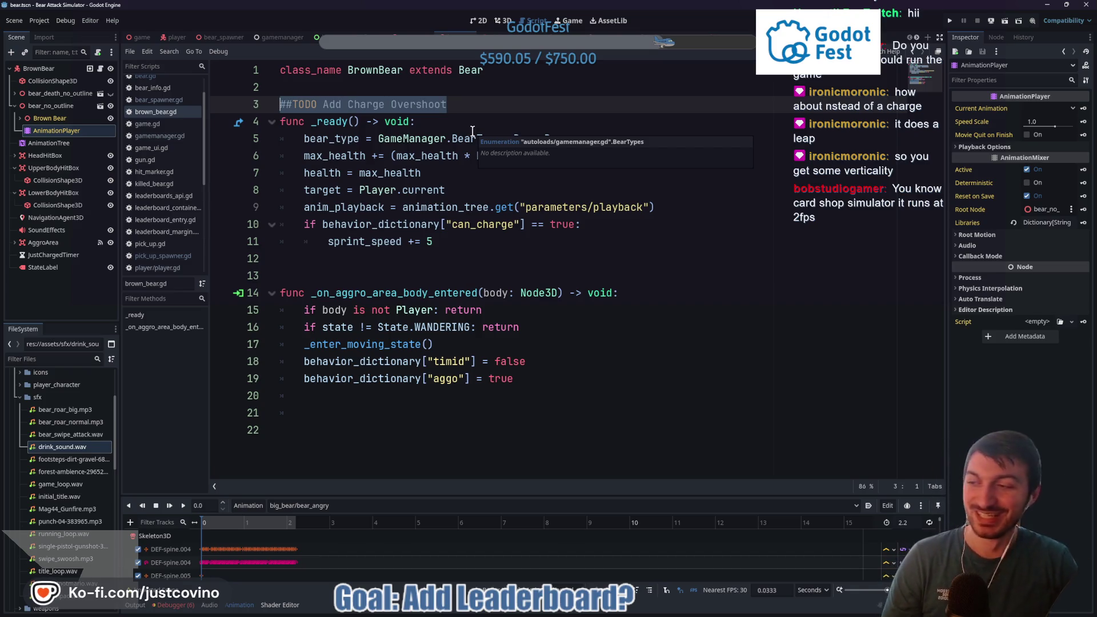
pyautogui.moveTo(811, 334)
pyautogui.mouseDown()
pyautogui.moveTo(358, 171)
pyautogui.moveTo(317, 288)
pyautogui.mouseUp()
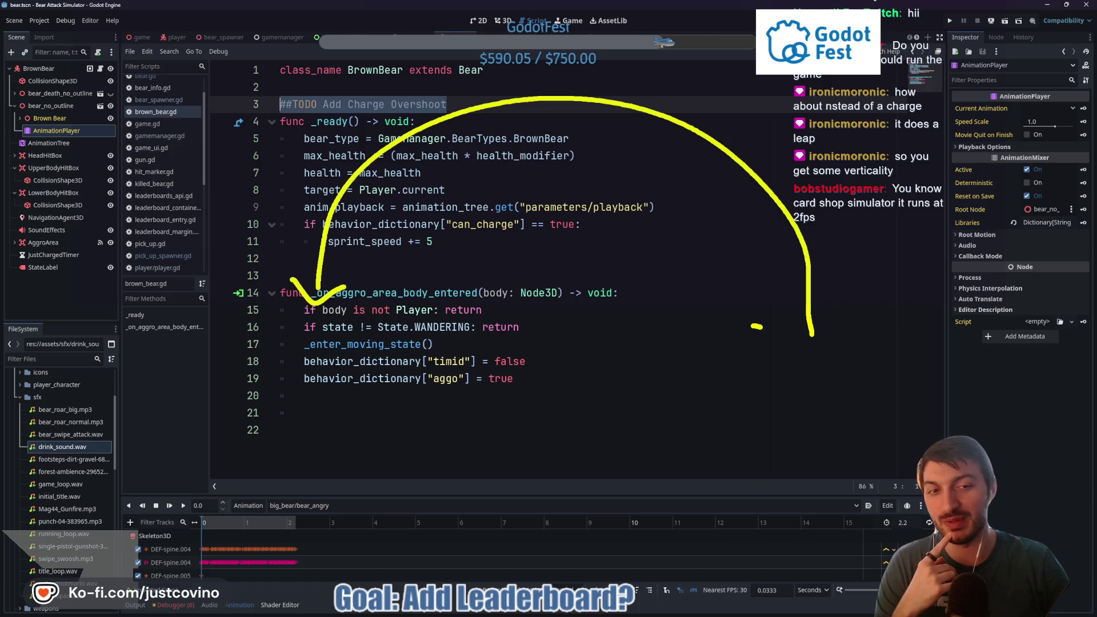
pyautogui.moveTo(735, 254)
pyautogui.mouseDown()
pyautogui.moveTo(746, 320)
pyautogui.moveTo(742, 257)
pyautogui.mouseUp()
pyautogui.moveTo(728, 295)
pyautogui.mouseDown()
pyautogui.moveTo(680, 340)
pyautogui.moveTo(721, 303)
pyautogui.mouseUp()
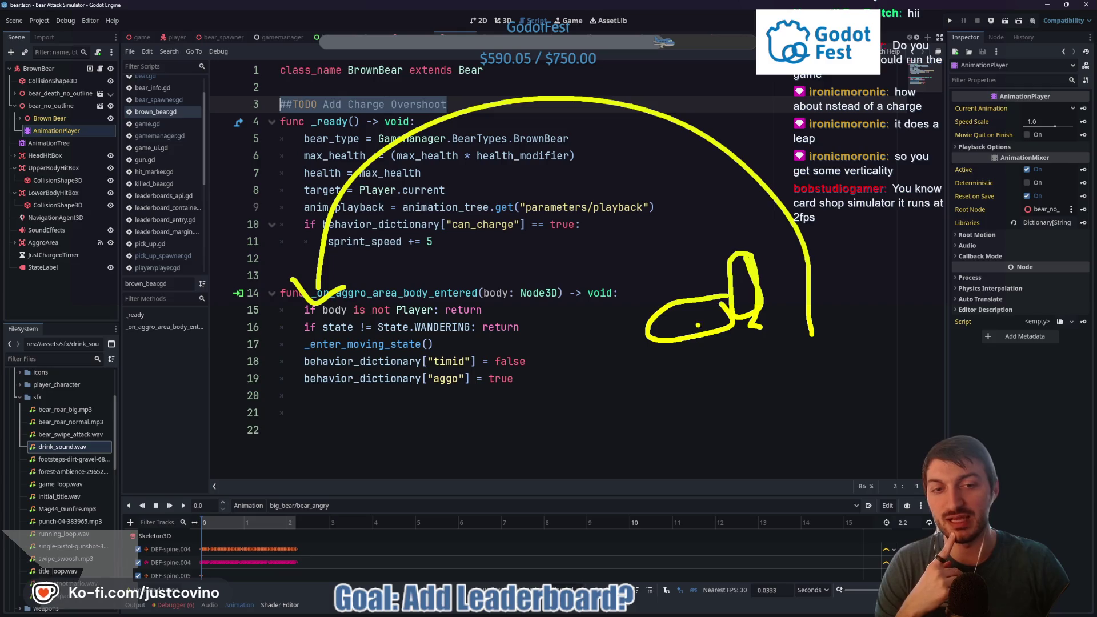
pyautogui.moveTo(650, 336)
pyautogui.mouseDown()
pyautogui.moveTo(240, 357)
pyautogui.moveTo(292, 376)
pyautogui.mouseUp()
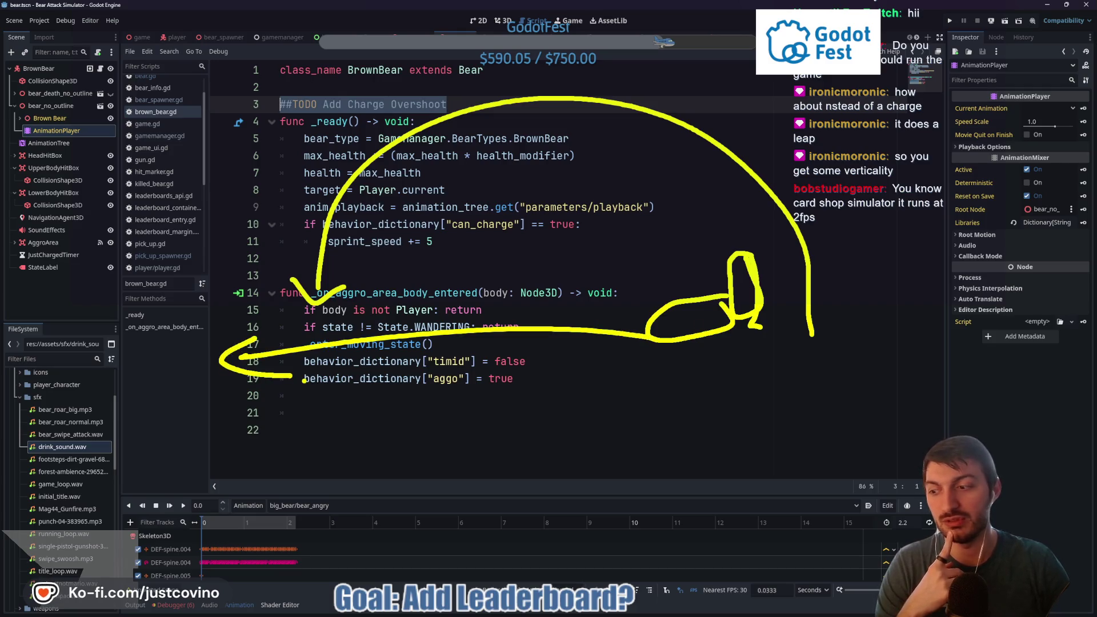
pyautogui.moveTo(408, 296)
pyautogui.mouseDown()
pyautogui.moveTo(430, 290)
pyautogui.moveTo(432, 378)
pyautogui.moveTo(398, 370)
pyautogui.mouseUp()
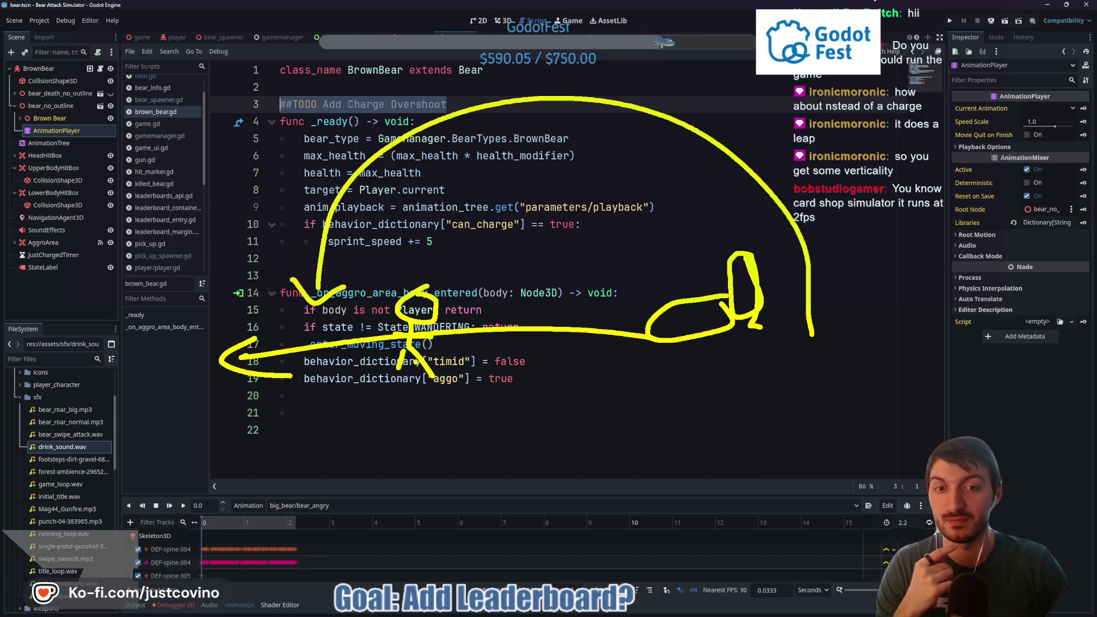
pyautogui.press('Escape')
pyautogui.click(466, 266)
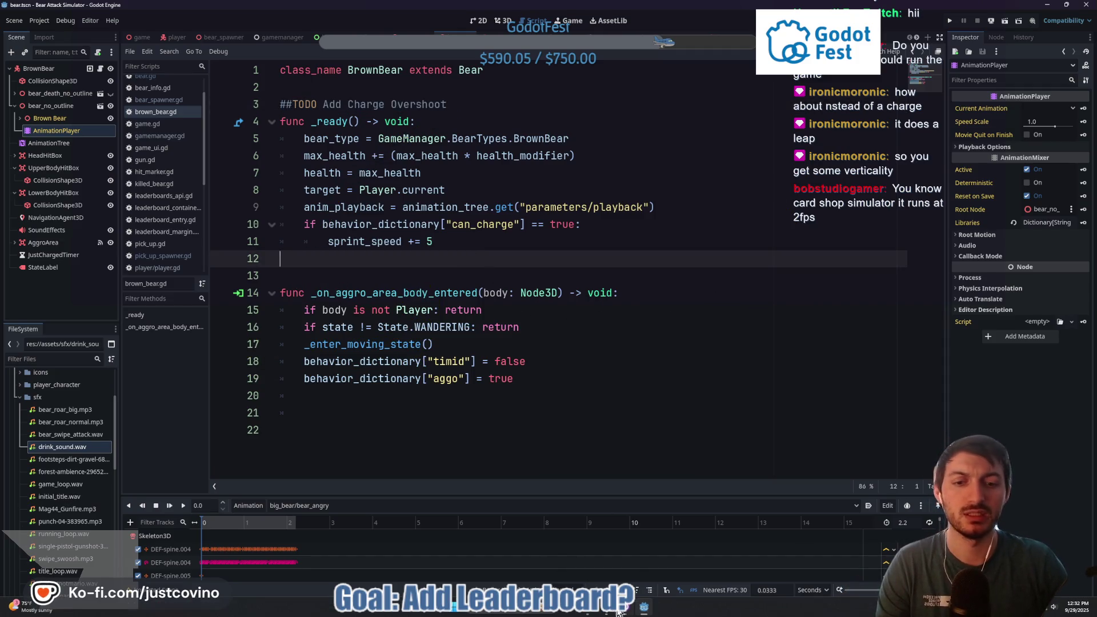
# Step: Check the Talo Dashboard and Notion TO DO board, close the Fix Bear States panel, back to Godot
pyautogui.click(625, 611)
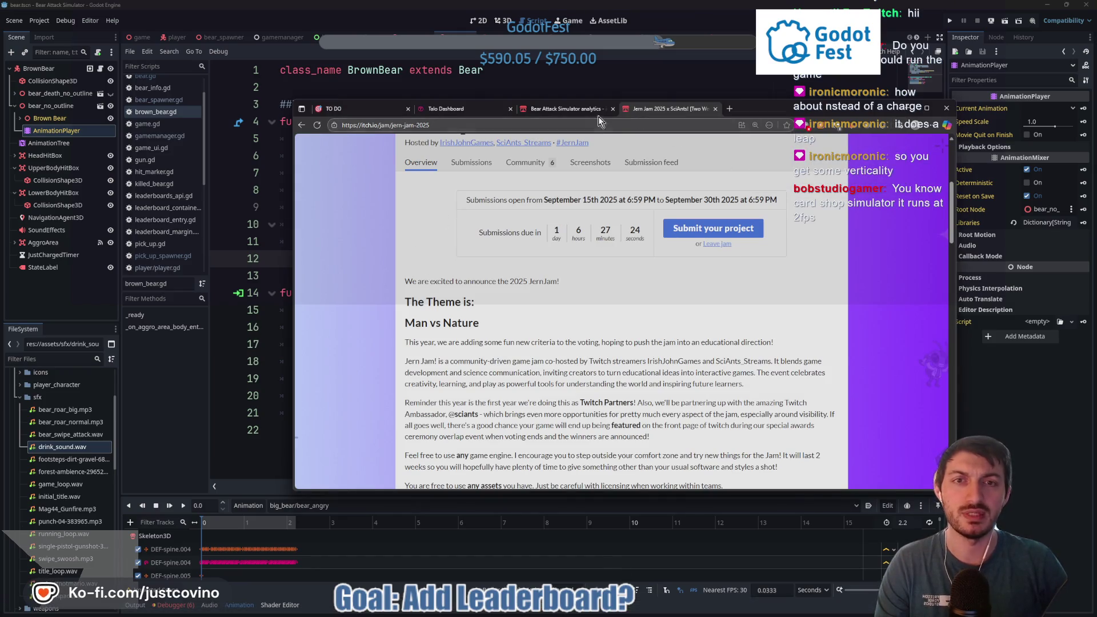
pyautogui.click(462, 109)
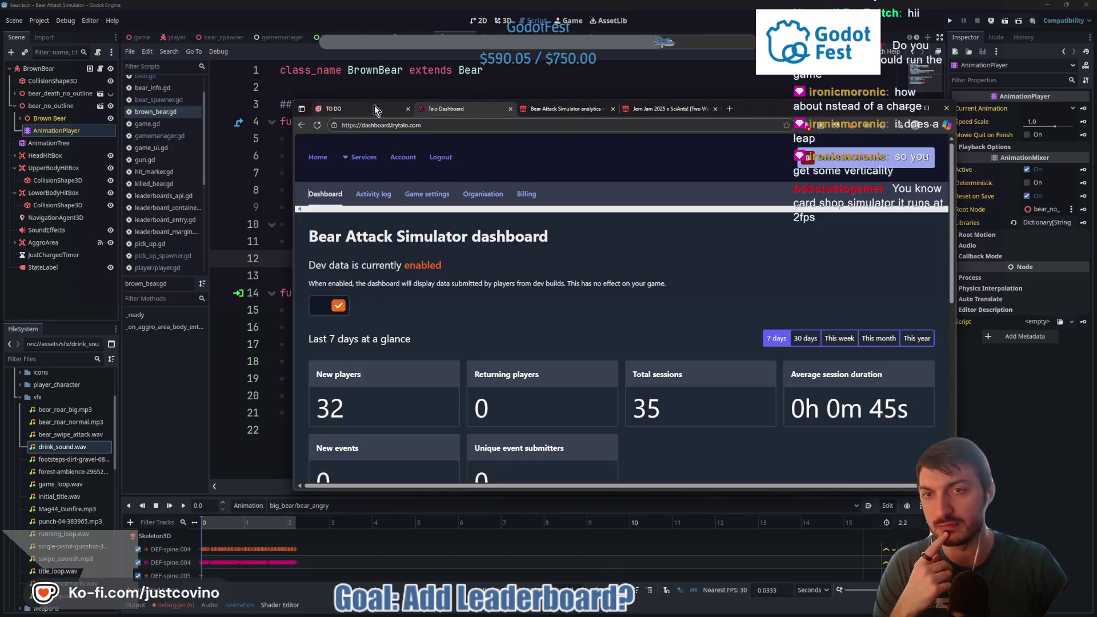
pyautogui.click(376, 110)
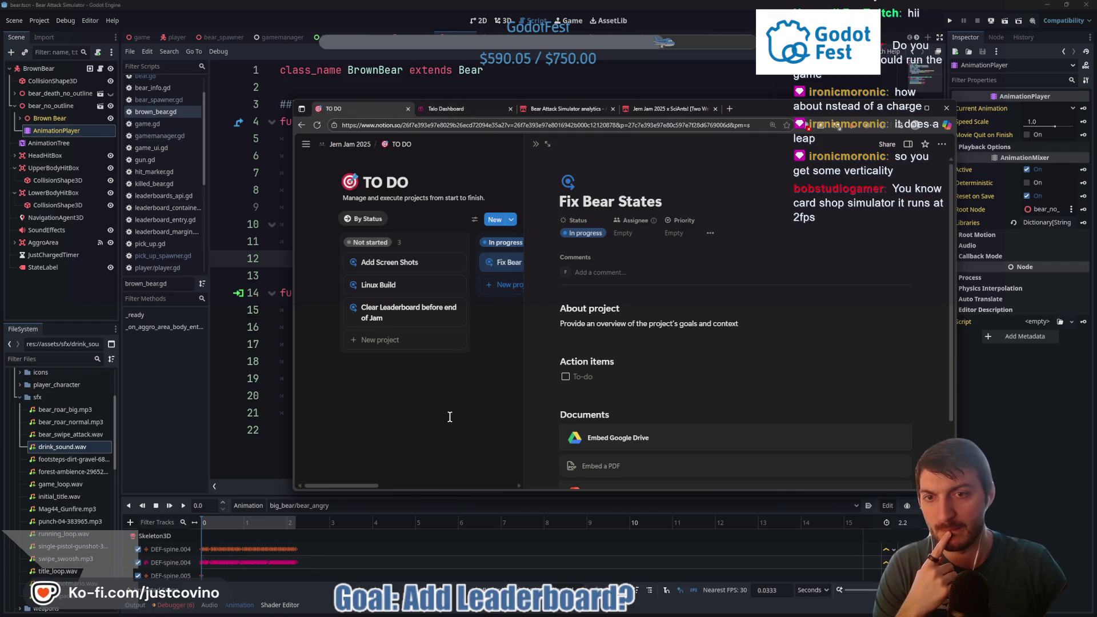
pyautogui.click(444, 400)
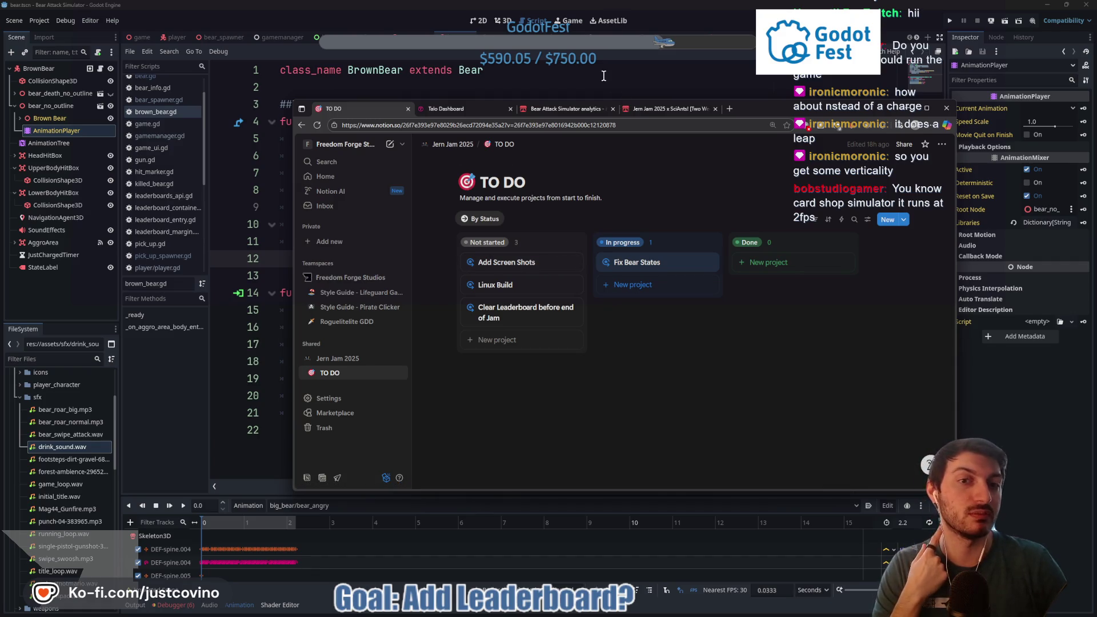
pyautogui.click(564, 75)
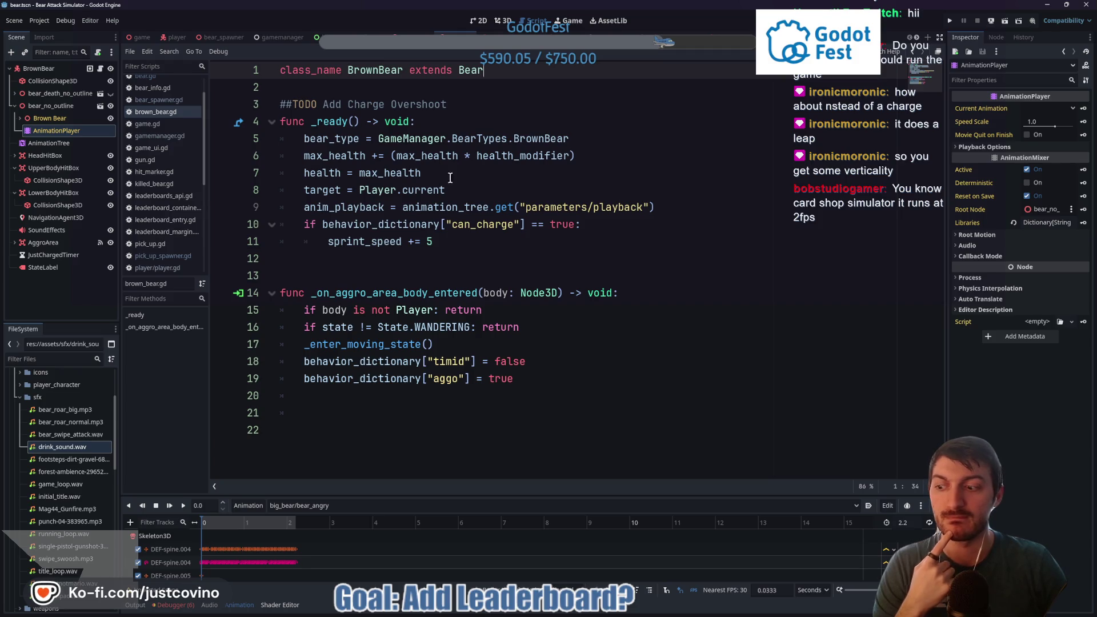
# Step: Save the bear scene twice from brown_bear.gd
pyautogui.moveTo(600, 615)
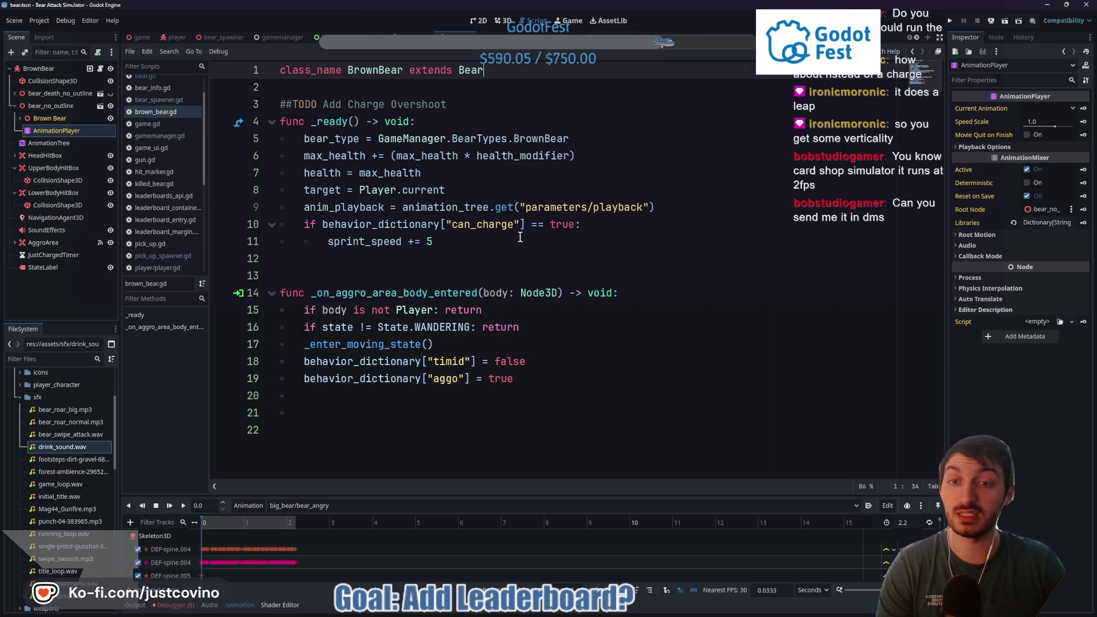
pyautogui.click(472, 190)
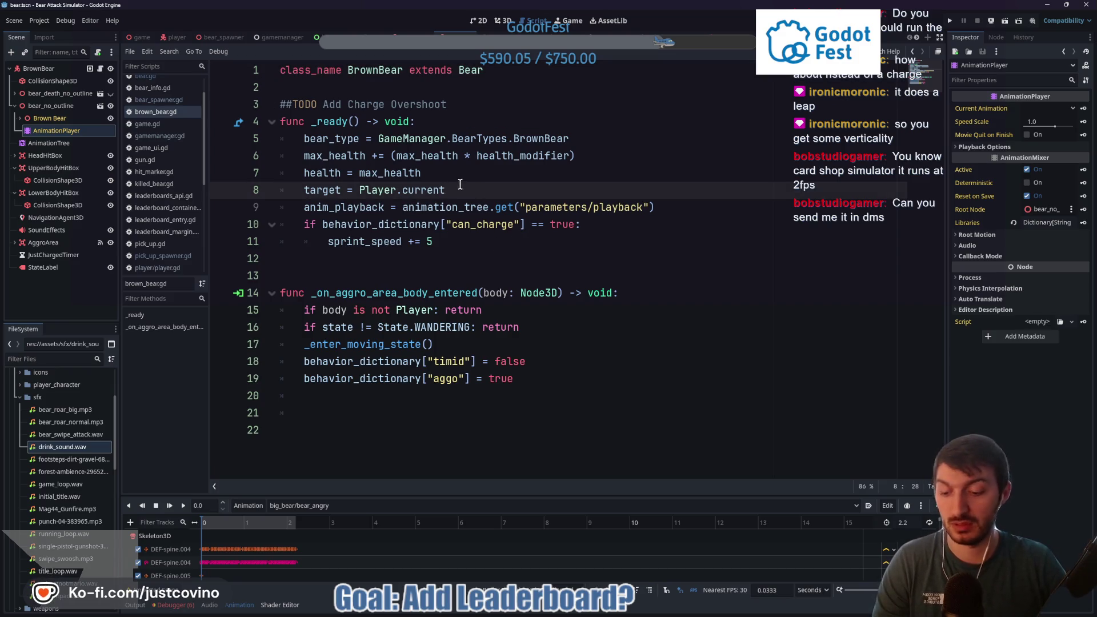
pyautogui.hotkey('ctrl', 's')
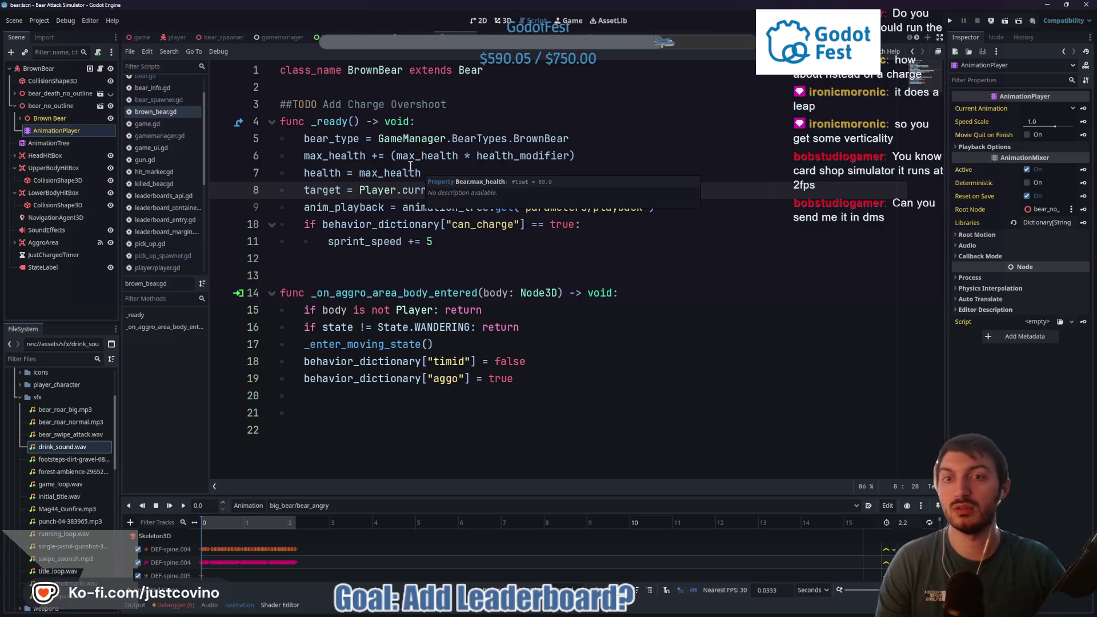
pyautogui.click(449, 175)
pyautogui.hotkey('ctrl', 's')
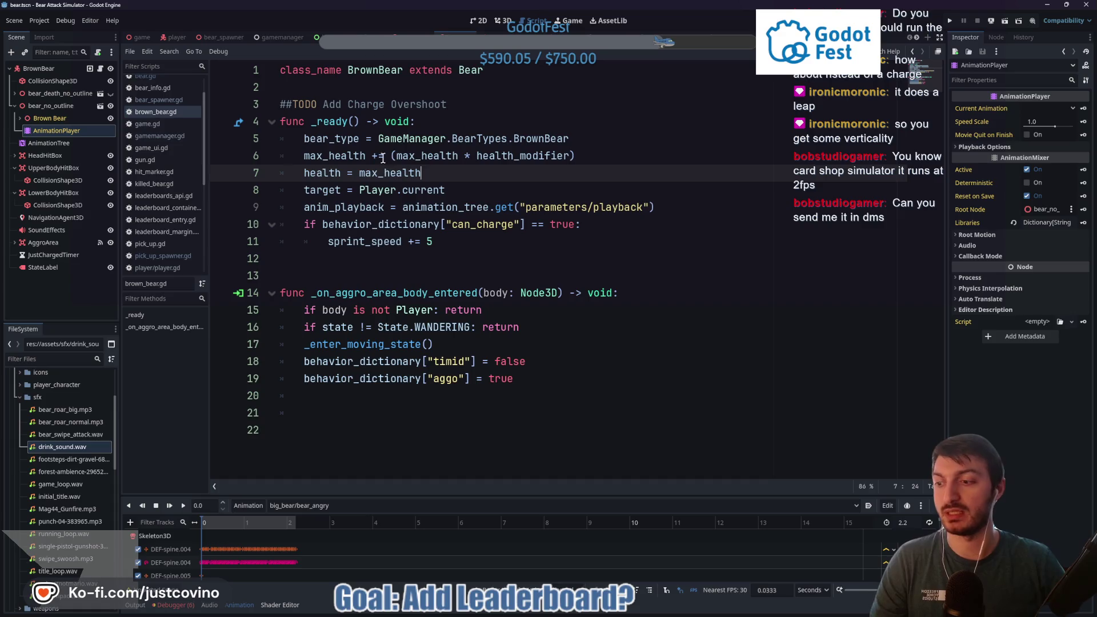
# Step: Switch to the game scene and put the caret on line 9 of game.gd
pyautogui.click(138, 37)
pyautogui.click(427, 193)
pyautogui.click(374, 269)
pyautogui.click(365, 192)
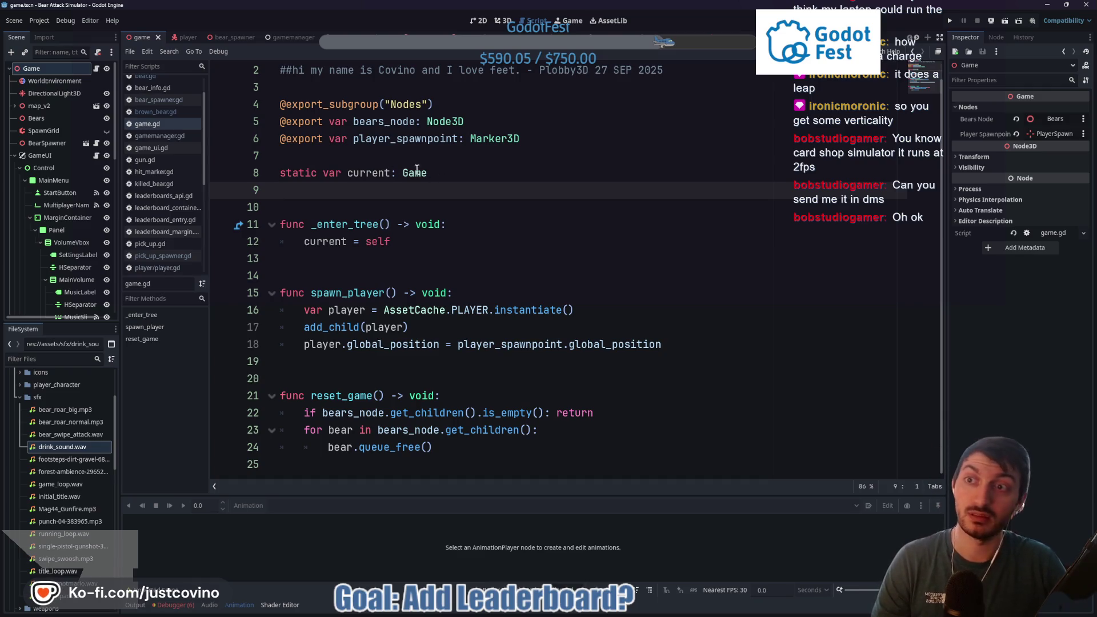
# Step: Look over the map in the 3D view, go back to game.gd, and run the project with F5
pyautogui.click(503, 20)
pyautogui.moveTo(437, 269)
pyautogui.mouseDown()
pyautogui.moveTo(403, 273)
pyautogui.moveTo(486, 263)
pyautogui.moveTo(389, 307)
pyautogui.moveTo(413, 324)
pyautogui.moveTo(430, 276)
pyautogui.mouseUp()
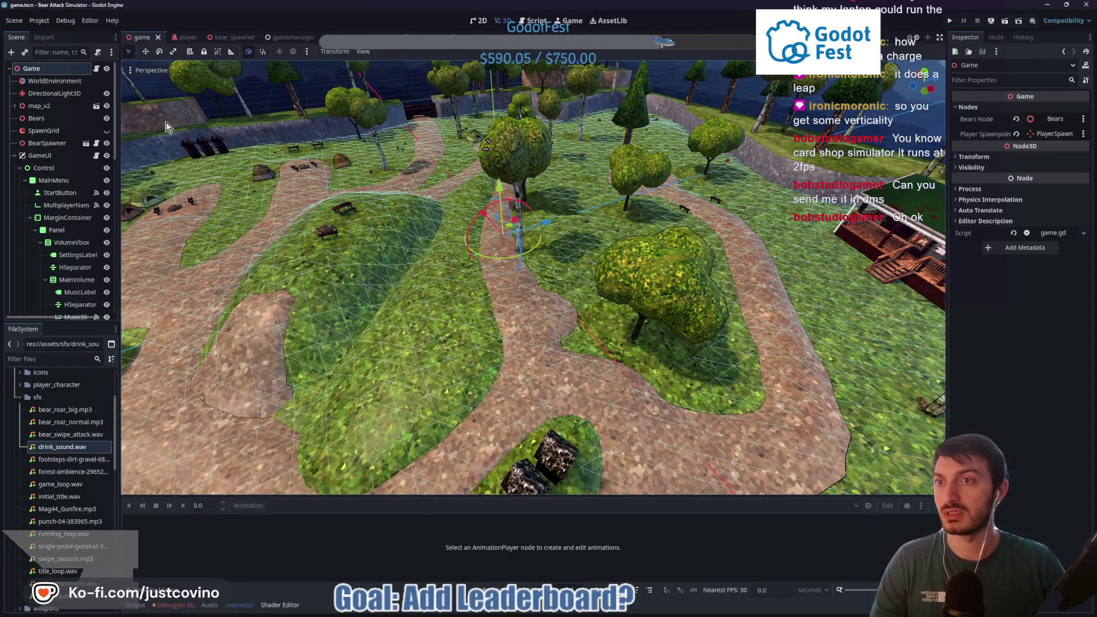
pyautogui.click(96, 68)
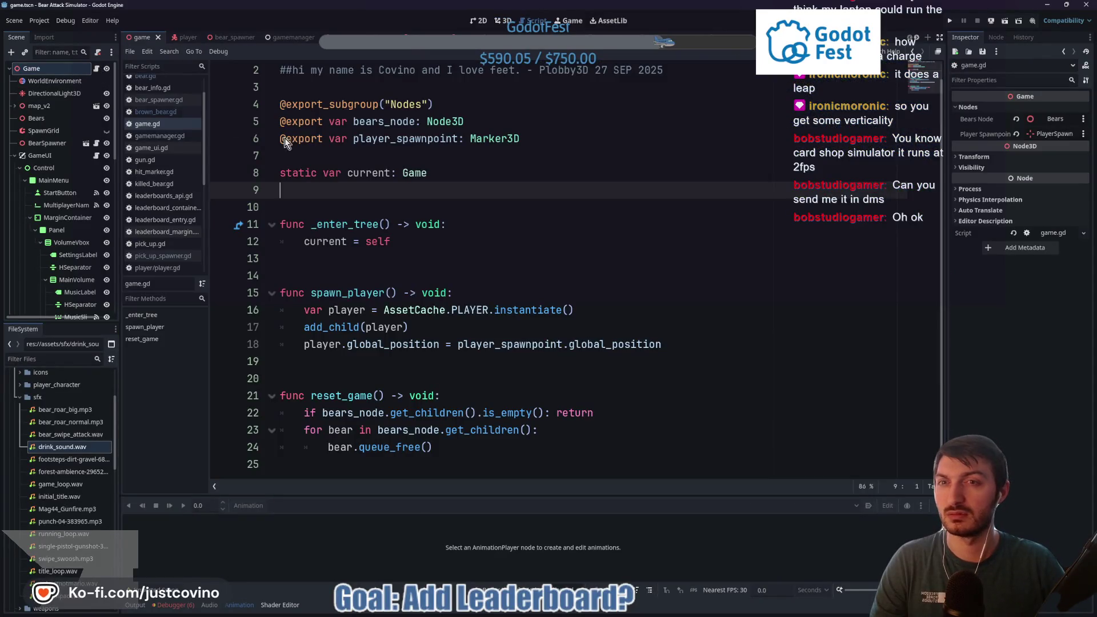
pyautogui.scroll(1, 494, 134)
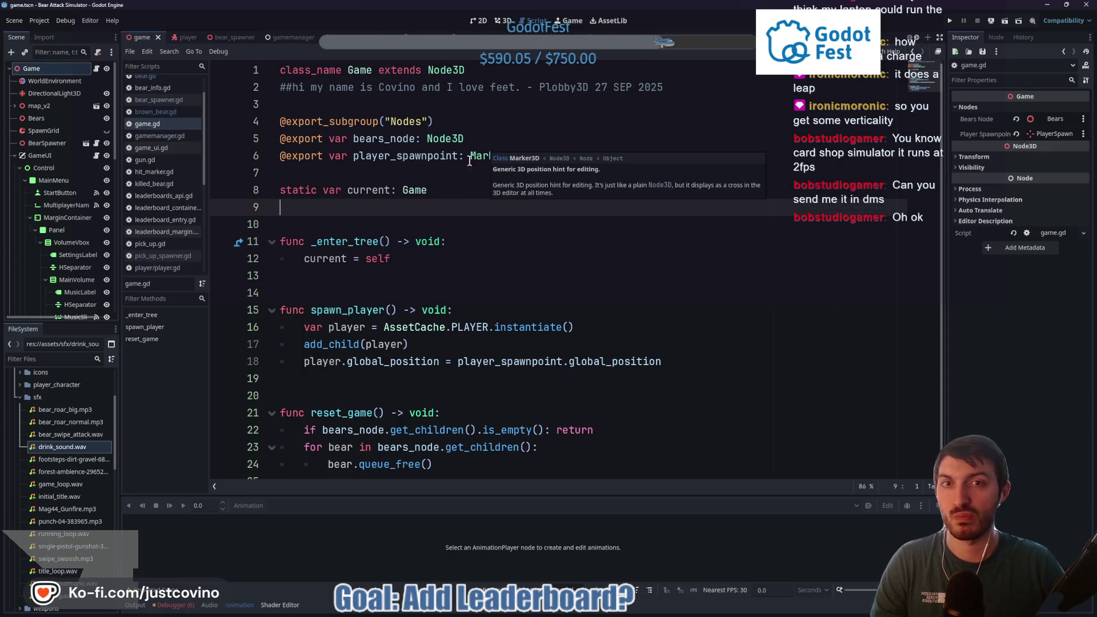
pyautogui.scroll(-1, 412, 201)
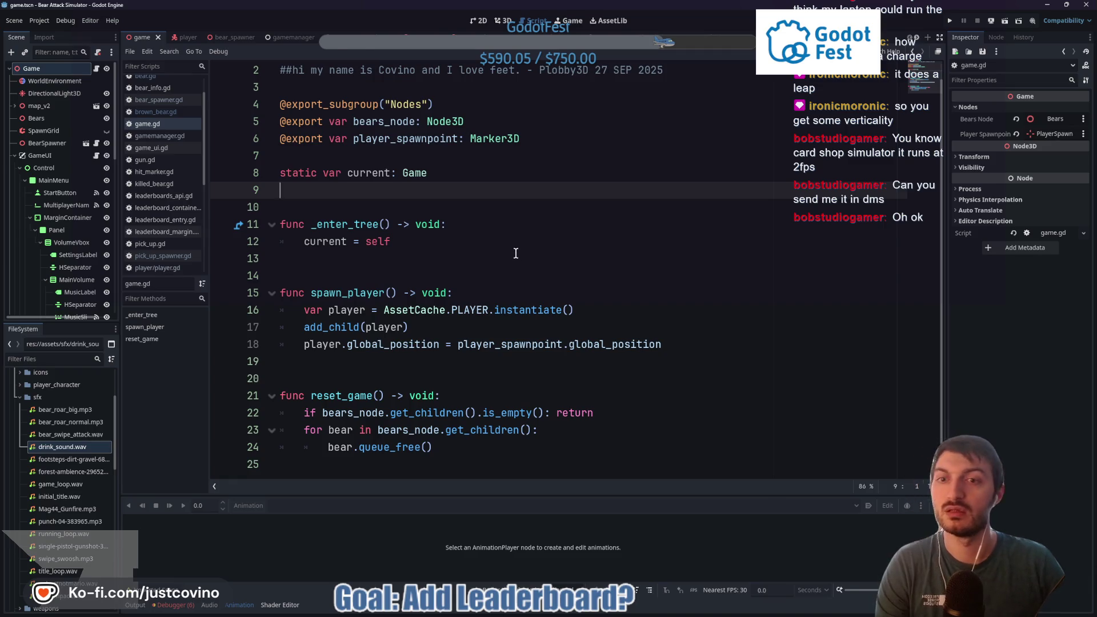
pyautogui.press('F5')
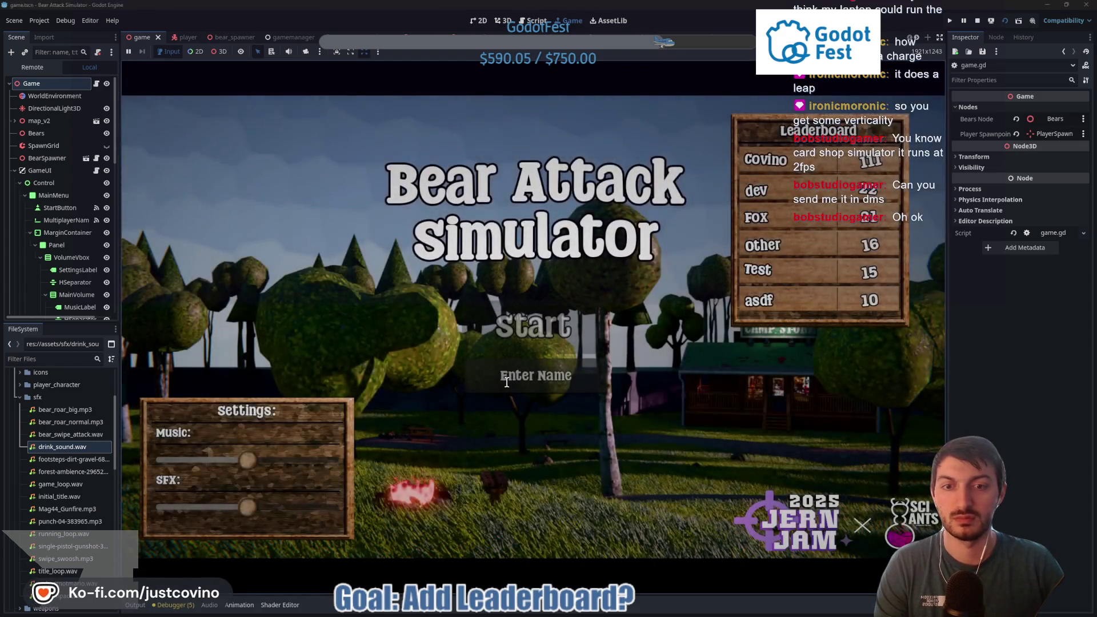
# Step: Enter a player name on the title menu and start a round
pyautogui.click(511, 375)
pyautogui.write('Covino')
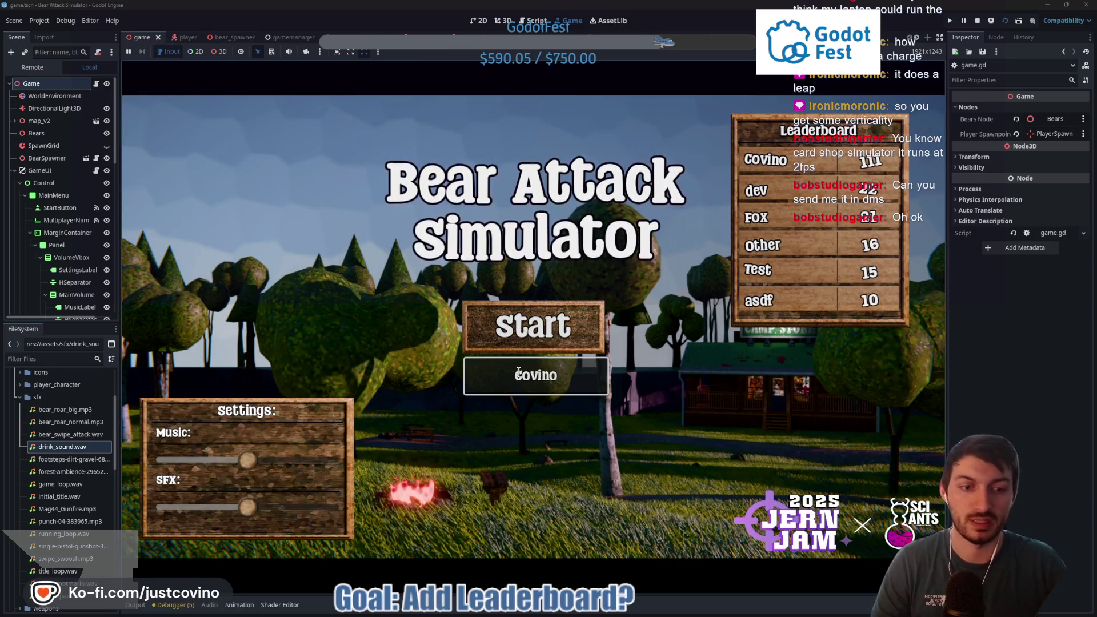
pyautogui.click(533, 327)
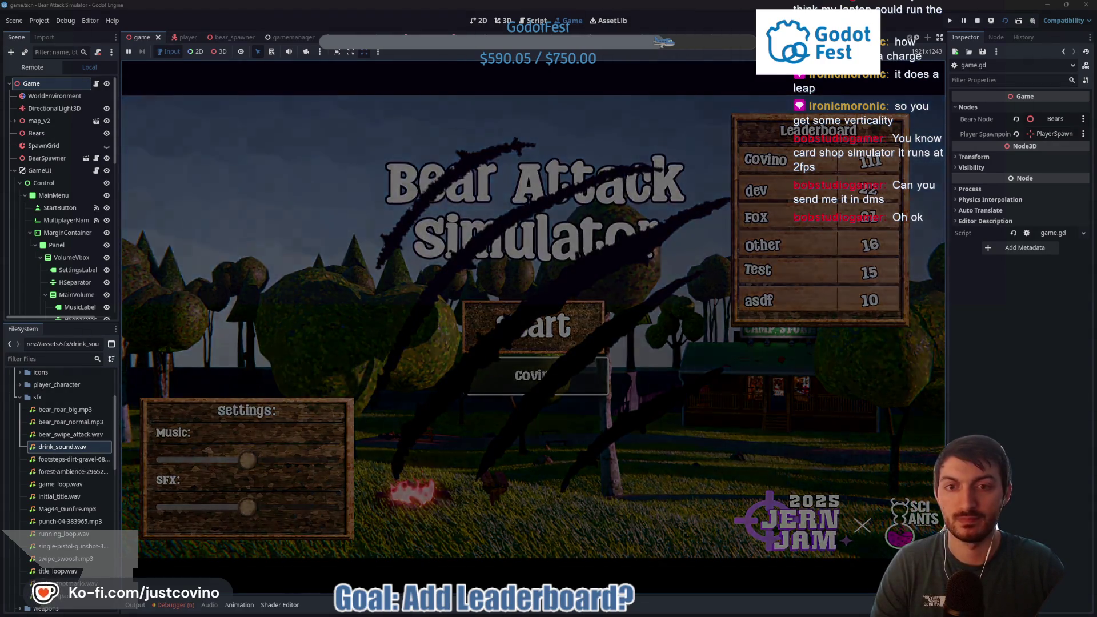
# Step: Walk past the picnic table and tents, pick up the revolver, then stop the playtest with F8
pyautogui.press('w')
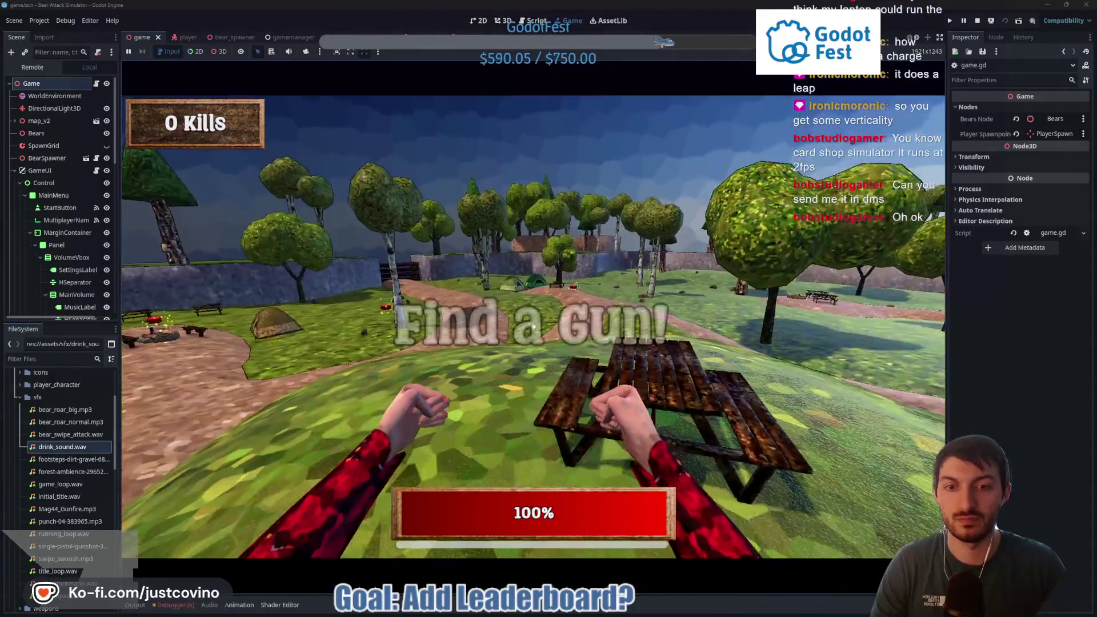
pyautogui.press('w')
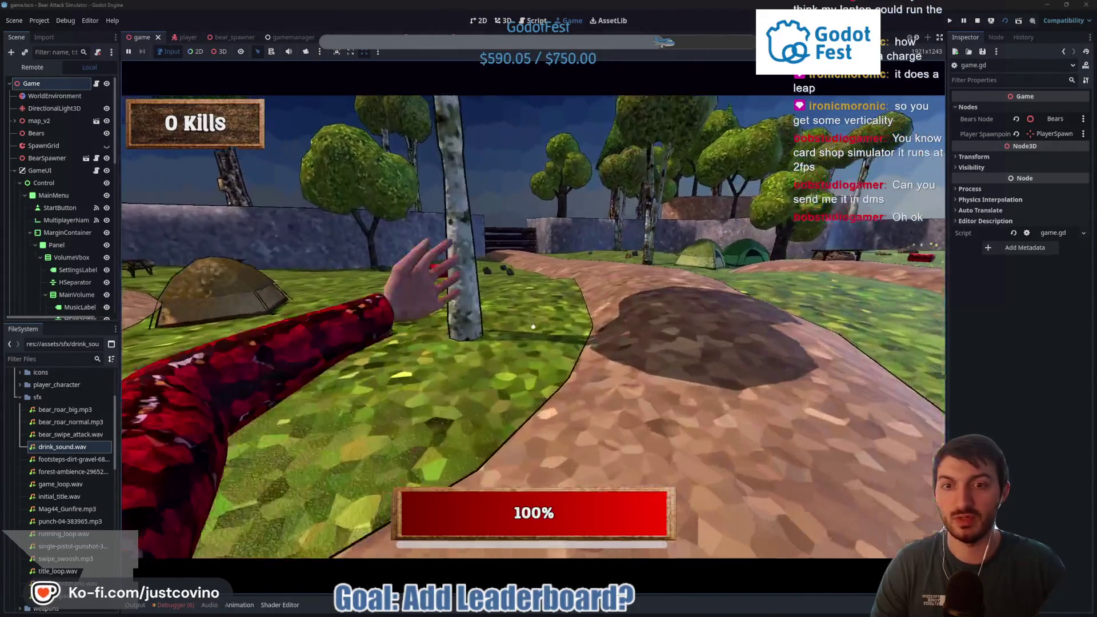
pyautogui.press('w')
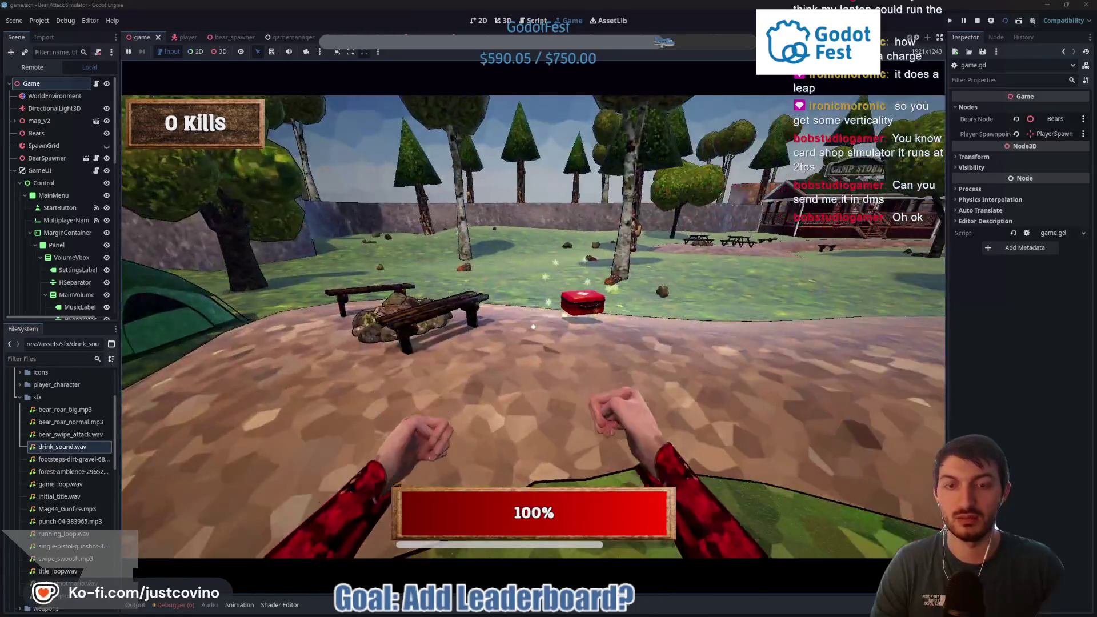
pyautogui.press('w')
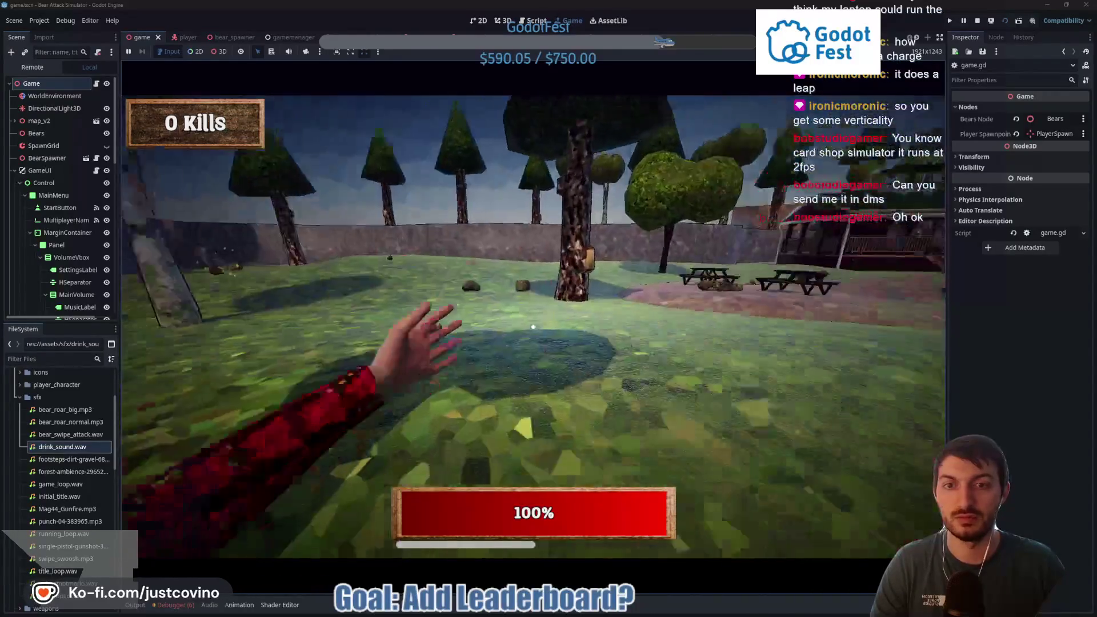
pyautogui.press('e')
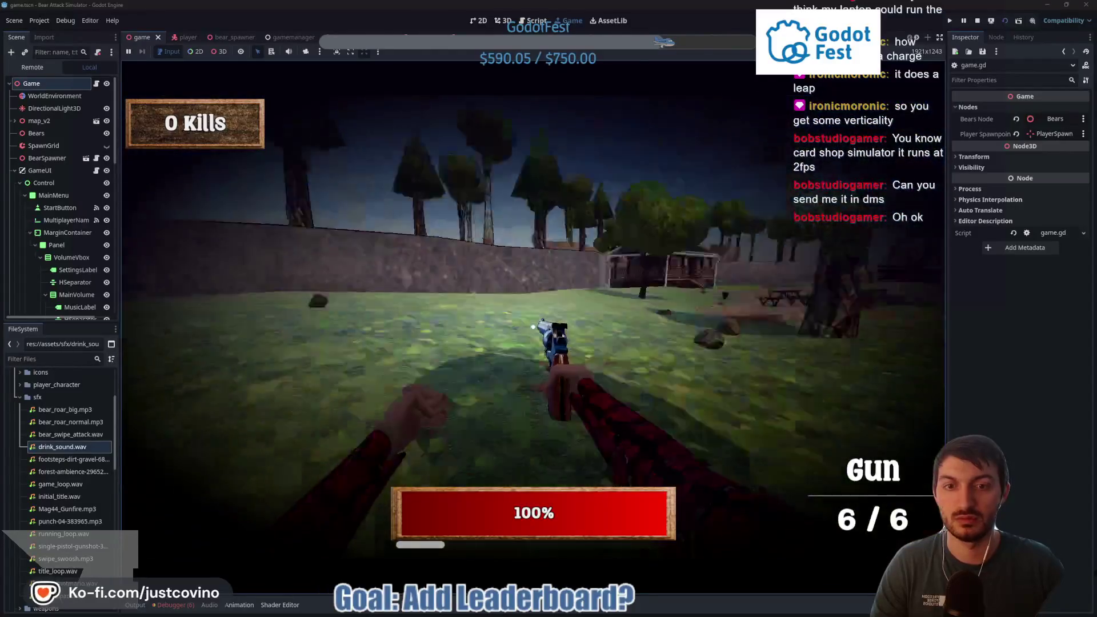
pyautogui.press('w')
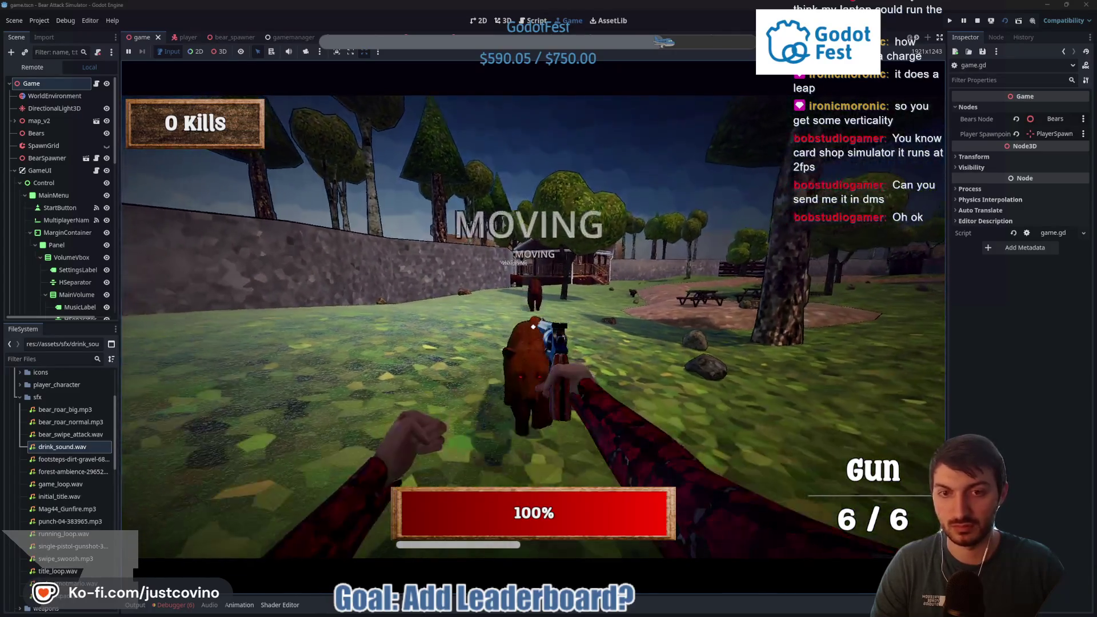
pyautogui.press('F8')
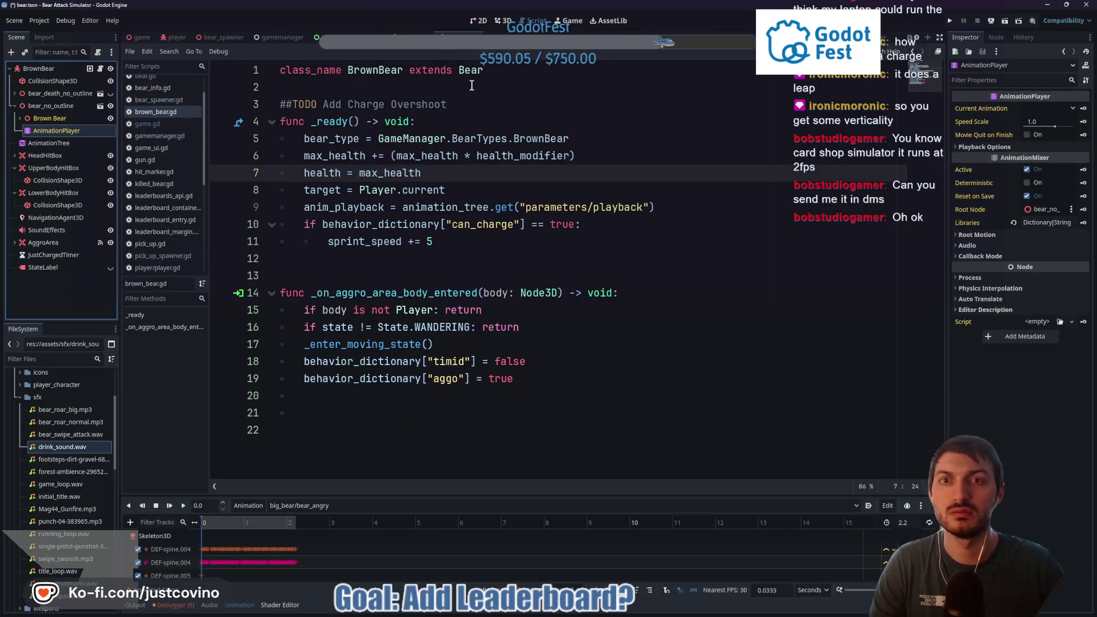
# Step: Save the scene, switch to the game scene tab, and relaunch the project with F5
pyautogui.hotkey('ctrl', 's')
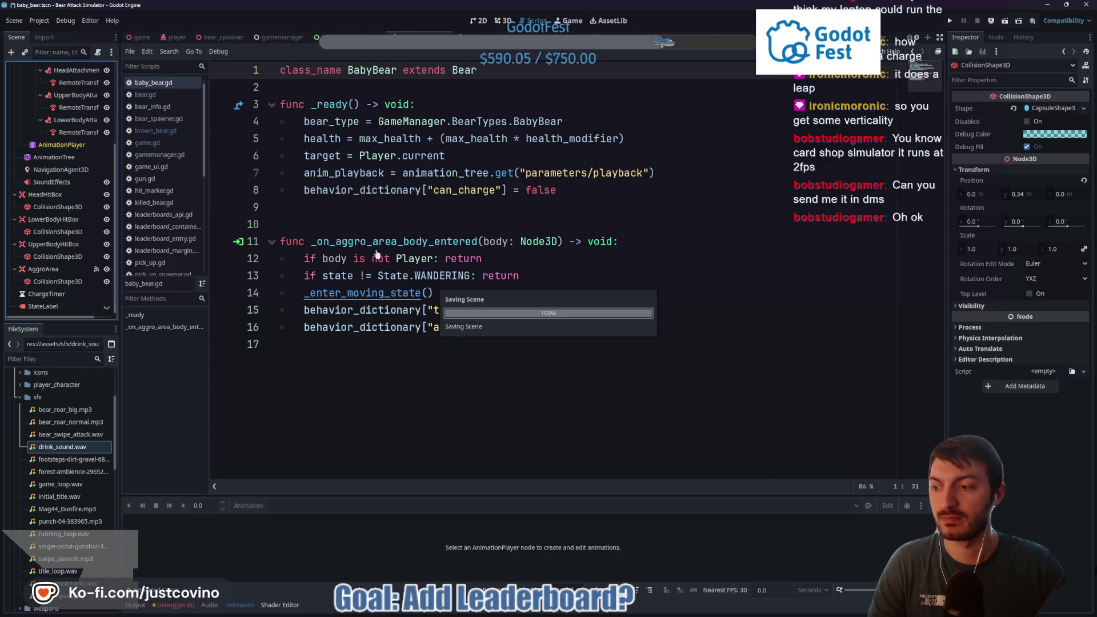
pyautogui.click(139, 39)
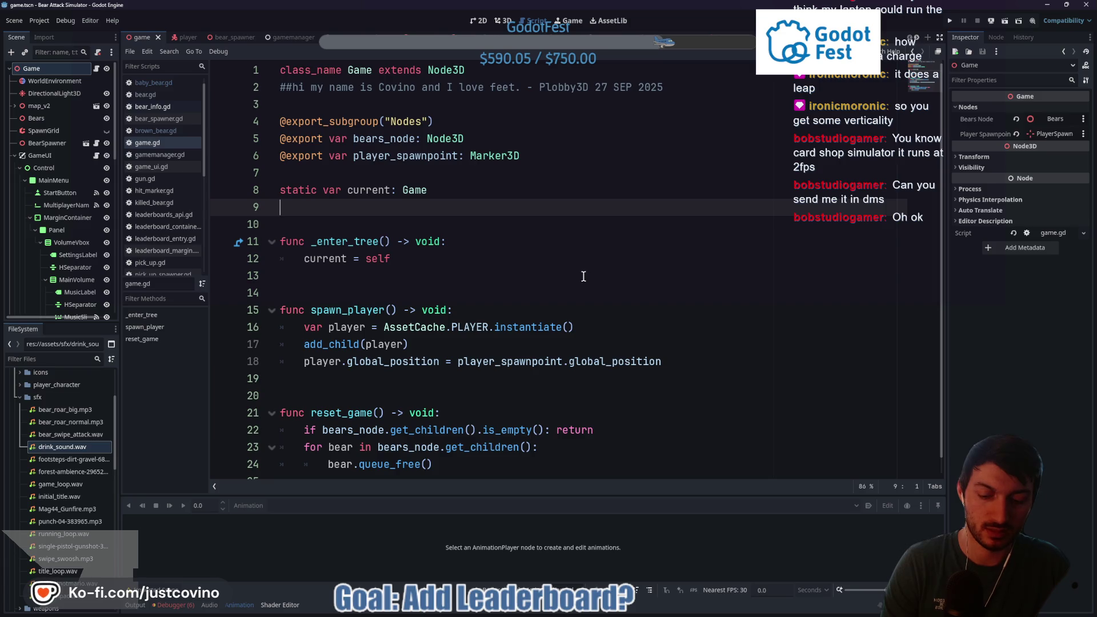
pyautogui.press('F5')
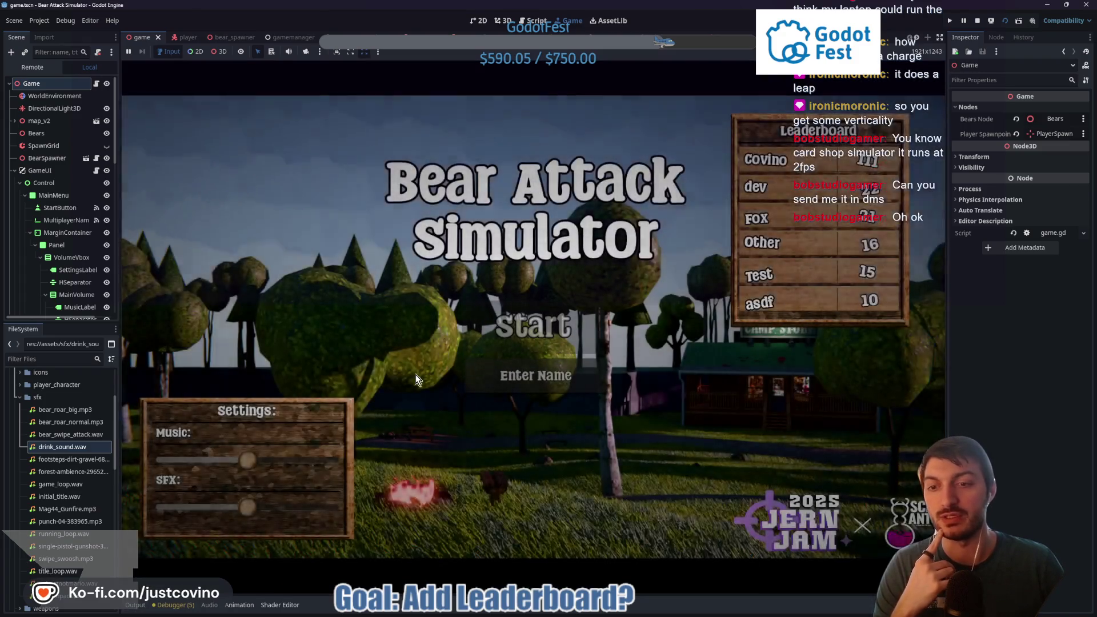
# Step: Lower the Music slider, enter a player name, and start a new game
pyautogui.moveTo(244, 460)
pyautogui.mouseDown()
pyautogui.moveTo(204, 457)
pyautogui.moveTo(229, 458)
pyautogui.mouseUp()
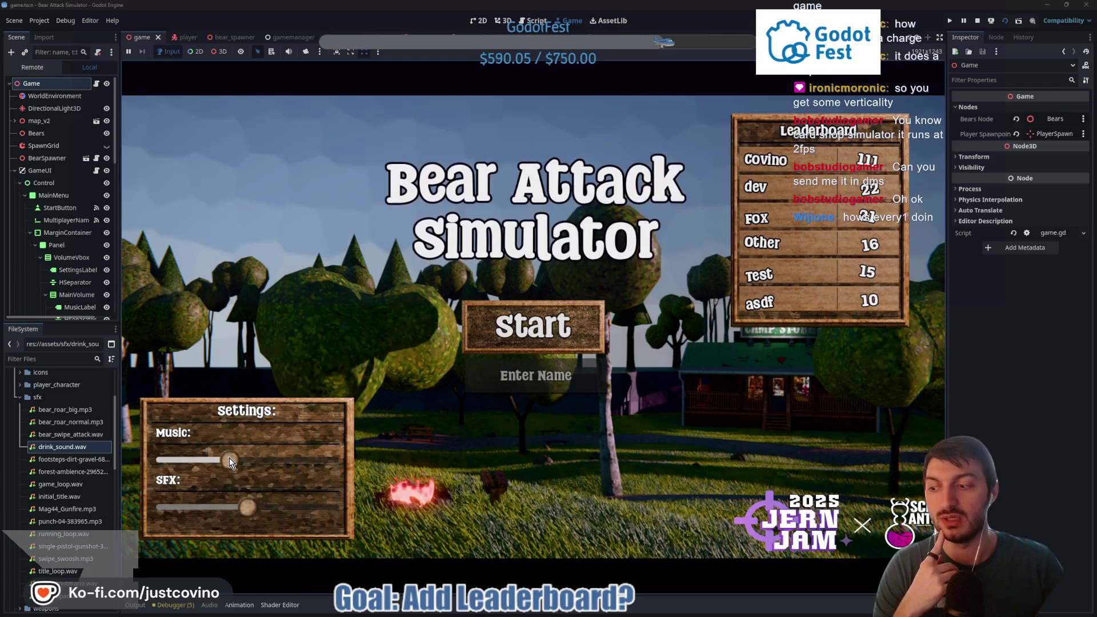
pyautogui.click(544, 380)
pyautogui.write('covino')
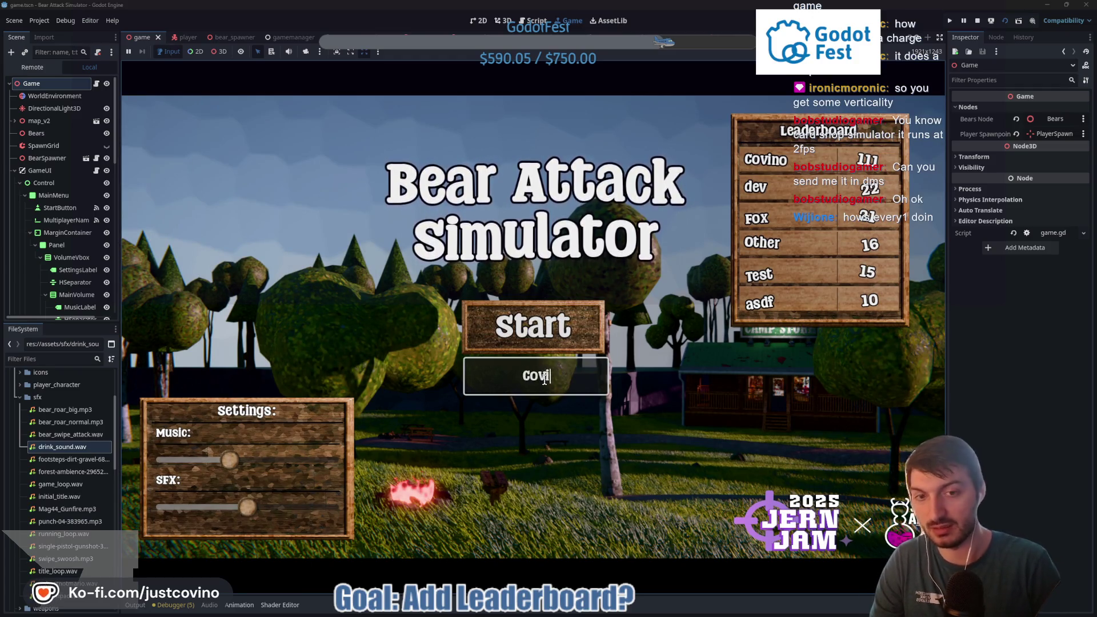
pyautogui.click(507, 347)
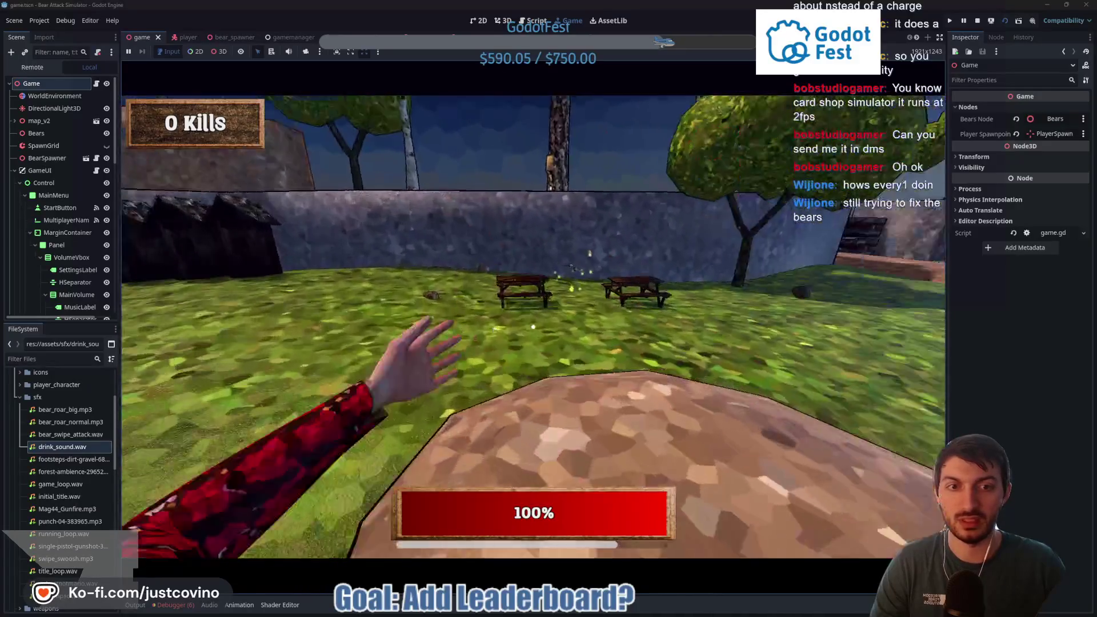
# Step: Play the round to game over, screenshotting gameplay and the game-over screen, then return to the menu
pyautogui.press('2')
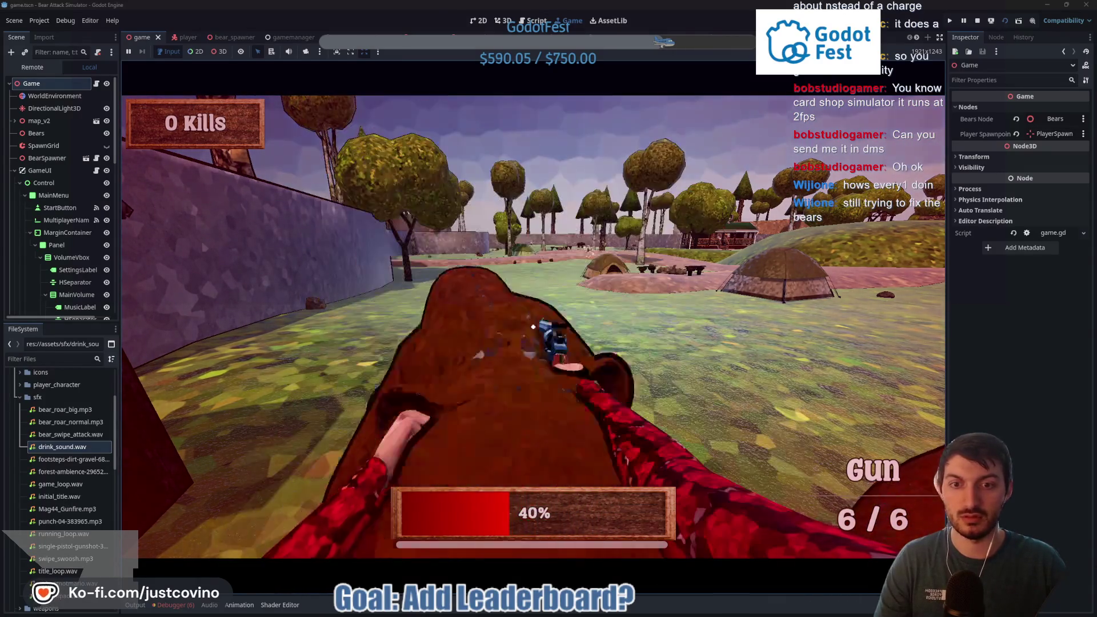
pyautogui.press('super+shift+s')
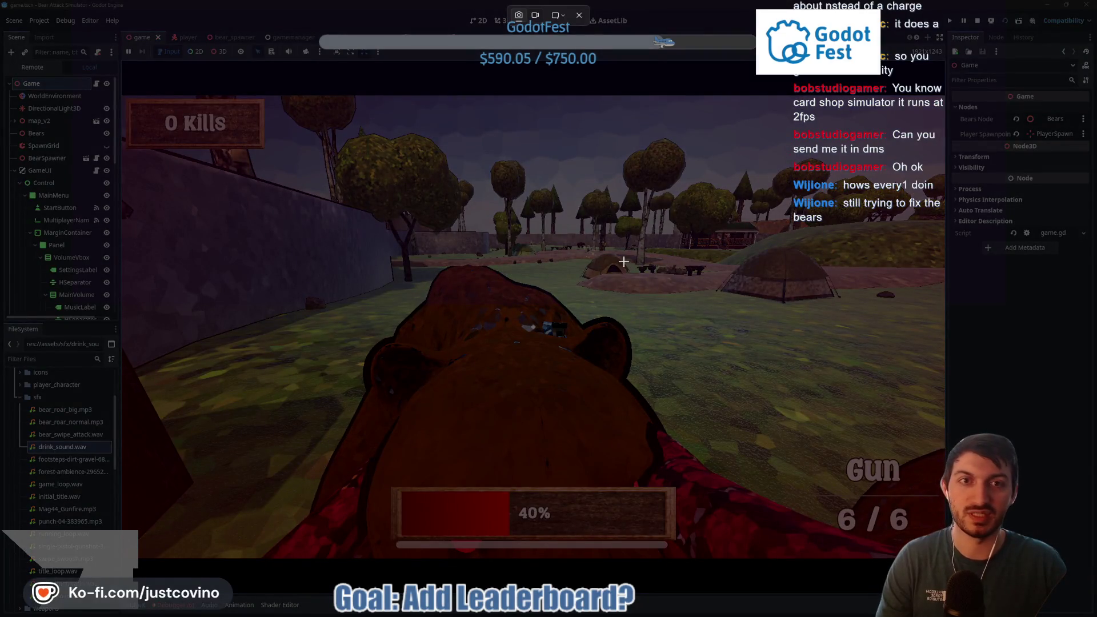
pyautogui.press('Escape')
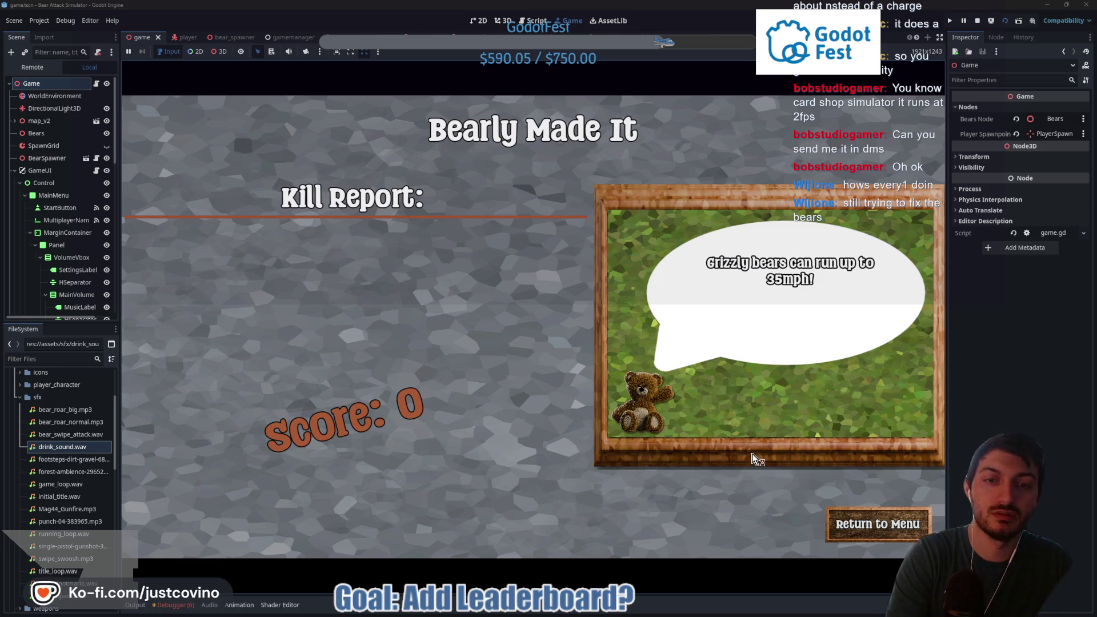
pyautogui.press('super+shift+s')
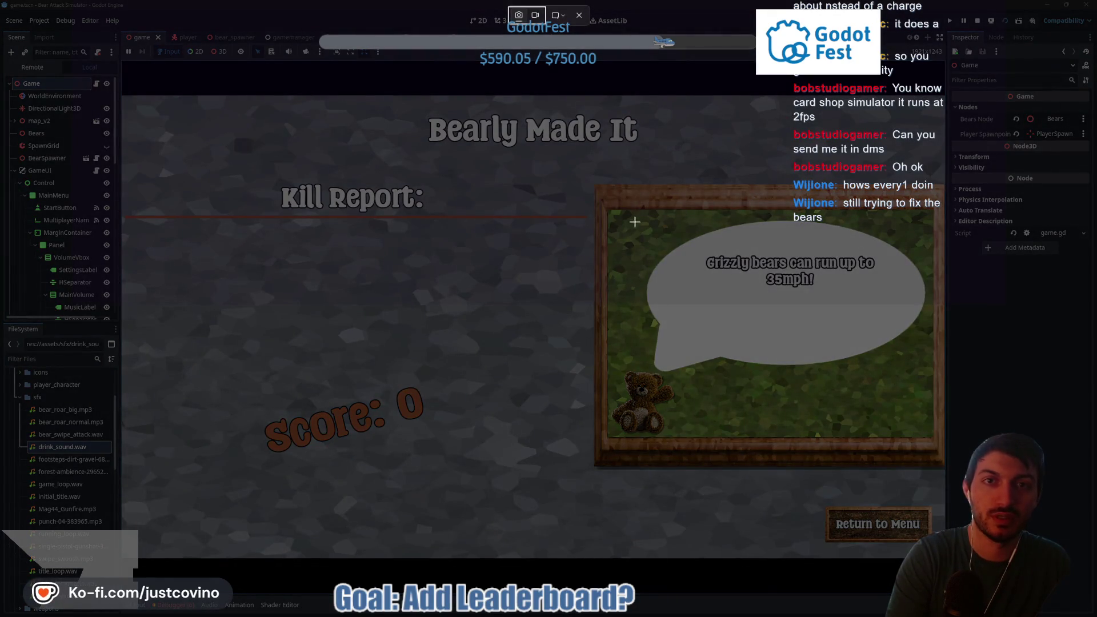
pyautogui.click(578, 17)
pyautogui.click(866, 524)
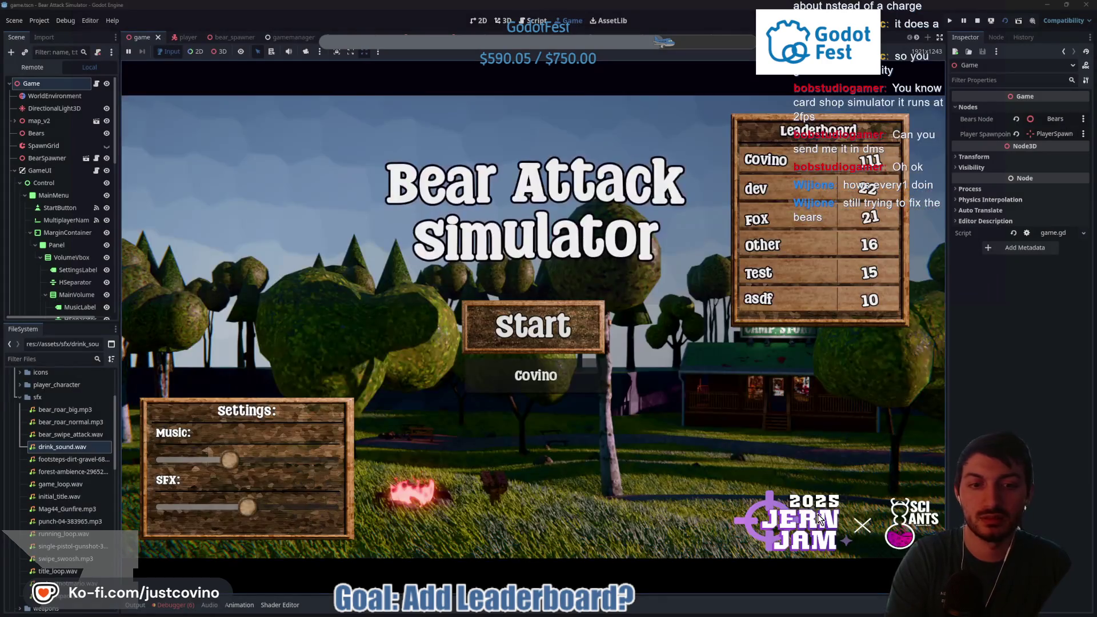
pyautogui.click(543, 327)
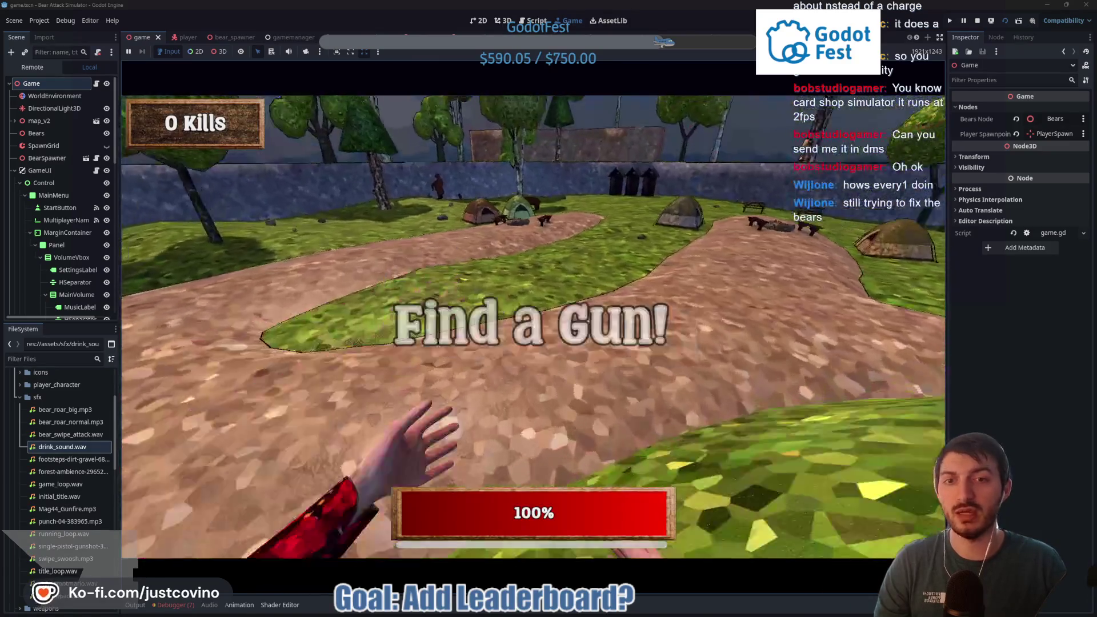
pyautogui.press('w')
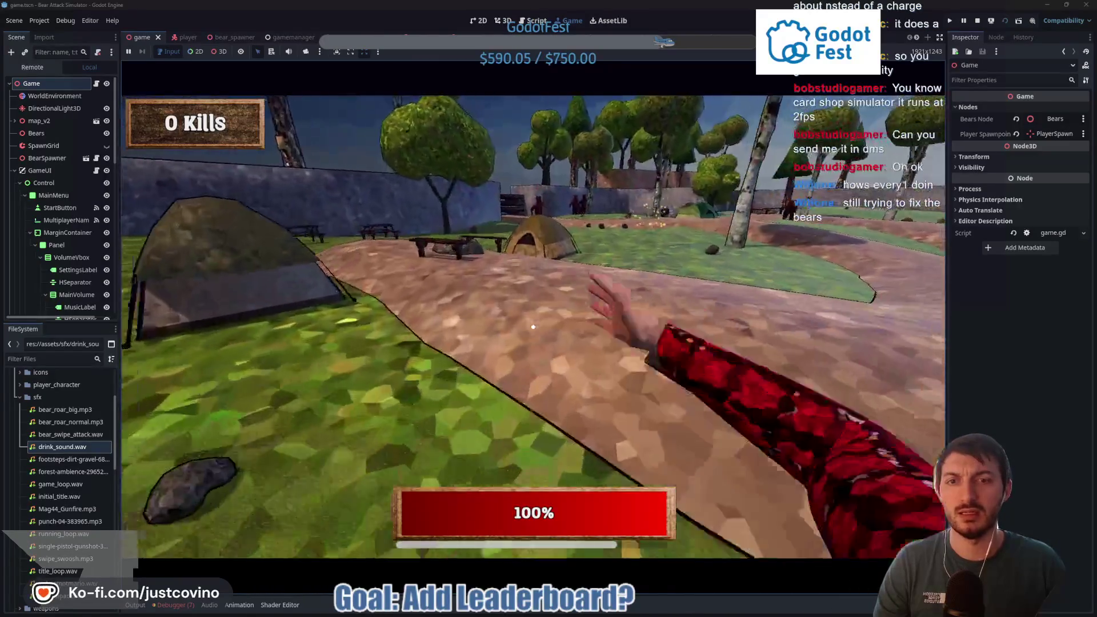
pyautogui.press('w')
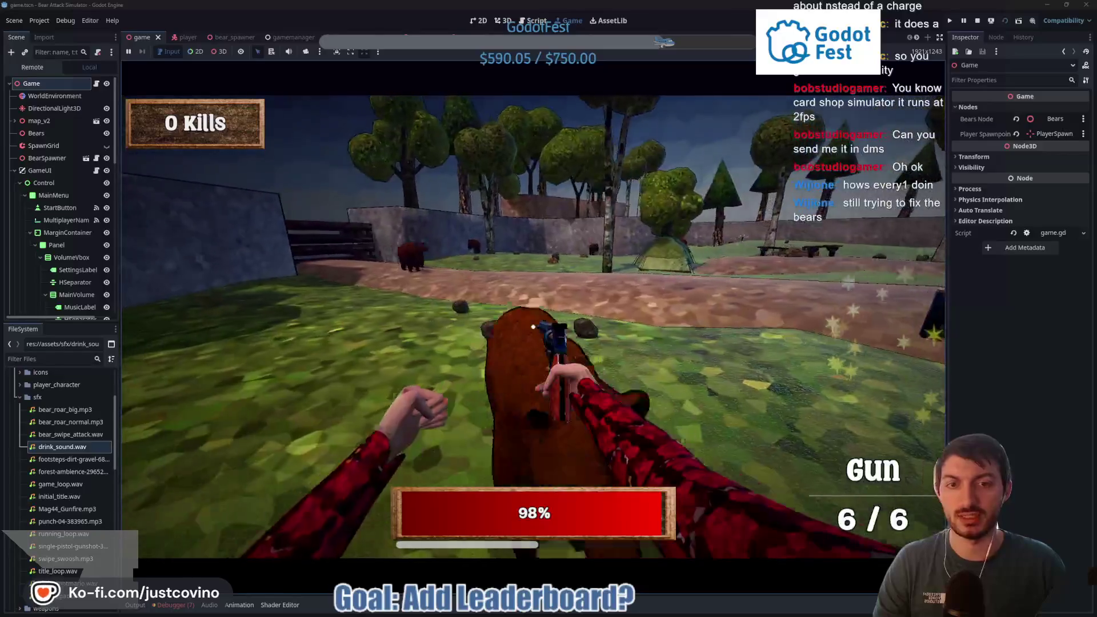
pyautogui.press('w')
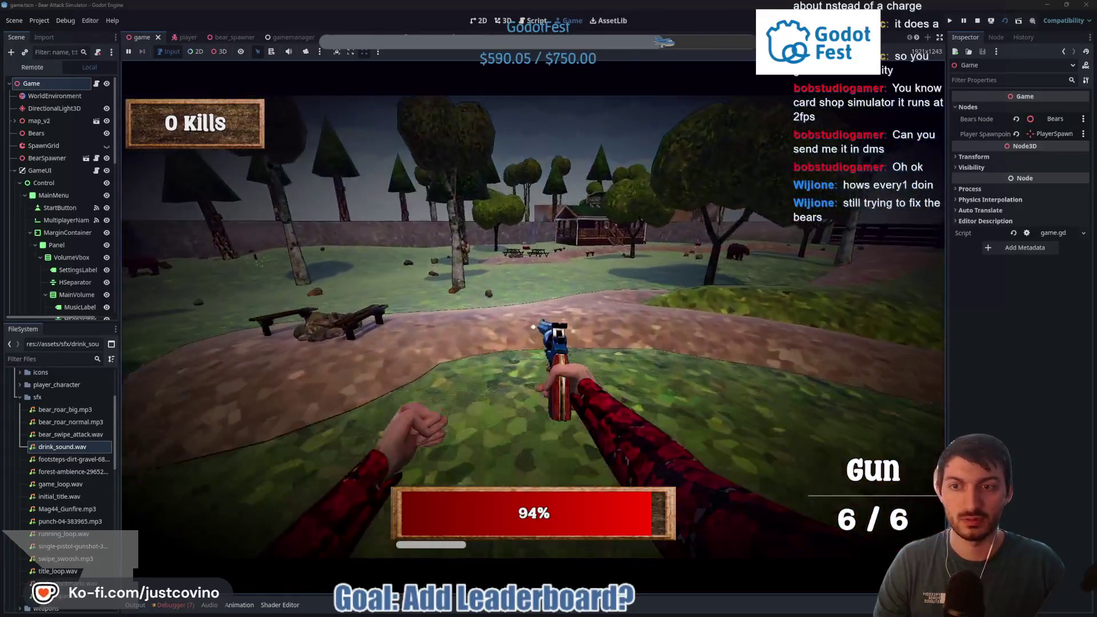
pyautogui.press('w')
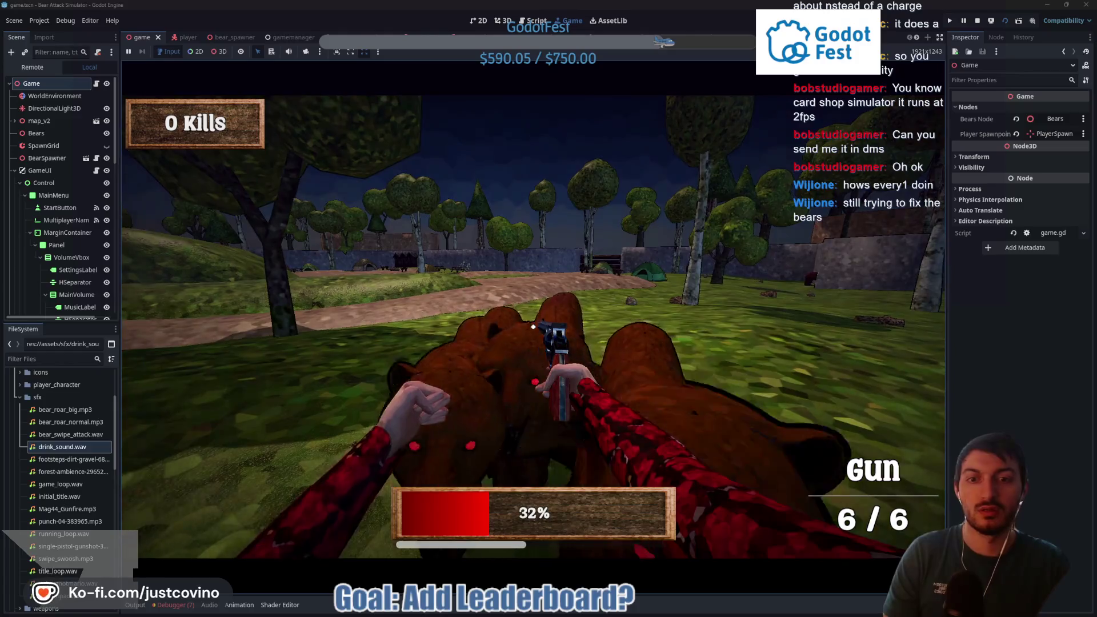
pyautogui.press('super+shift+s')
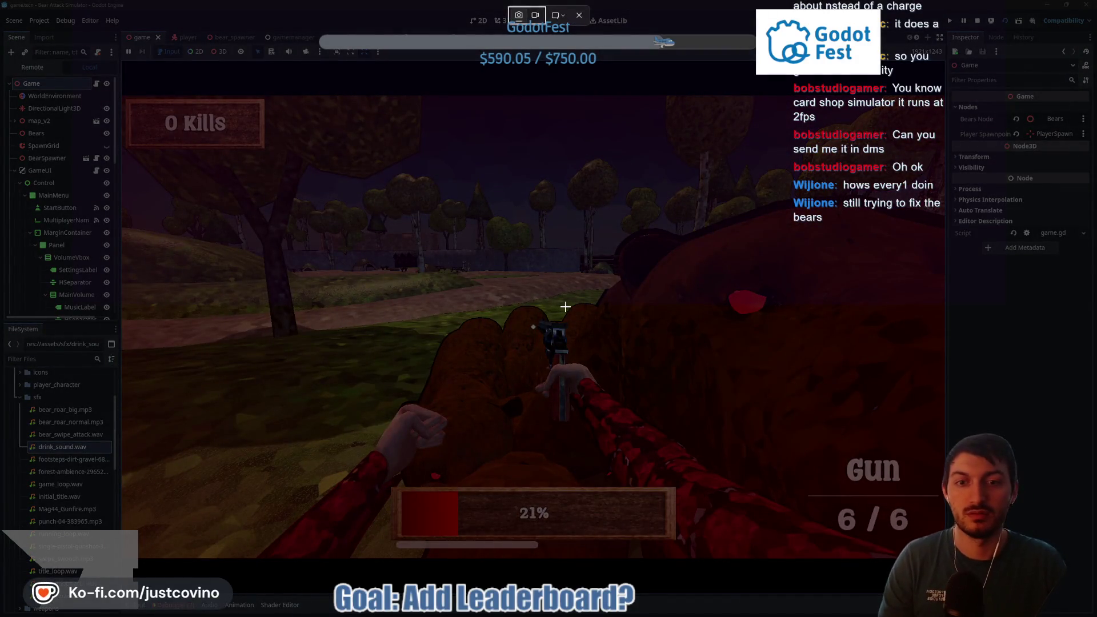
pyautogui.click(579, 16)
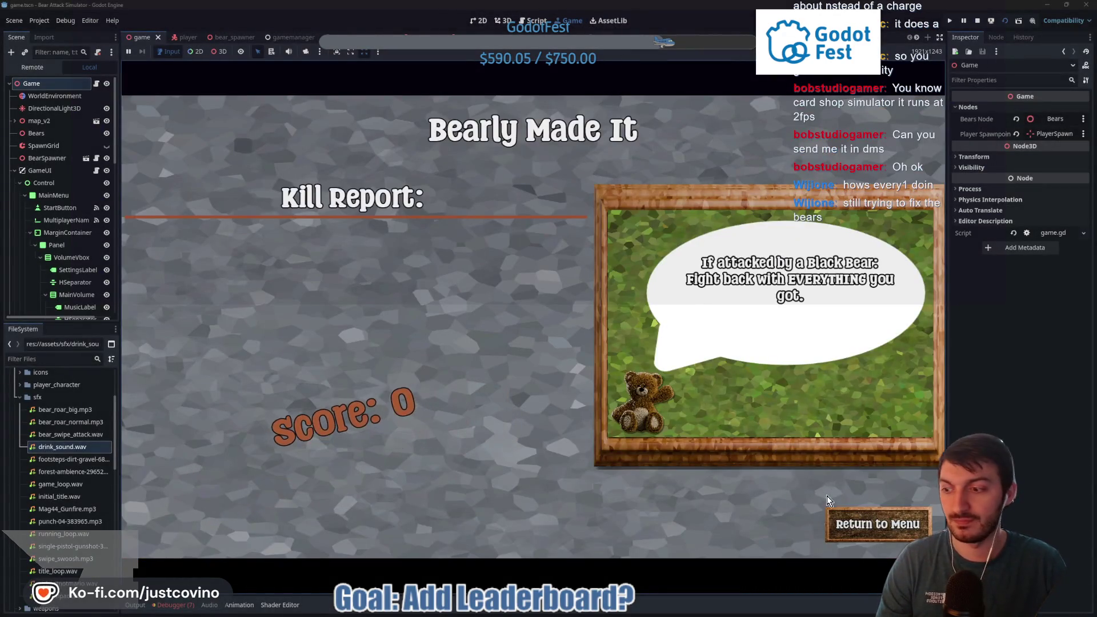
pyautogui.click(840, 521)
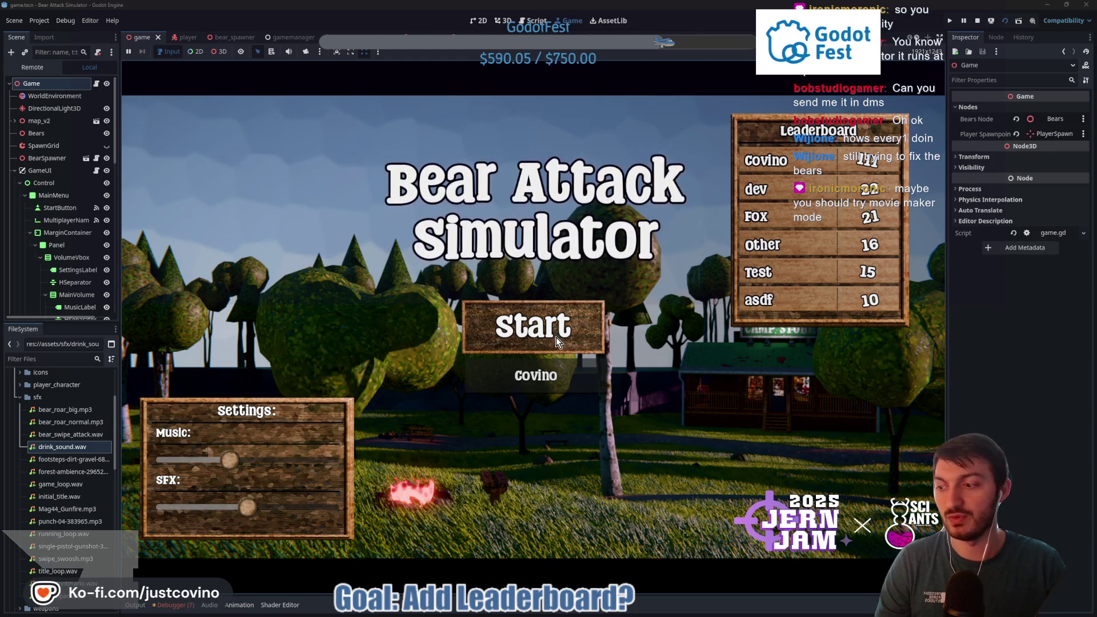
# Step: Stop the game, view the Movie Maker settings in Project Settings, then close them
pyautogui.click(977, 20)
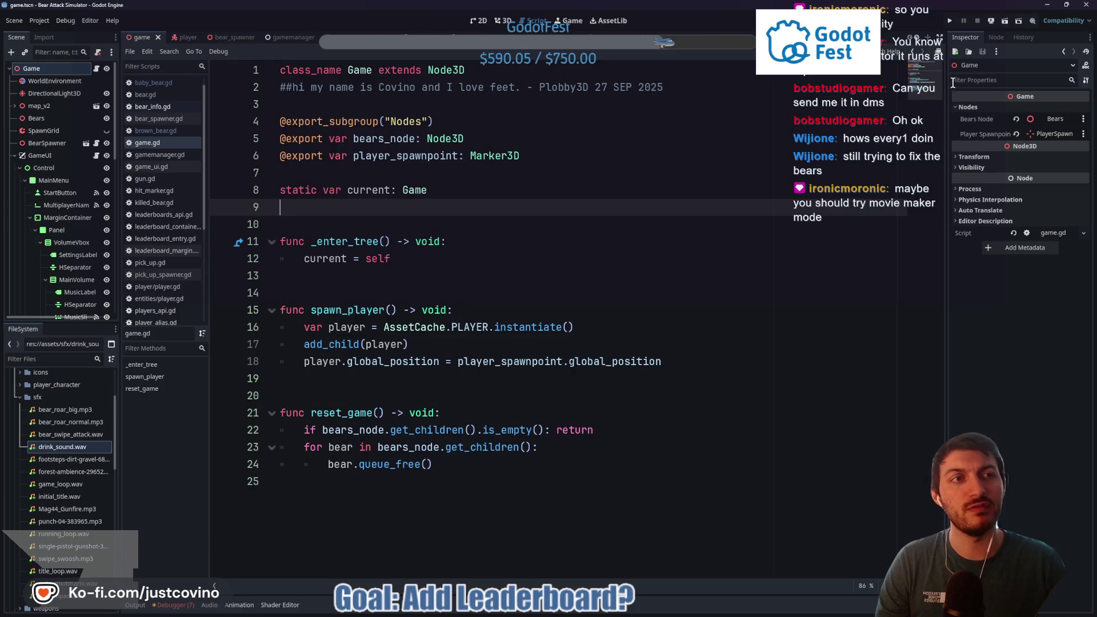
pyautogui.click(1033, 20)
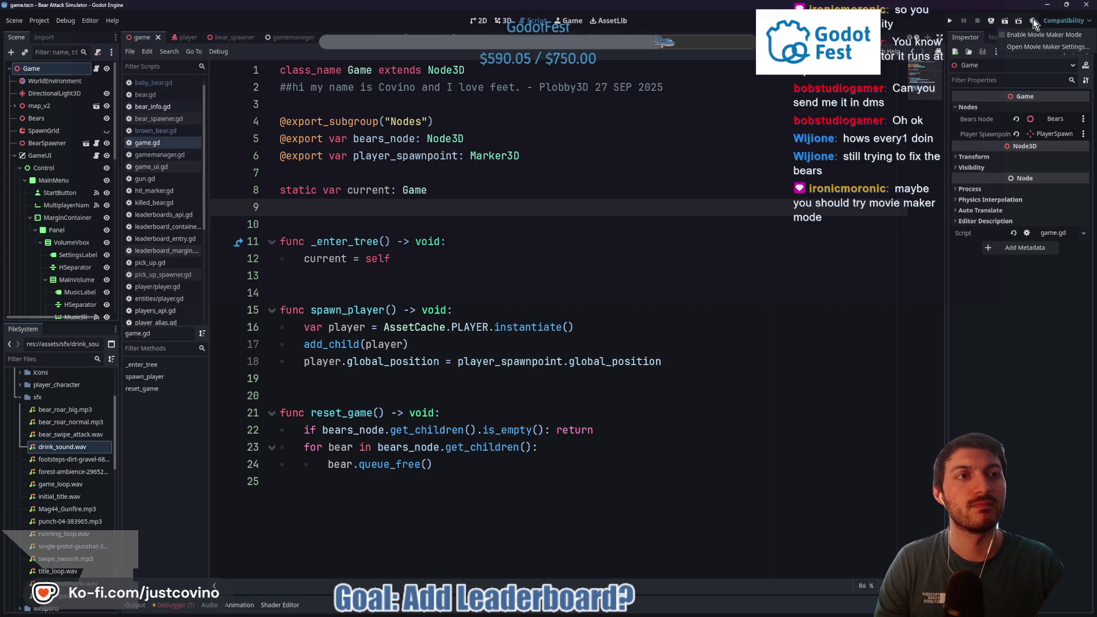
pyautogui.click(1026, 34)
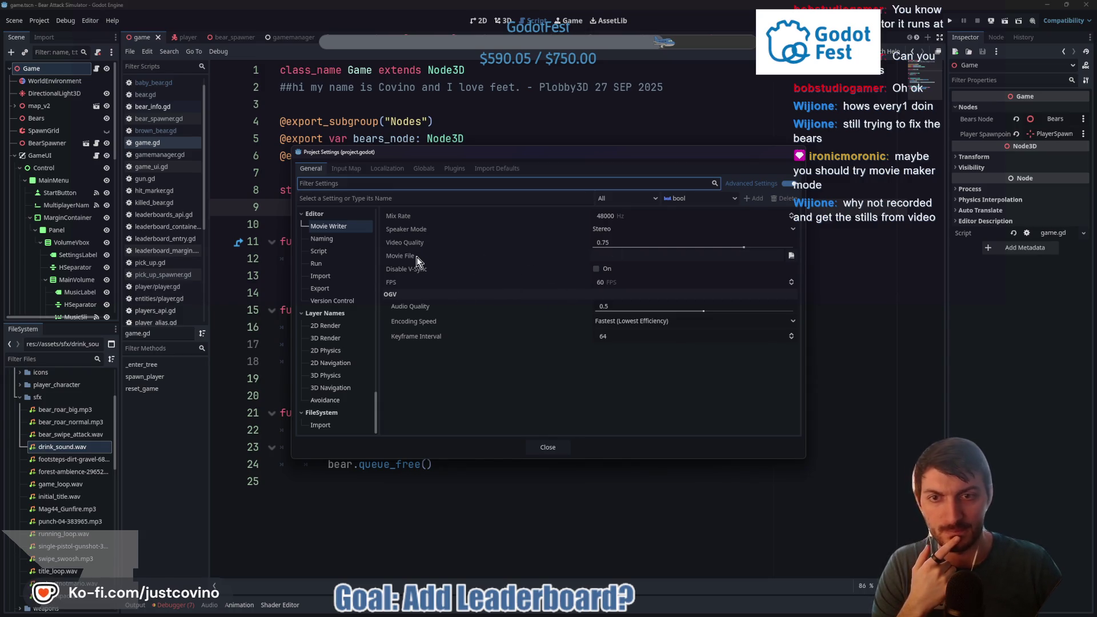
pyautogui.moveTo(417, 261)
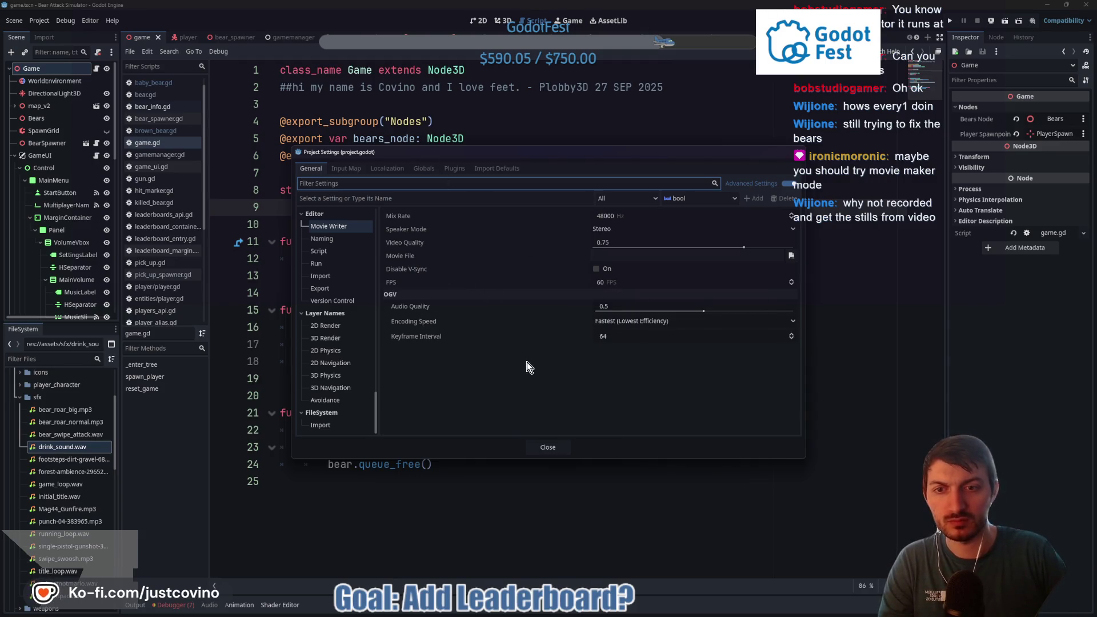
pyautogui.click(544, 448)
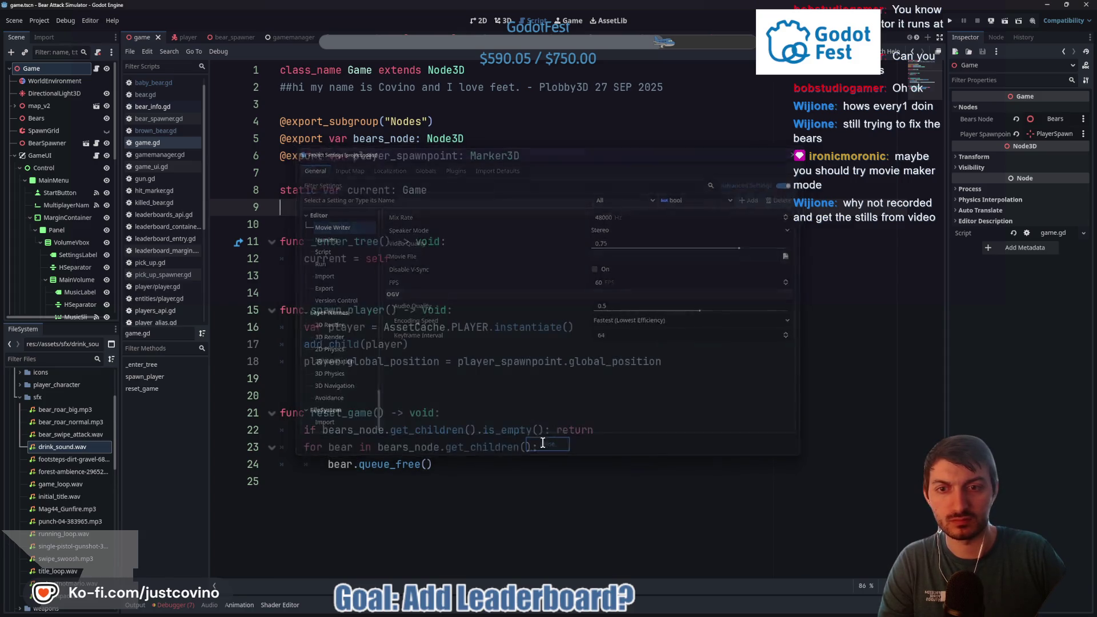
# Step: Enable Movie Maker mode, launch with F5, and dismiss the missing movie file path alert
pyautogui.click(1032, 20)
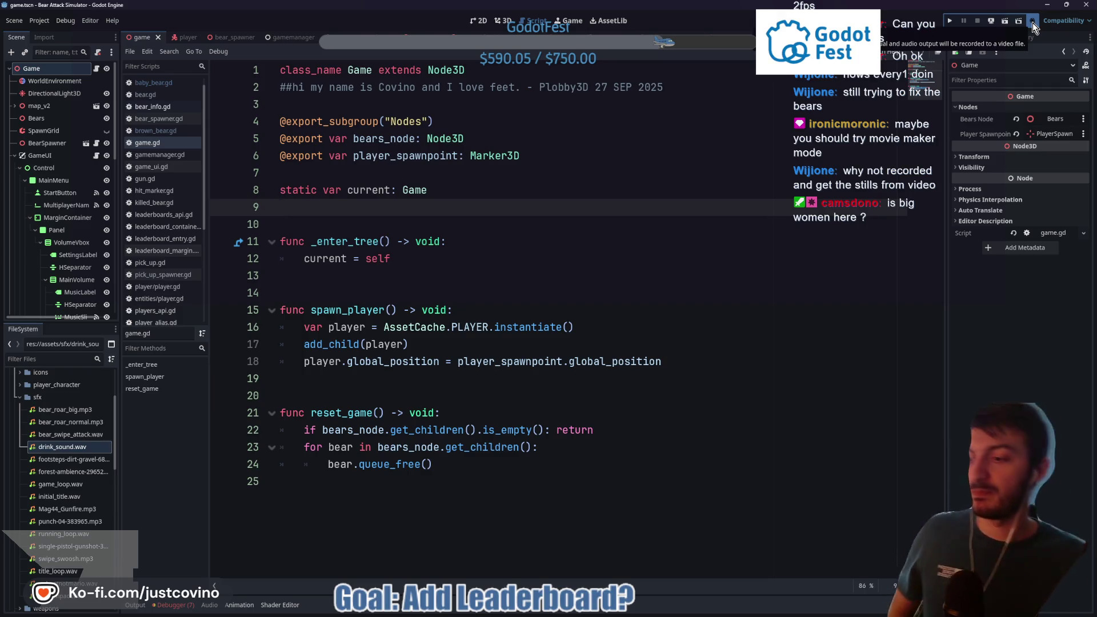
pyautogui.click(1033, 22)
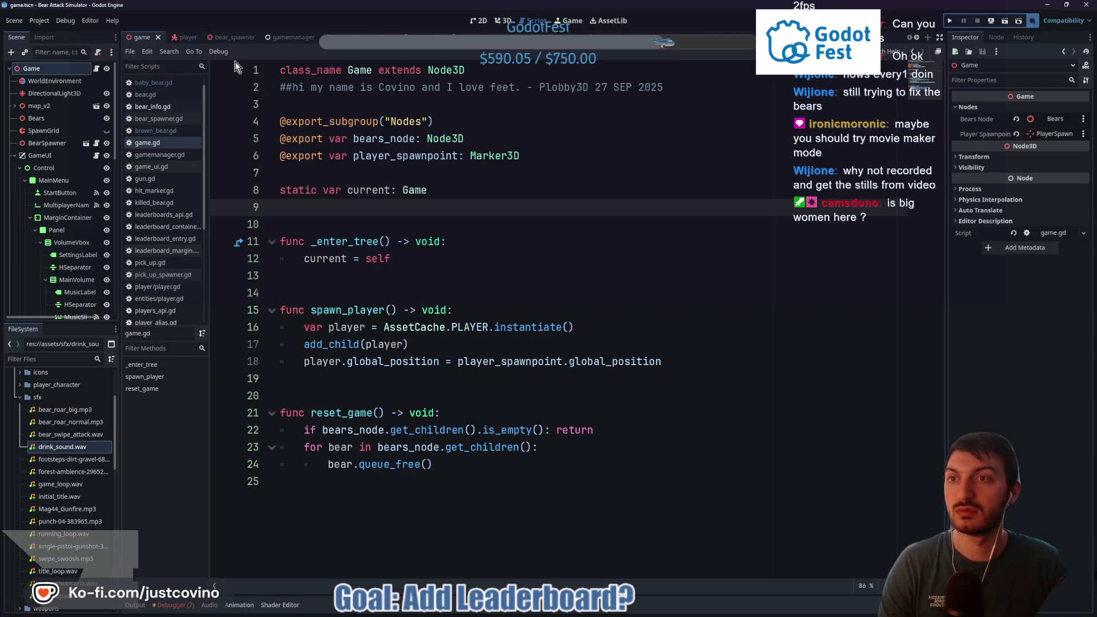
pyautogui.press('F5')
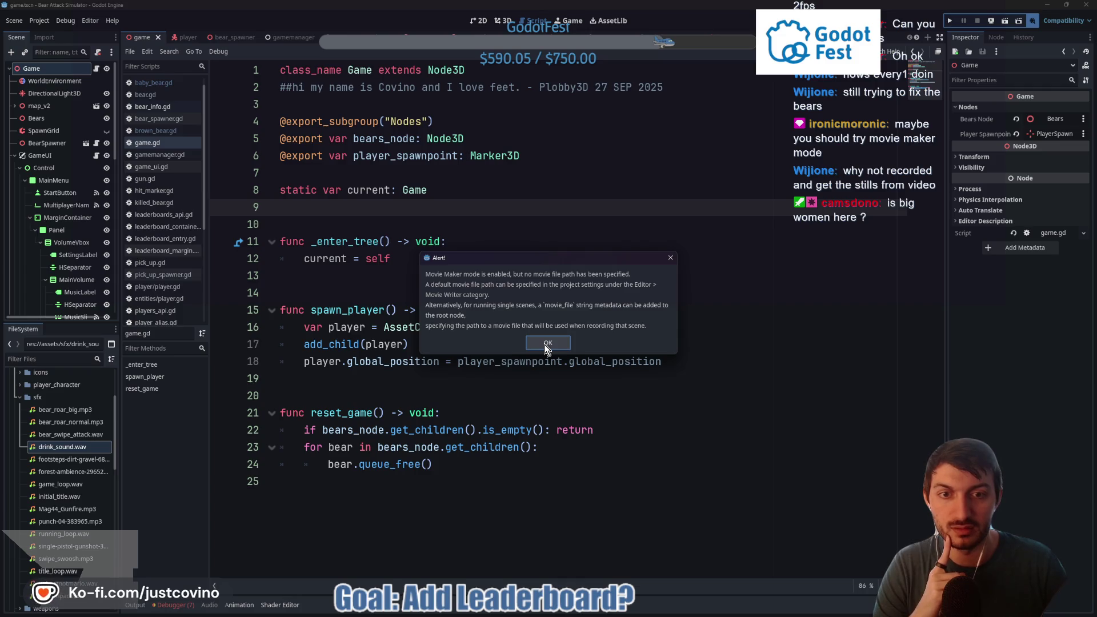
pyautogui.click(544, 344)
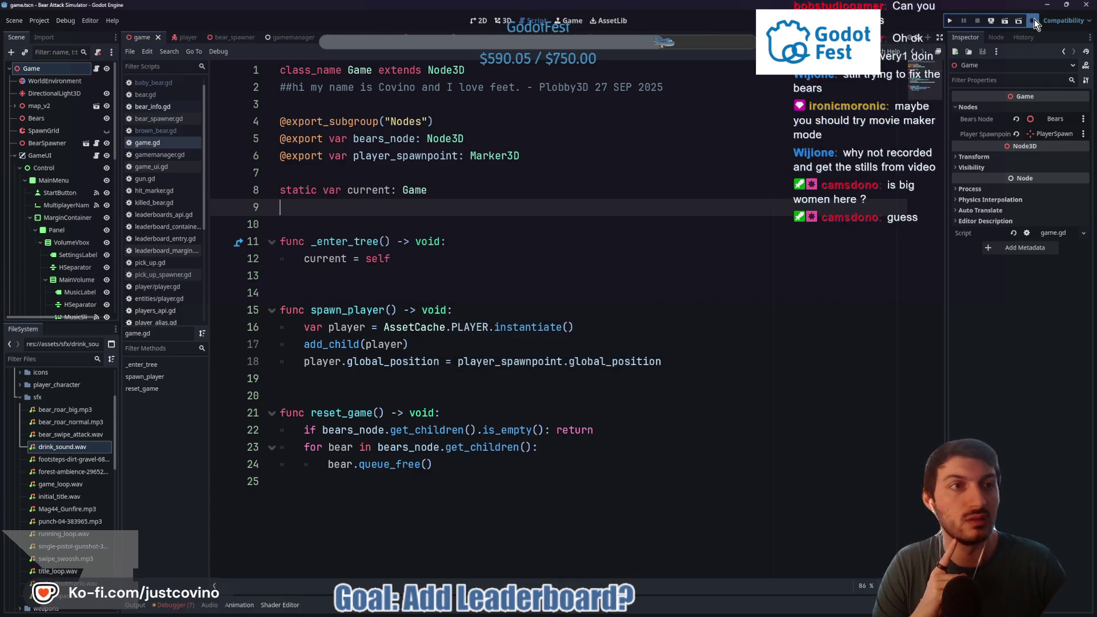
# Step: Open the Movie File picker and create a BAS_MovieMode folder on the Desktop
pyautogui.rightClick(1034, 21)
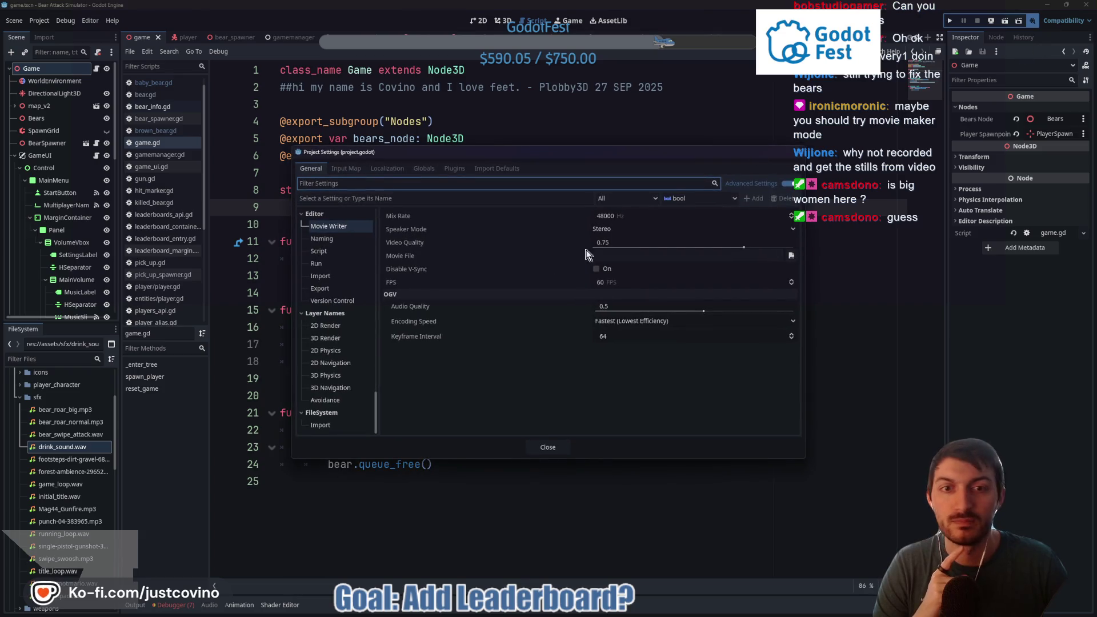
pyautogui.click(791, 256)
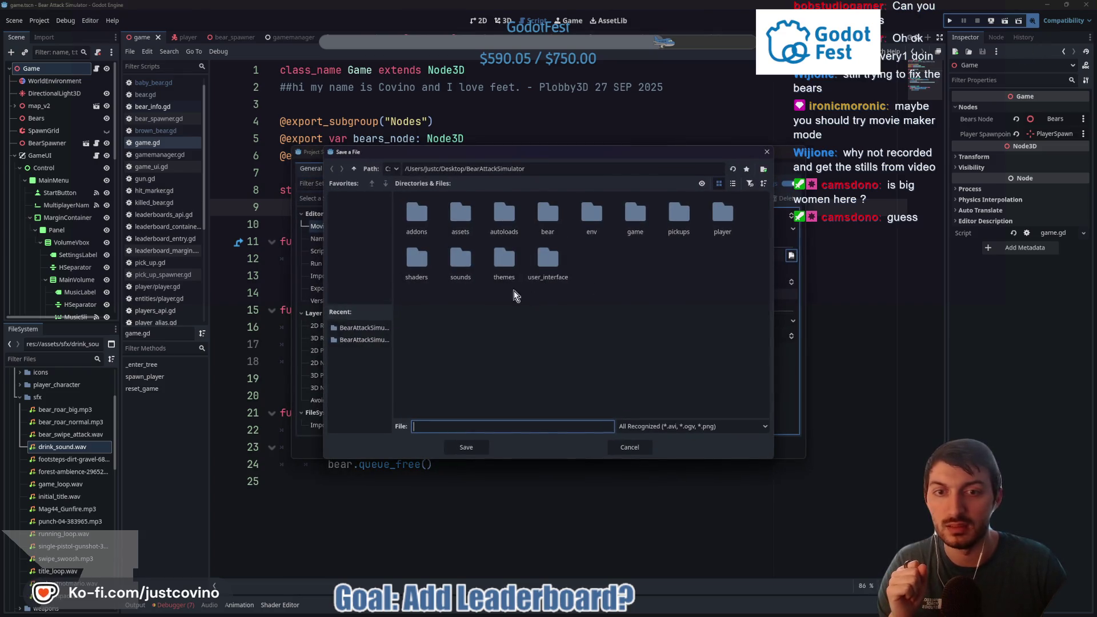
pyautogui.click(355, 169)
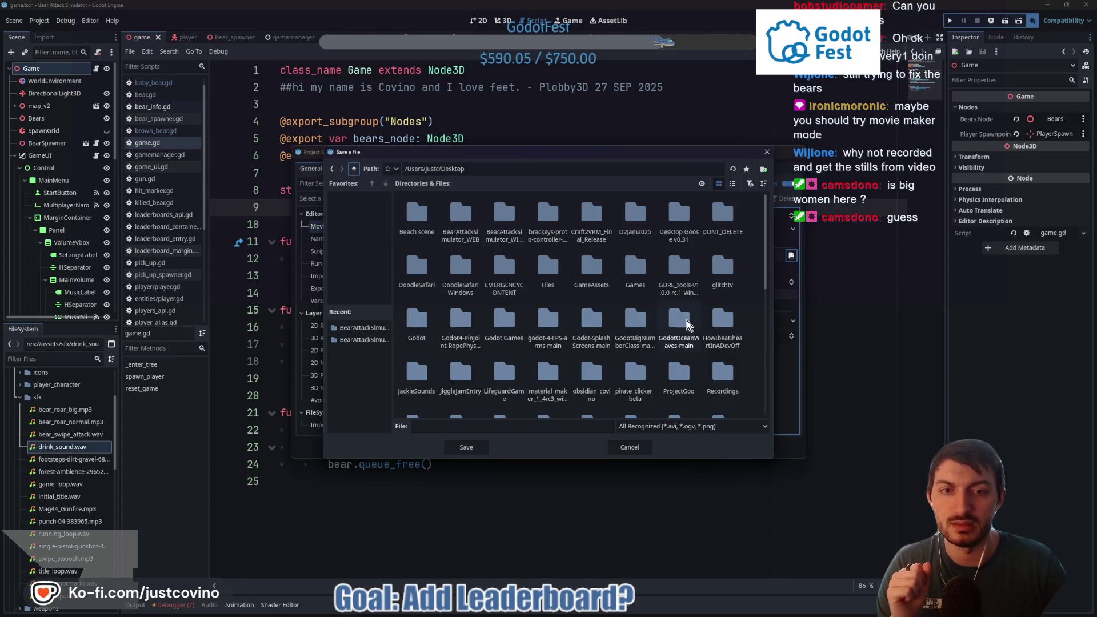
pyautogui.scroll(-10, 752, 361)
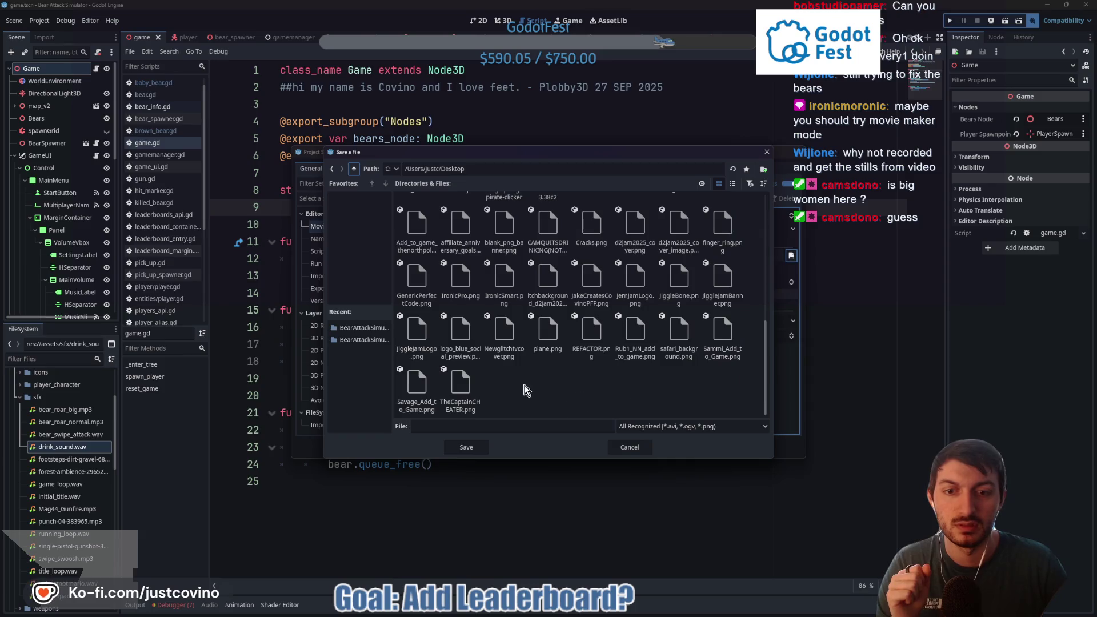
pyautogui.rightClick(525, 392)
pyautogui.click(534, 394)
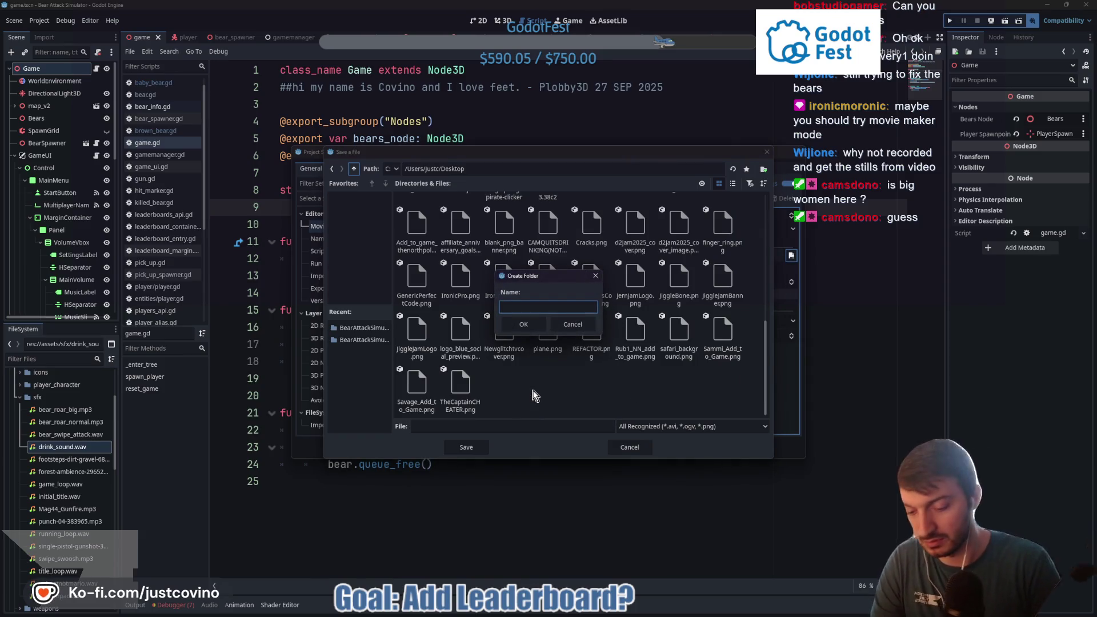
pyautogui.write('BAS_M')
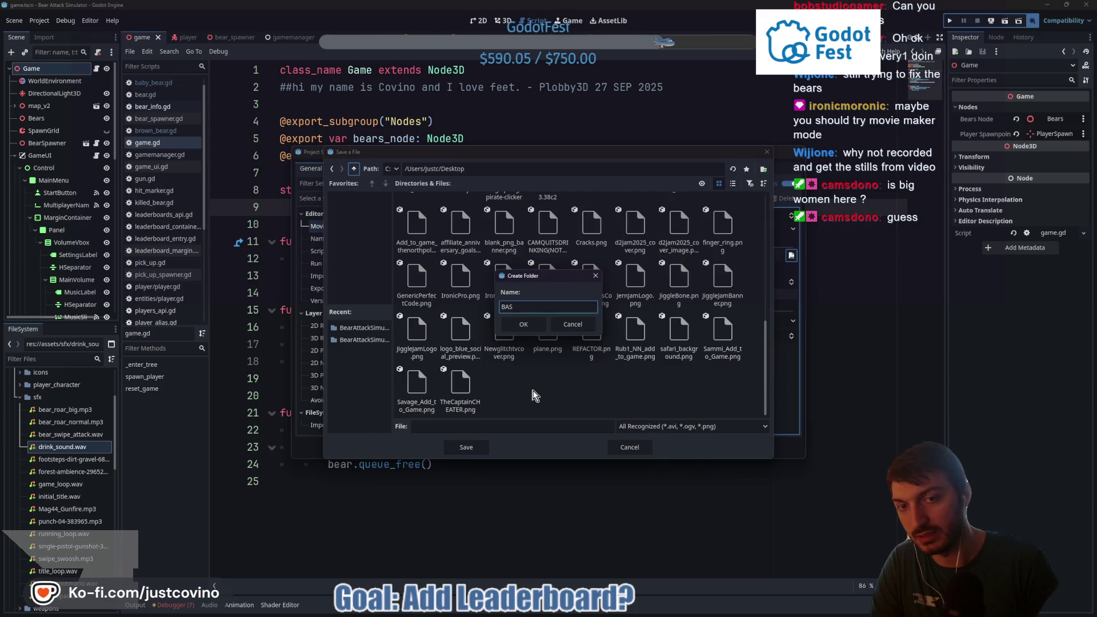
pyautogui.write('ovieMode')
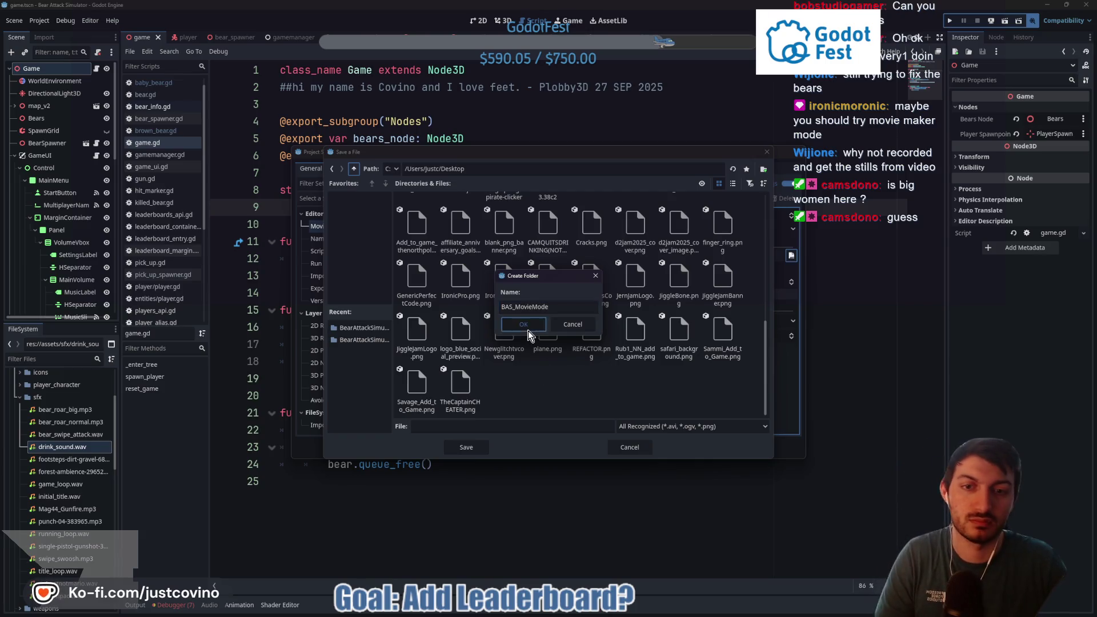
pyautogui.click(527, 329)
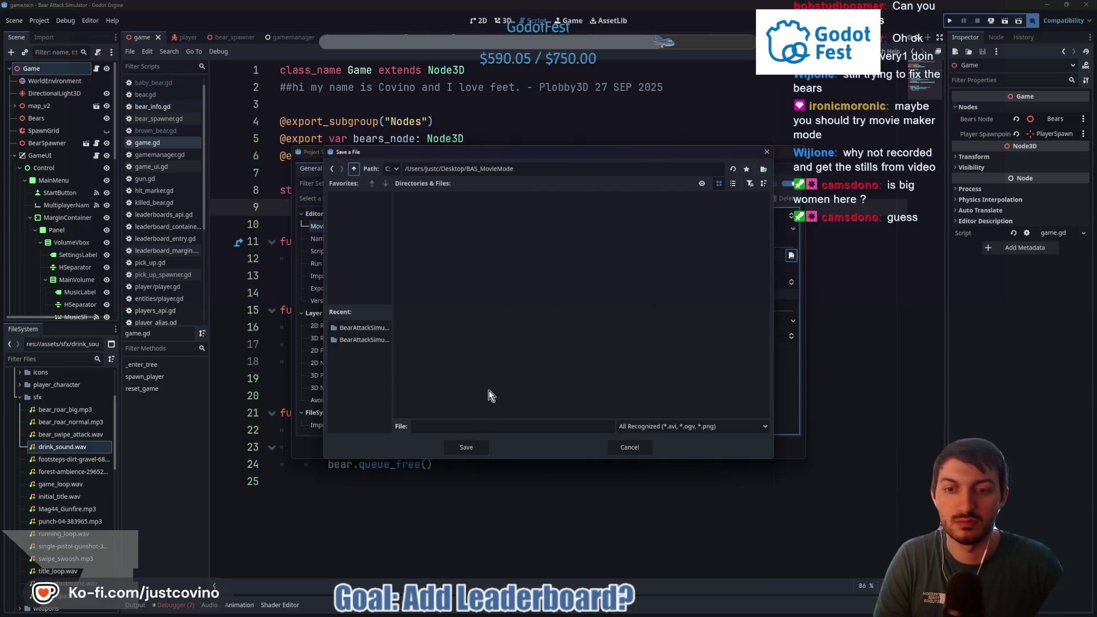
# Step: Navigate from the Desktop into the new BAS_MovieMode folder
pyautogui.click(458, 449)
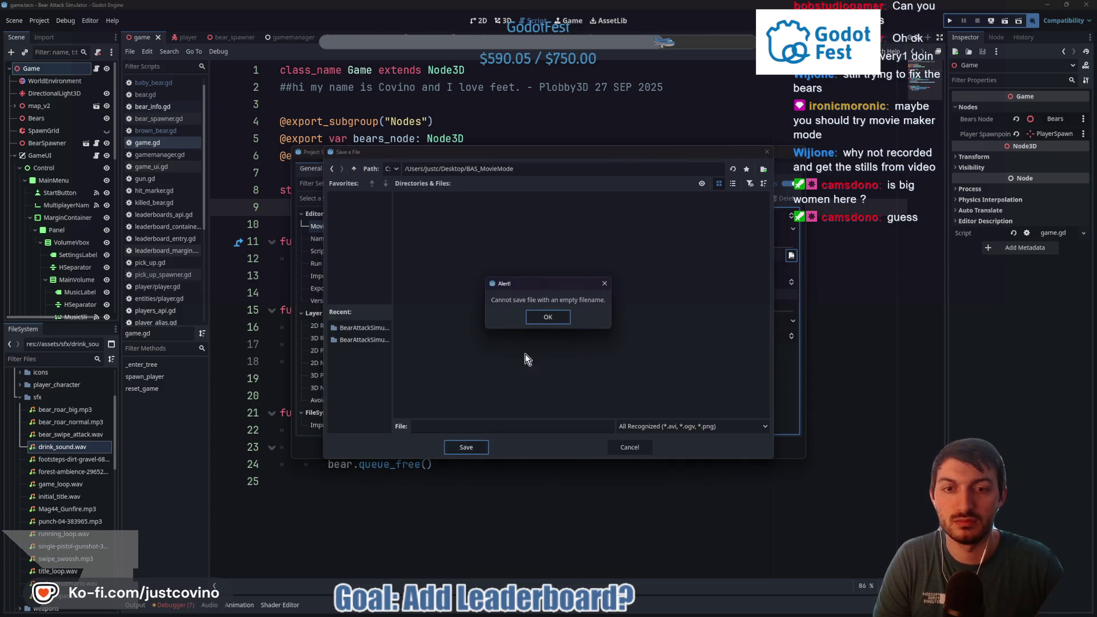
pyautogui.click(552, 318)
pyautogui.click(476, 169)
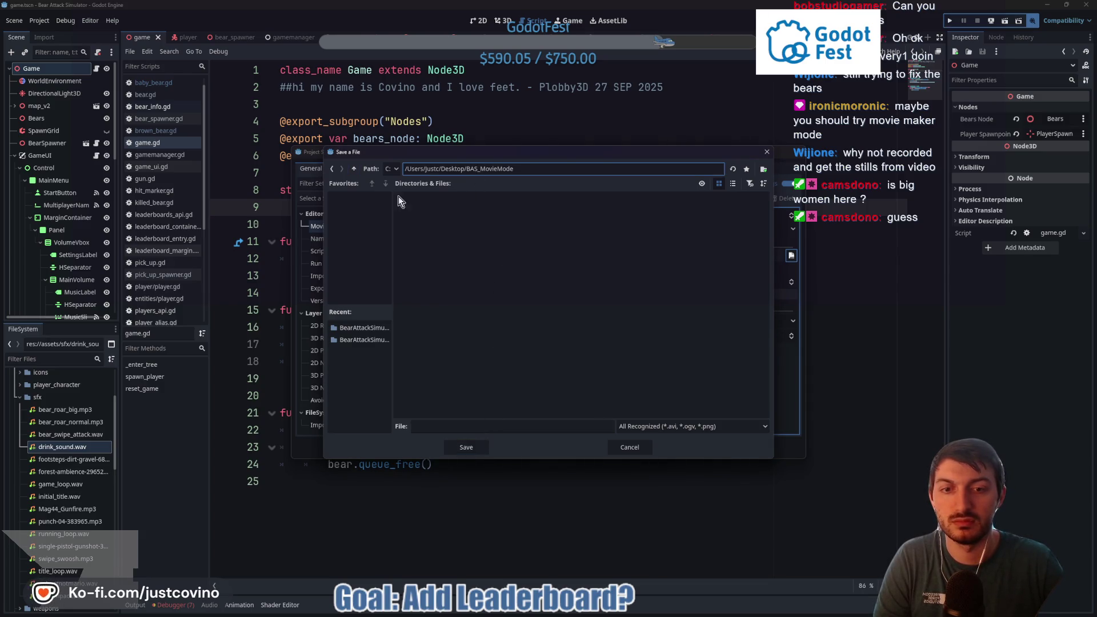
pyautogui.click(352, 167)
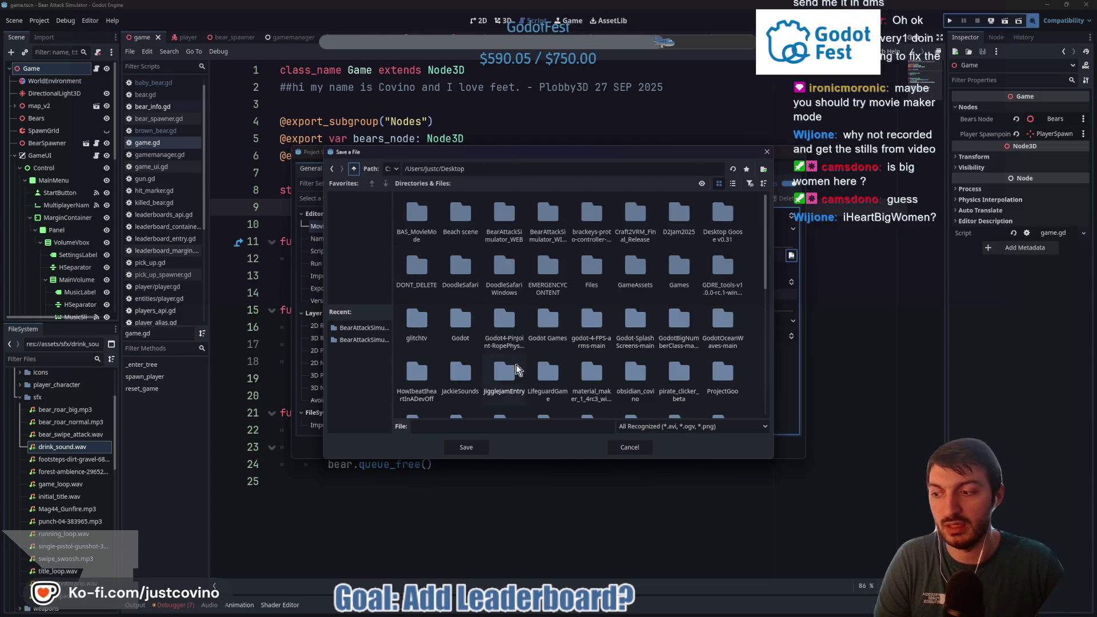
pyautogui.scroll(-5, 649, 365)
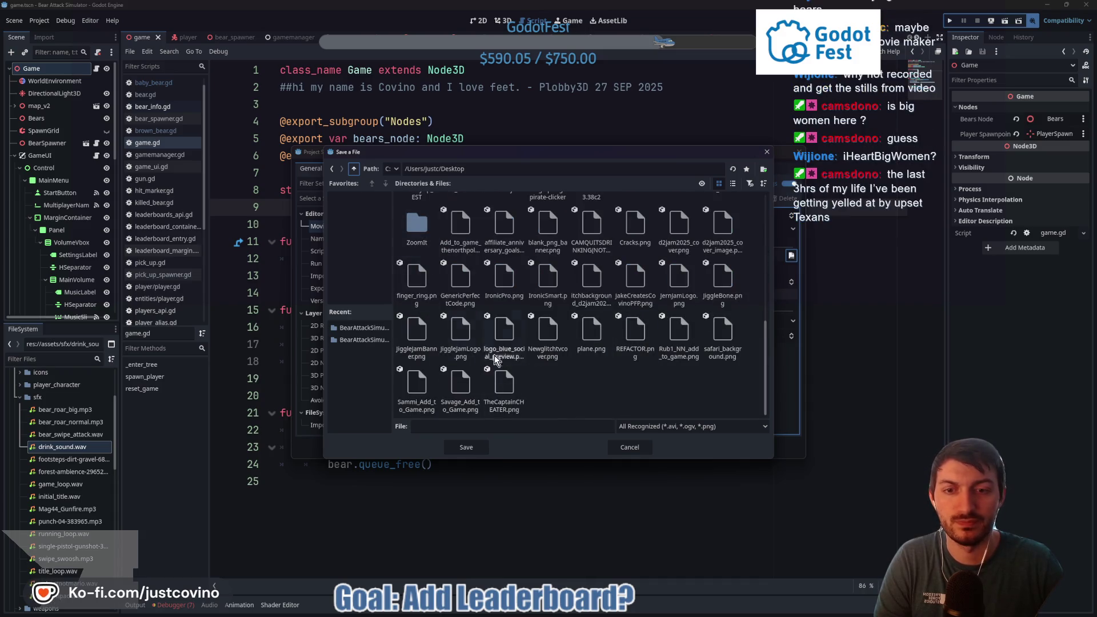
pyautogui.scroll(1, 540, 403)
pyautogui.scroll(3, 590, 323)
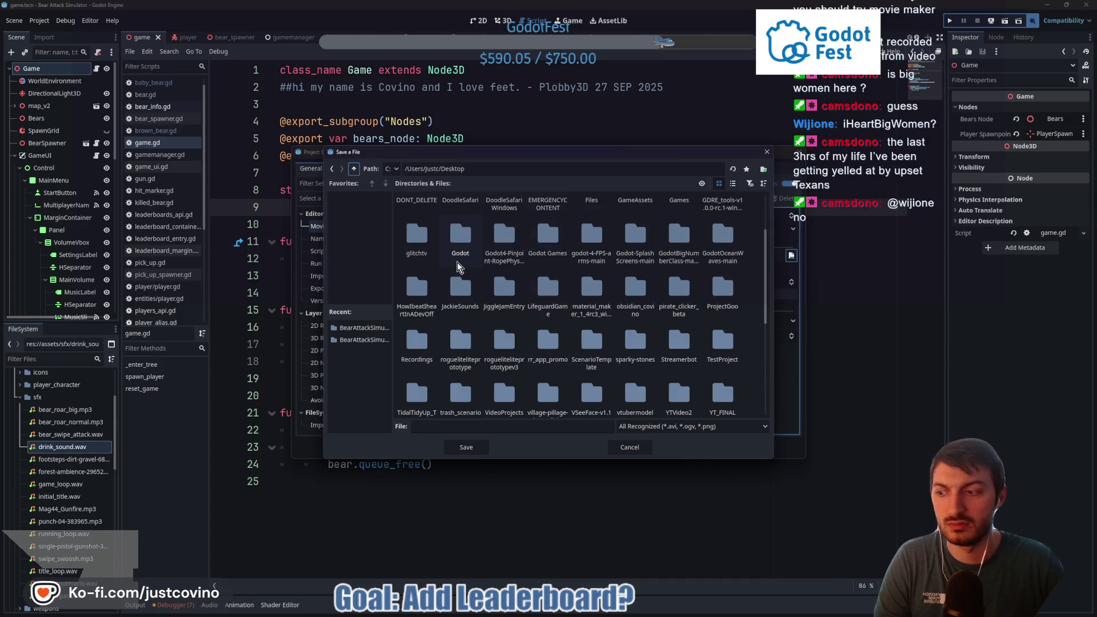
pyautogui.scroll(1, 624, 324)
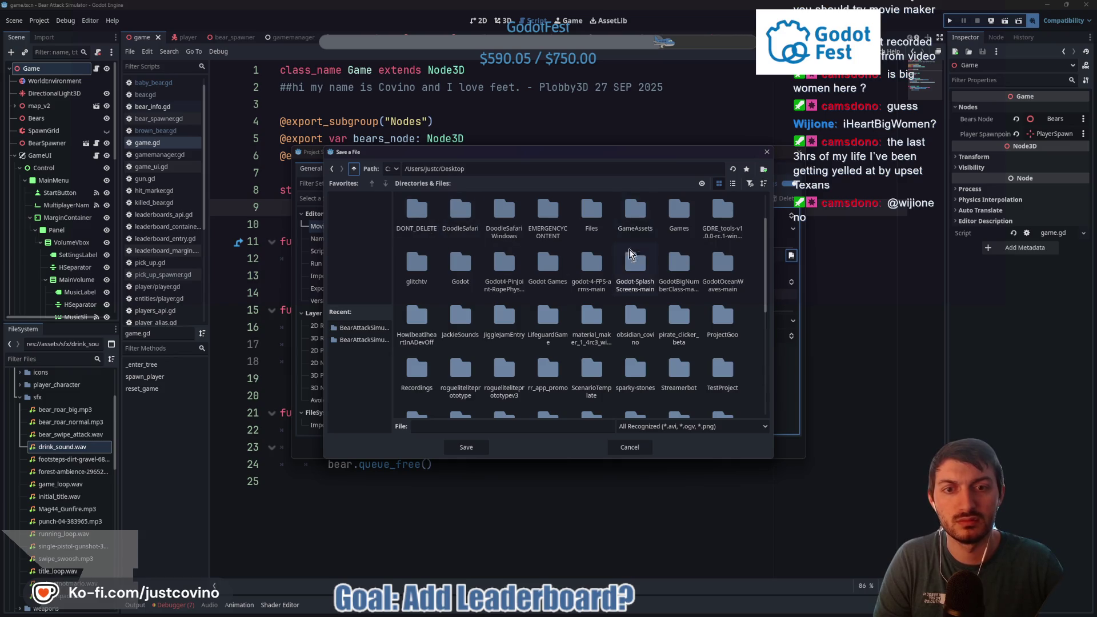
pyautogui.scroll(1, 629, 249)
pyautogui.scroll(1, 587, 267)
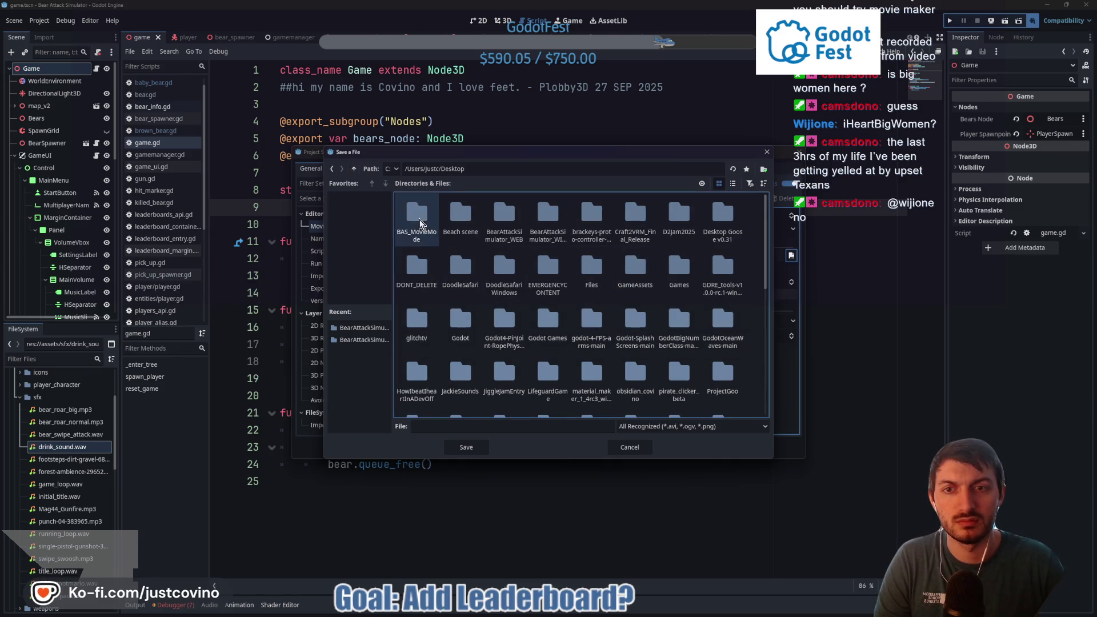
pyautogui.click(466, 448)
pyautogui.click(547, 315)
pyautogui.doubleClick(413, 215)
# Step: Name the output file Screenshots.avi, confirm it, and close Project Settings
pyautogui.rightClick(453, 249)
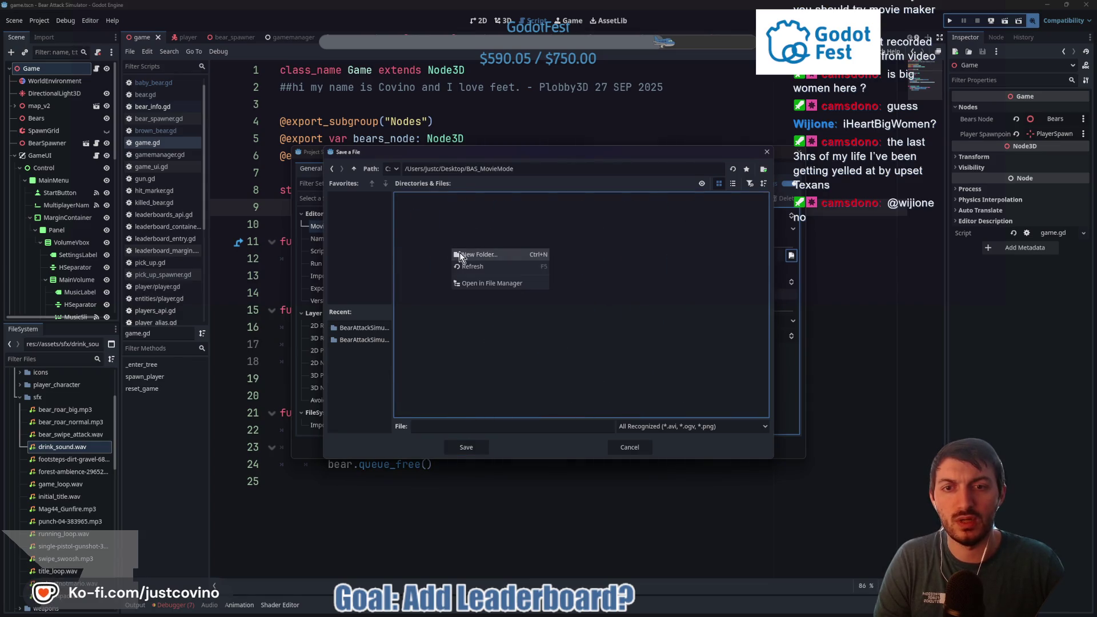
pyautogui.click(452, 297)
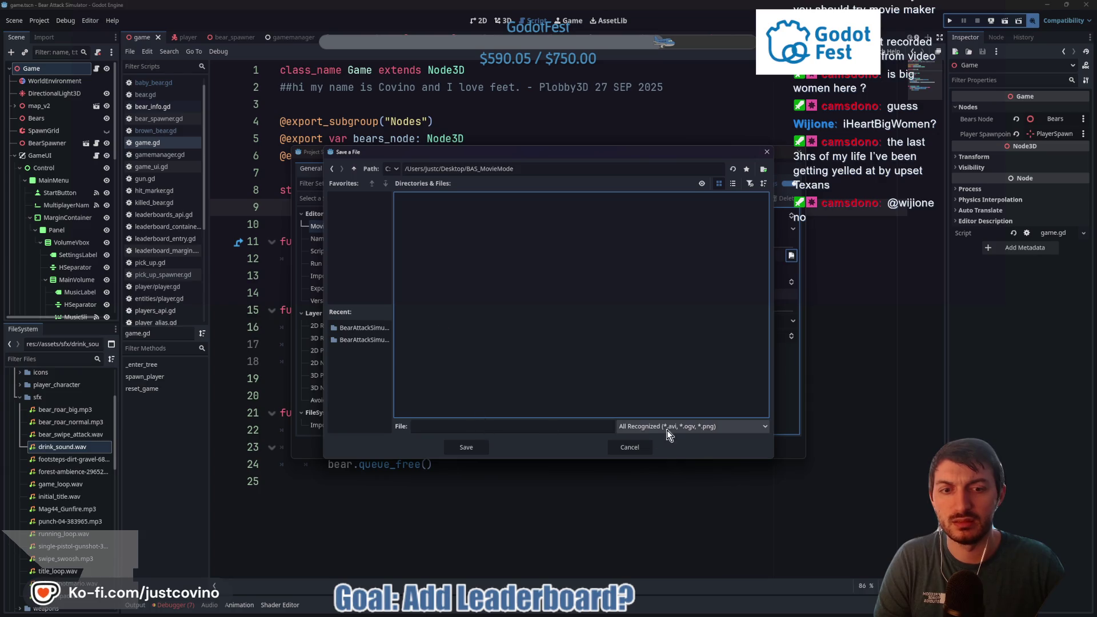
pyautogui.click(480, 426)
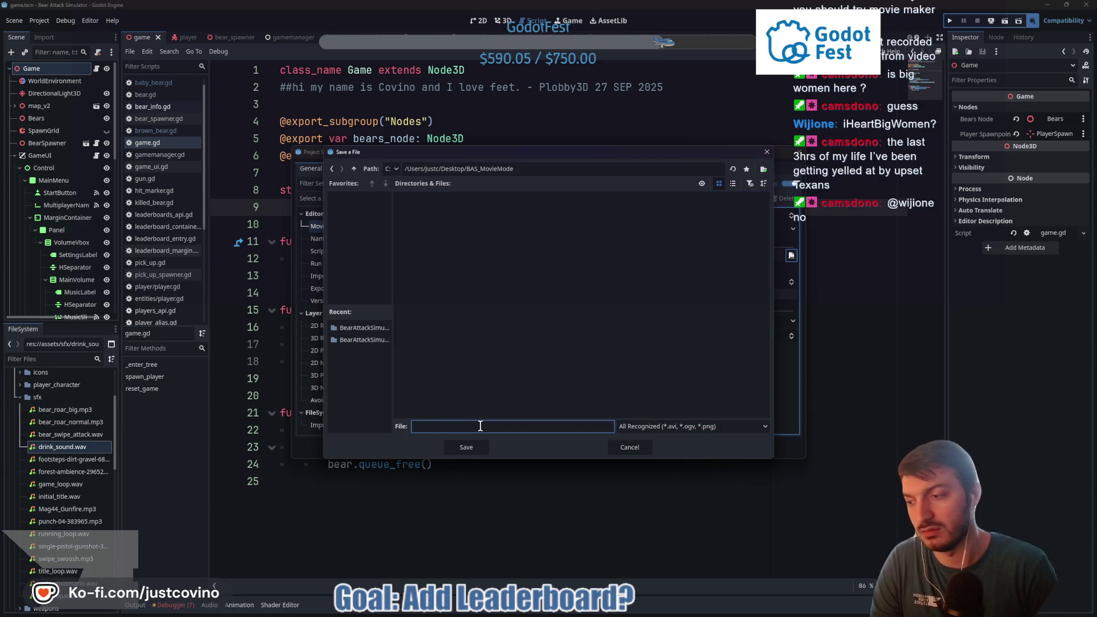
pyautogui.write('Screenshots')
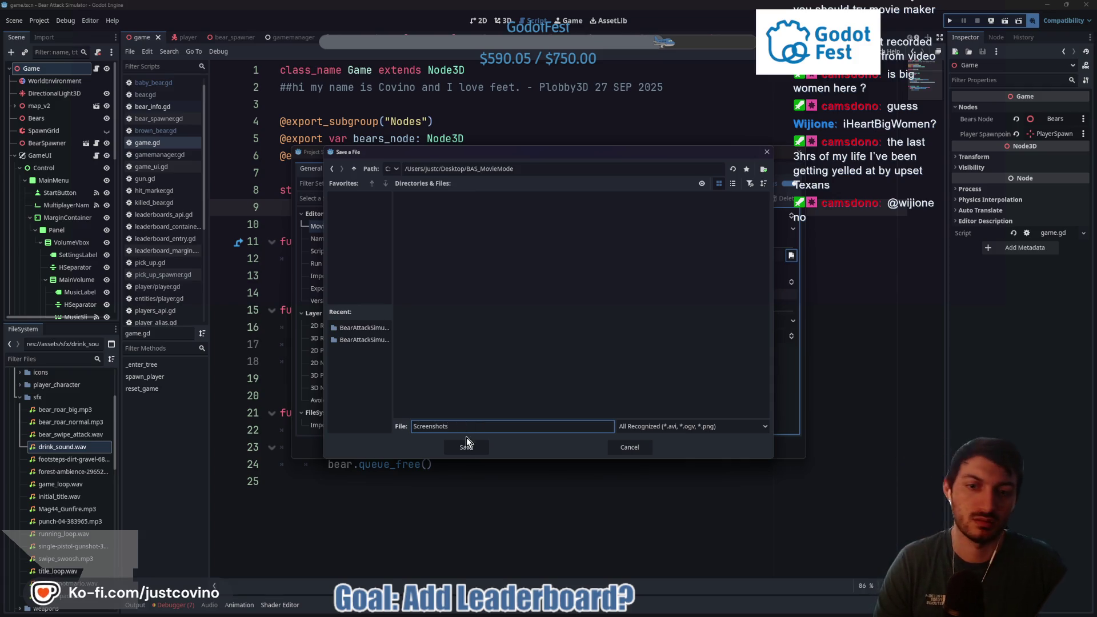
pyautogui.click(475, 443)
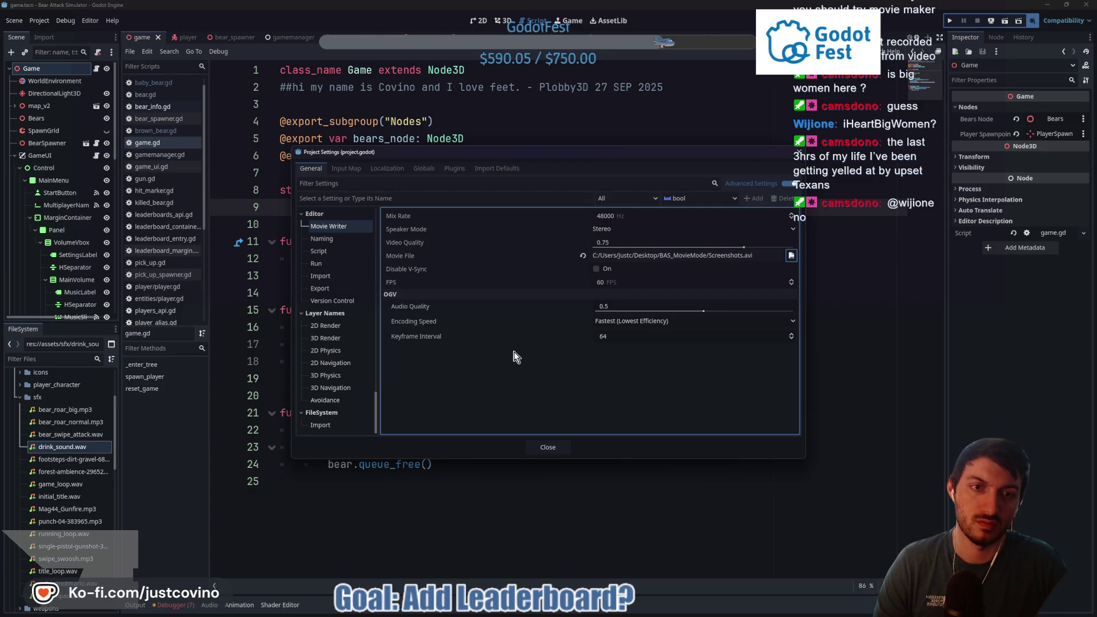
pyautogui.click(543, 446)
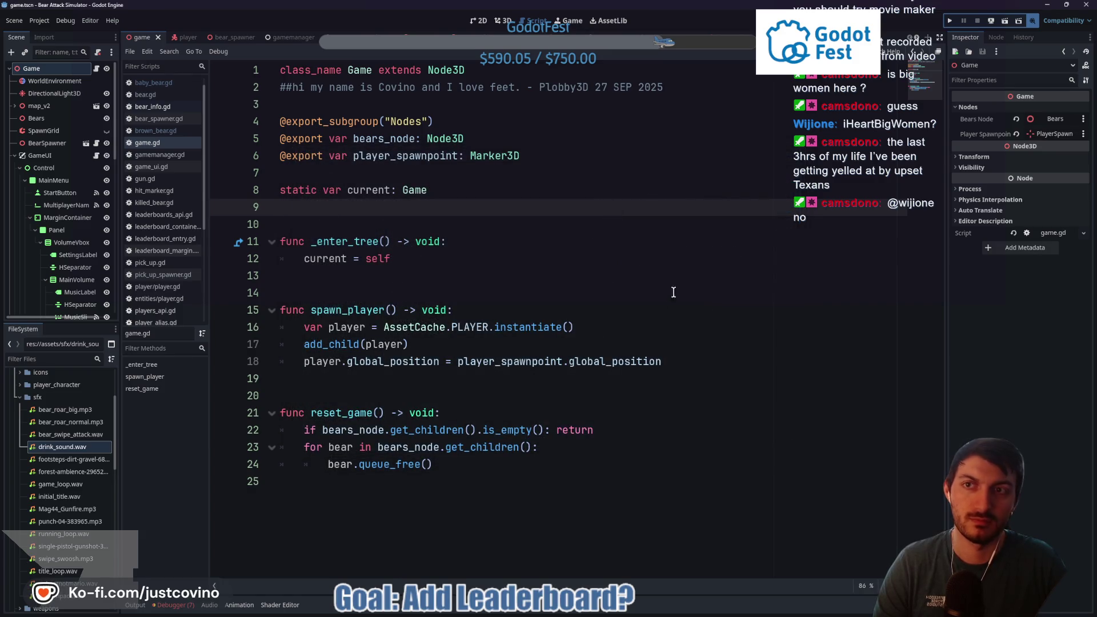
# Step: Run the project with Movie Maker recording at 60 FPS, enter a player name, and click Start
pyautogui.click(948, 22)
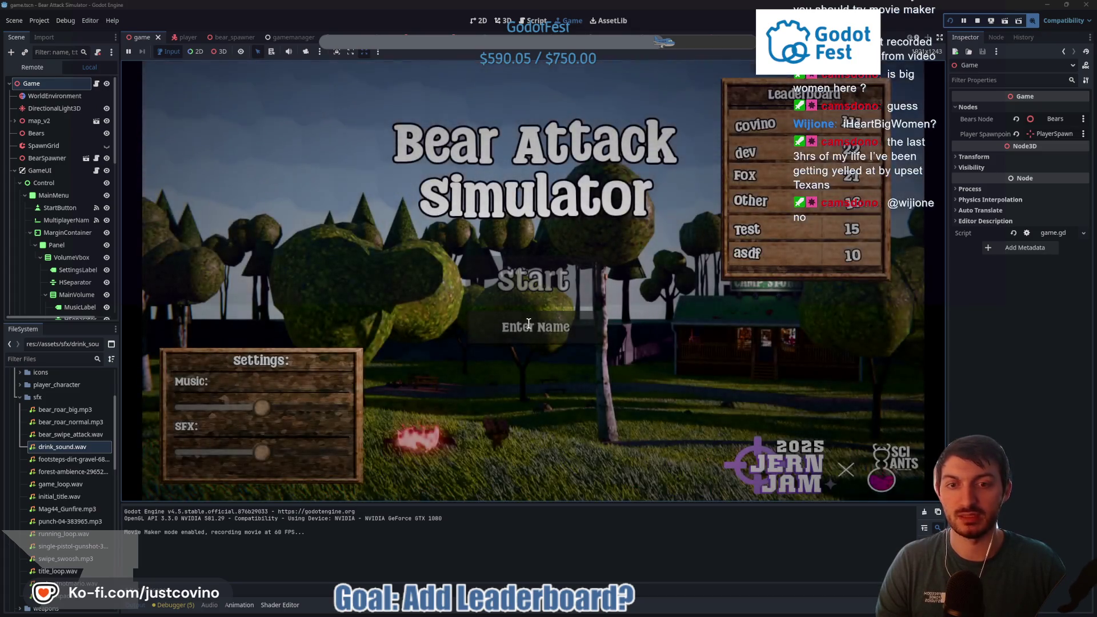
pyautogui.click(529, 324)
pyautogui.write('covino')
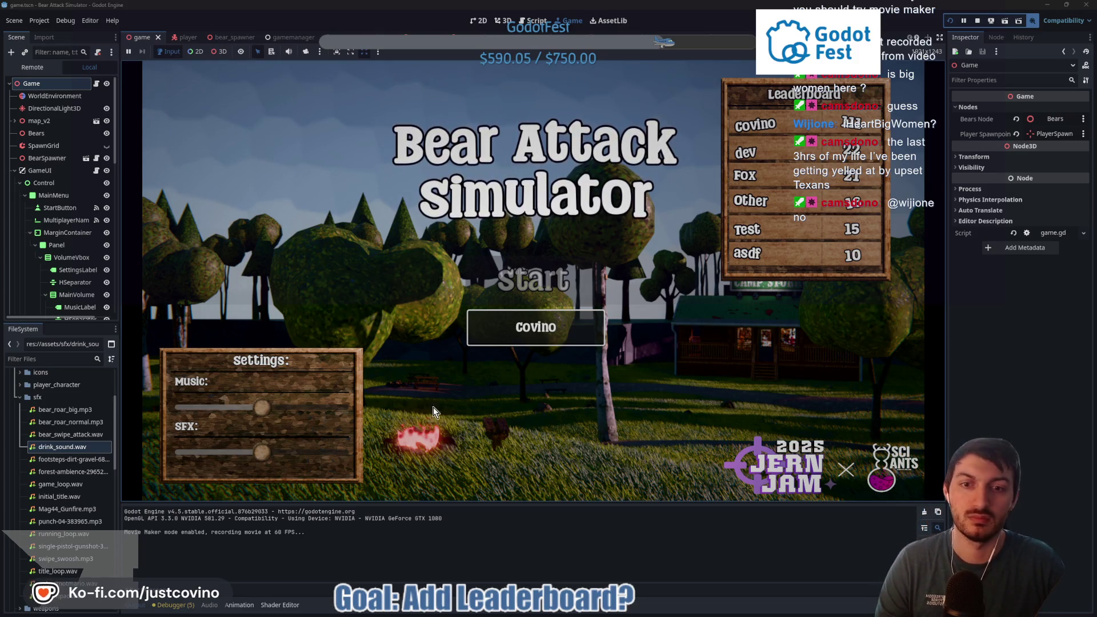
pyautogui.click(562, 397)
pyautogui.click(547, 268)
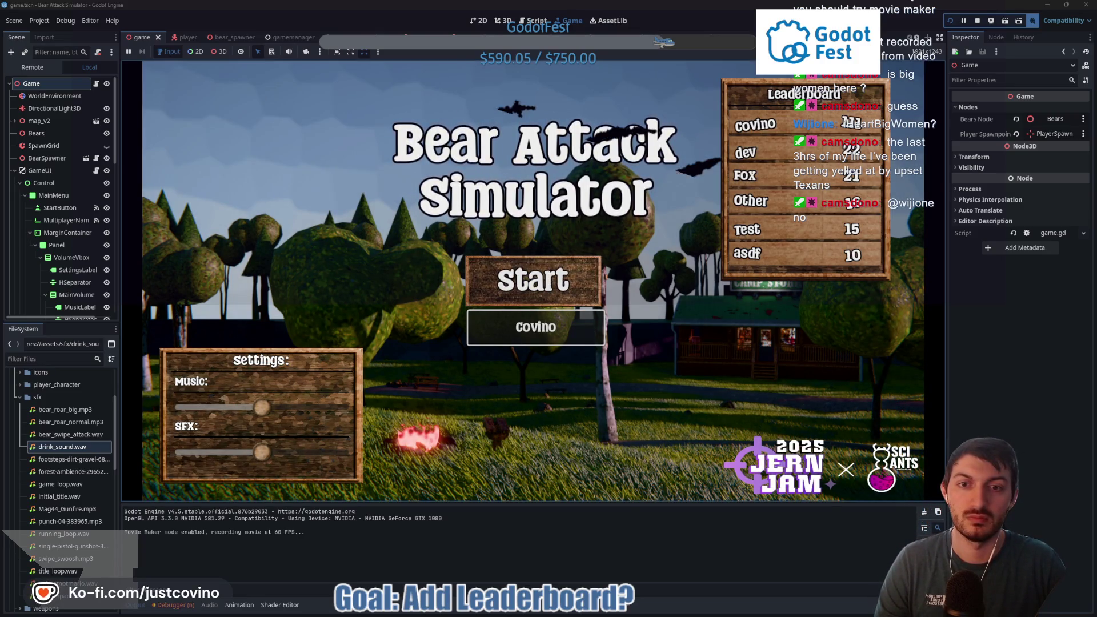
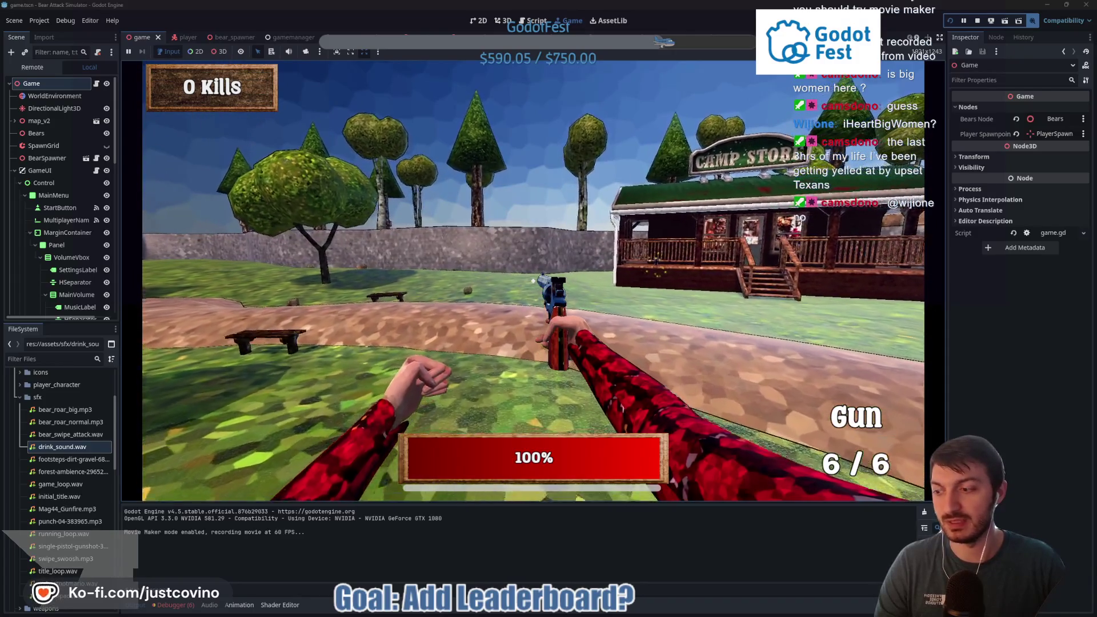
# Step: Switch to CapCut and bring the BAS_MovieMode folder window with the AVI recording to the front
pyautogui.hotkey('alt', 'Tab')
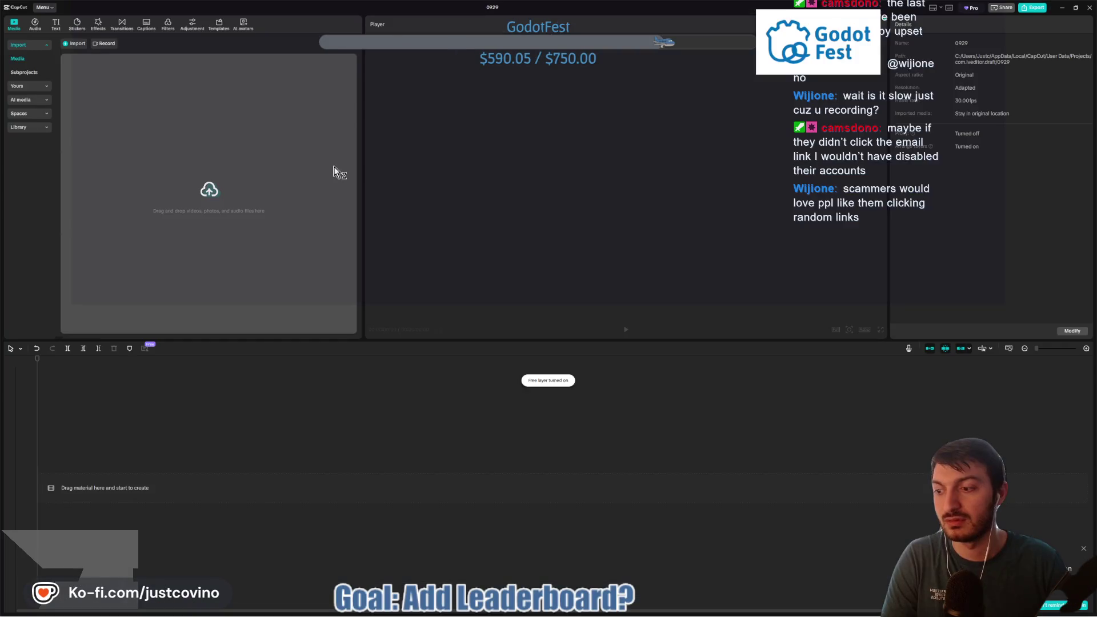
pyautogui.moveTo(603, 614)
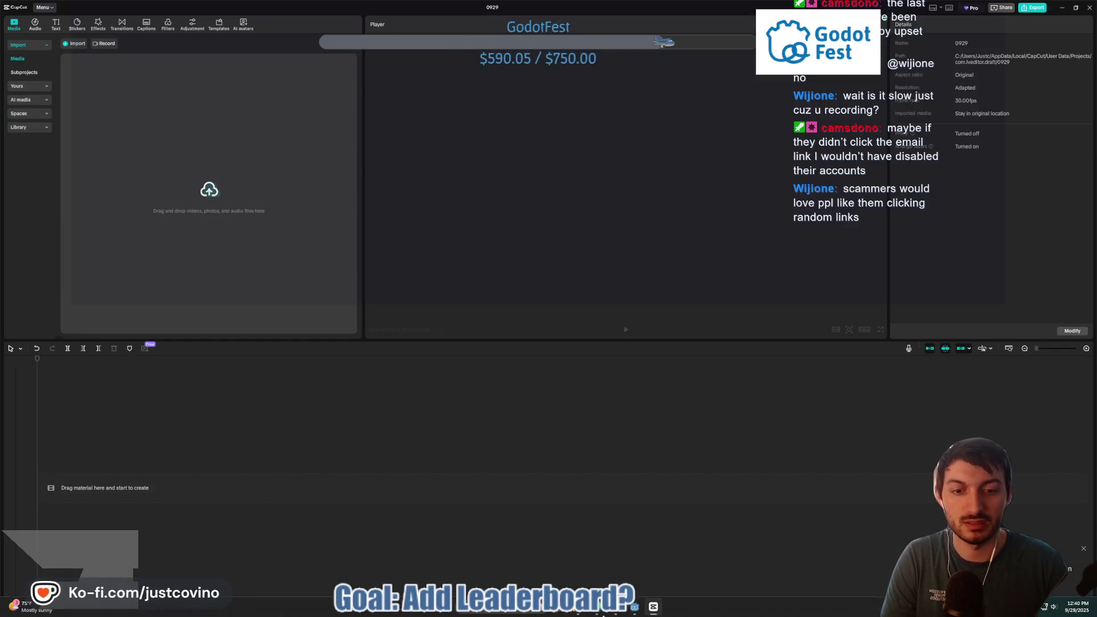
pyautogui.click(597, 566)
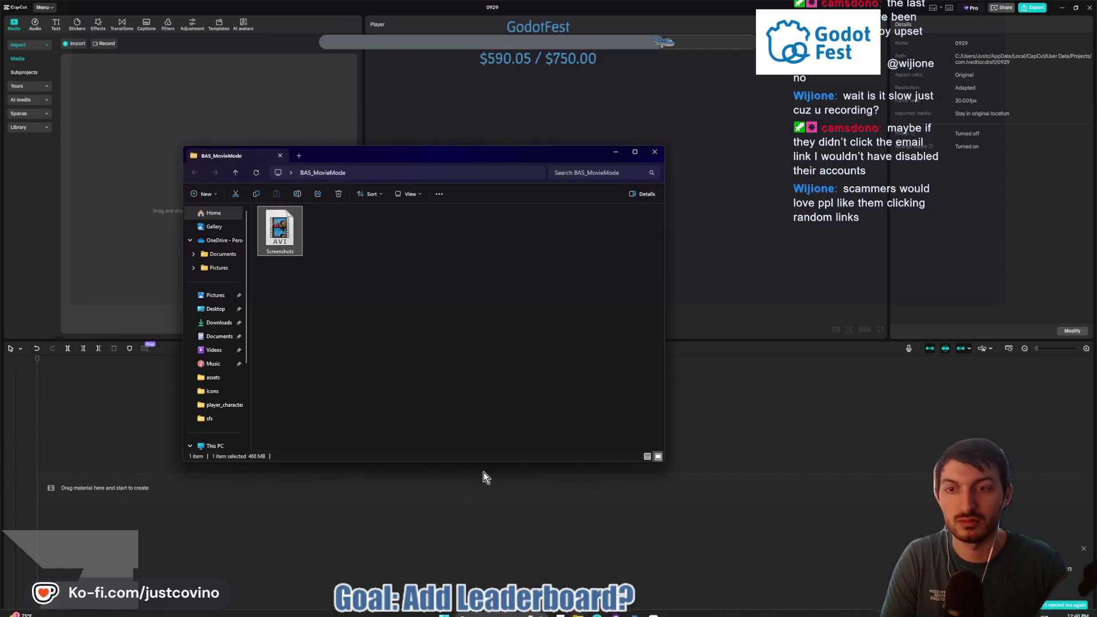
# Step: Import Screenshots.avi into CapCut's Media panel and place it on the timeline
pyautogui.moveTo(277, 247)
pyautogui.mouseDown()
pyautogui.moveTo(117, 208)
pyautogui.moveTo(226, 374)
pyautogui.moveTo(173, 412)
pyautogui.mouseUp()
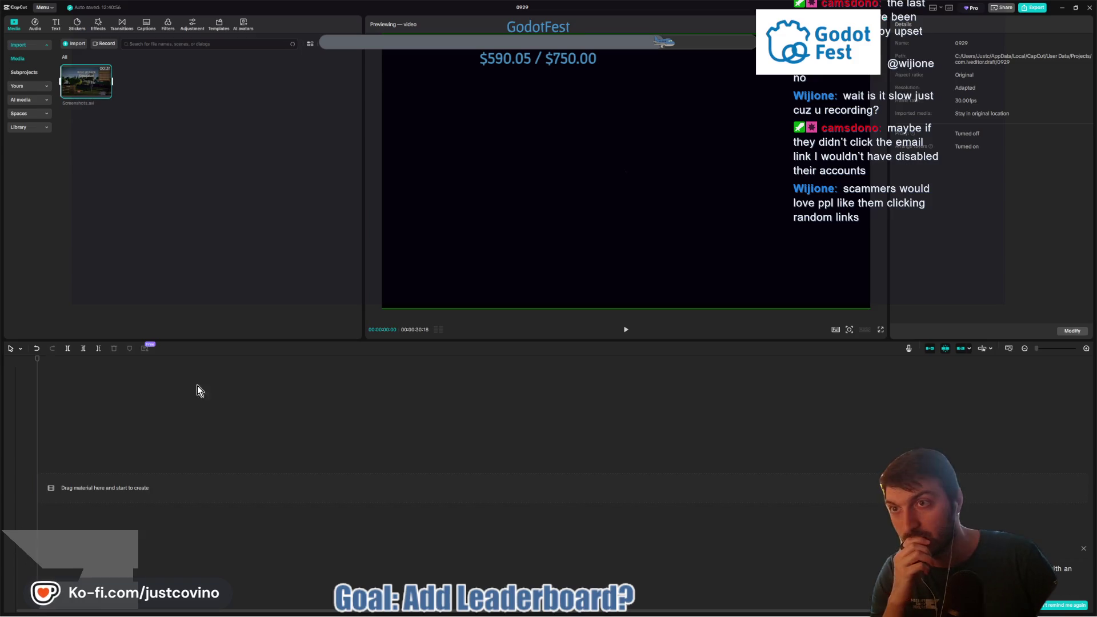
pyautogui.moveTo(86, 82)
pyautogui.mouseDown()
pyautogui.moveTo(72, 490)
pyautogui.moveTo(137, 476)
pyautogui.mouseUp()
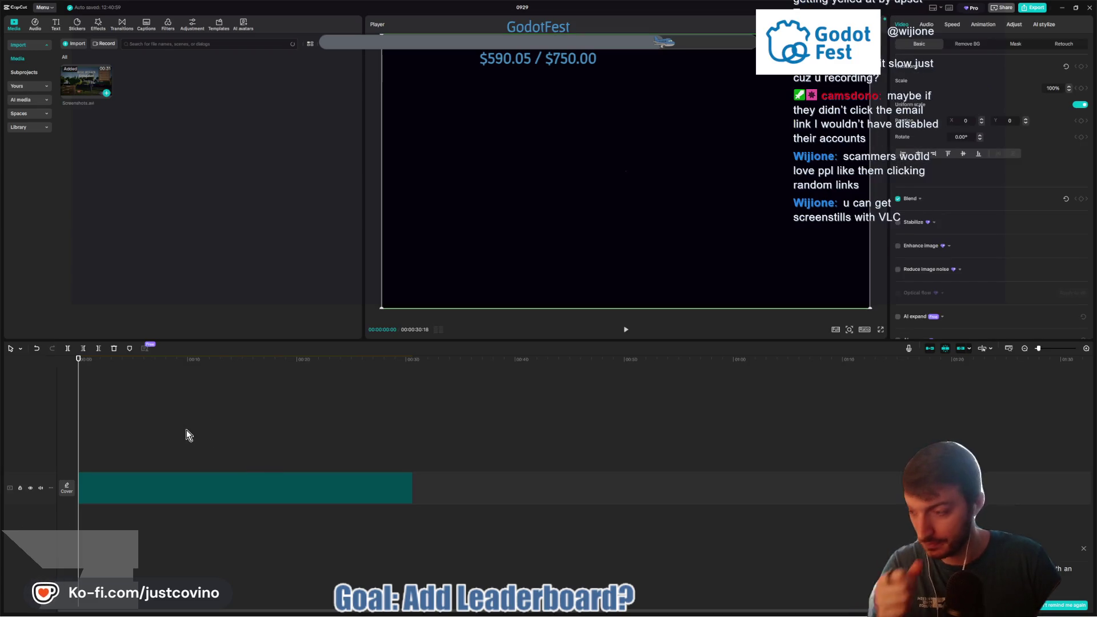
# Step: Play through the clip, widen the preview, and scrub the playhead to about 21 seconds
pyautogui.press('space')
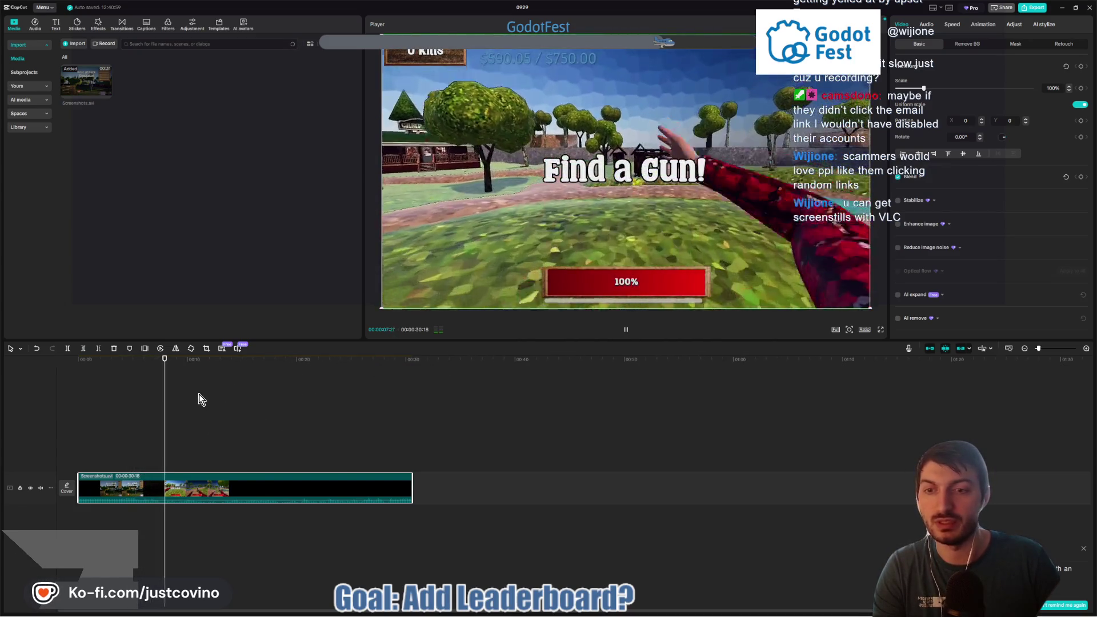
pyautogui.press('space')
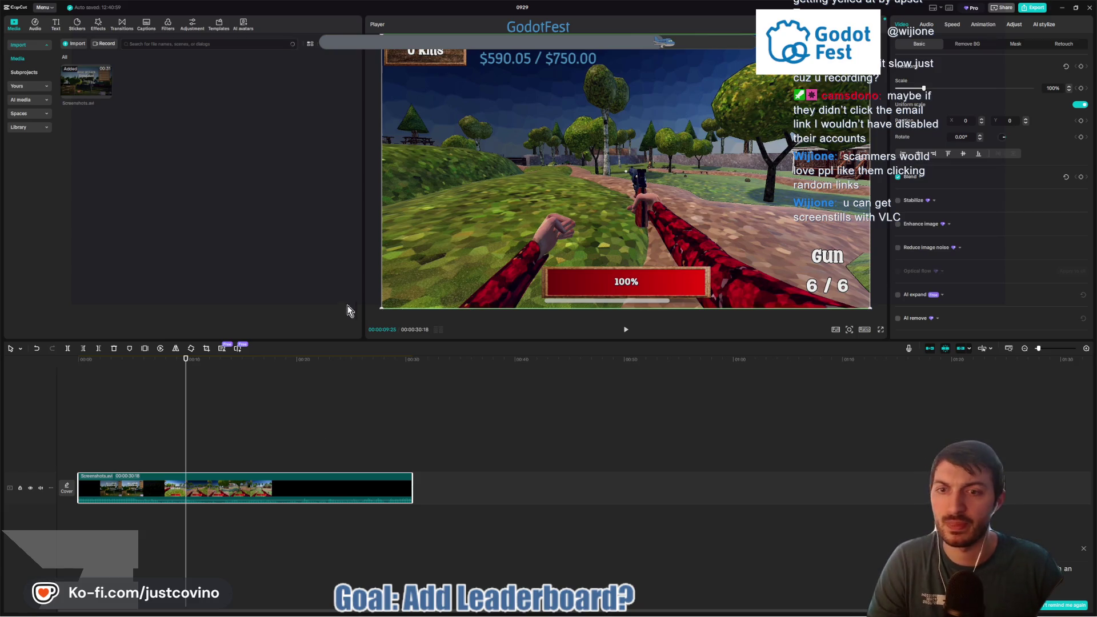
pyautogui.moveTo(363, 296); pyautogui.dragTo(180, 296)
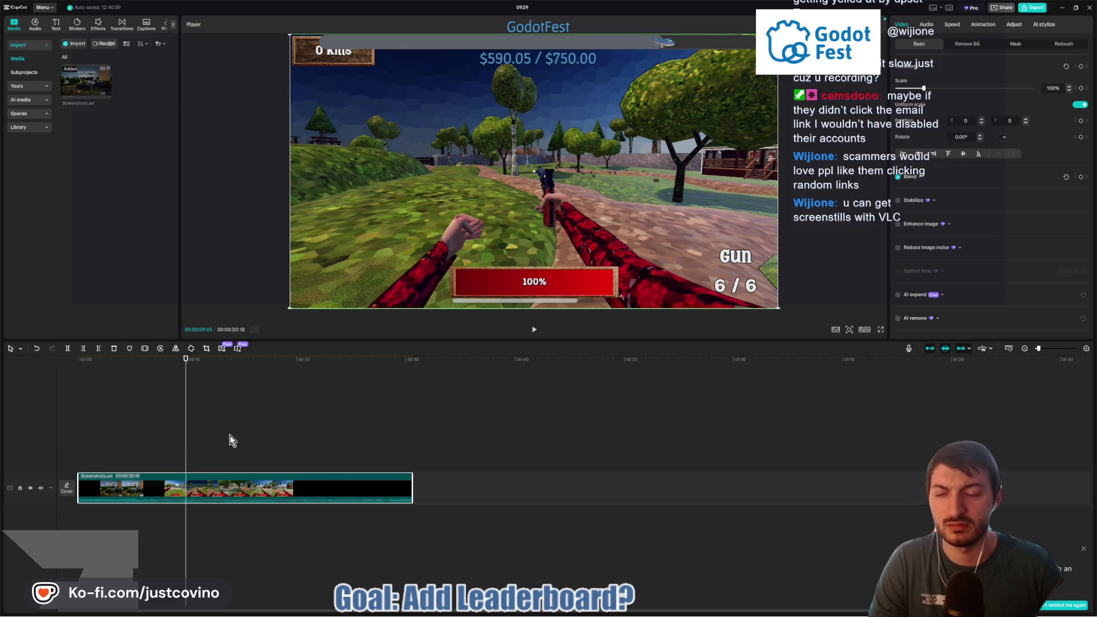
pyautogui.scroll(8, 230, 440)
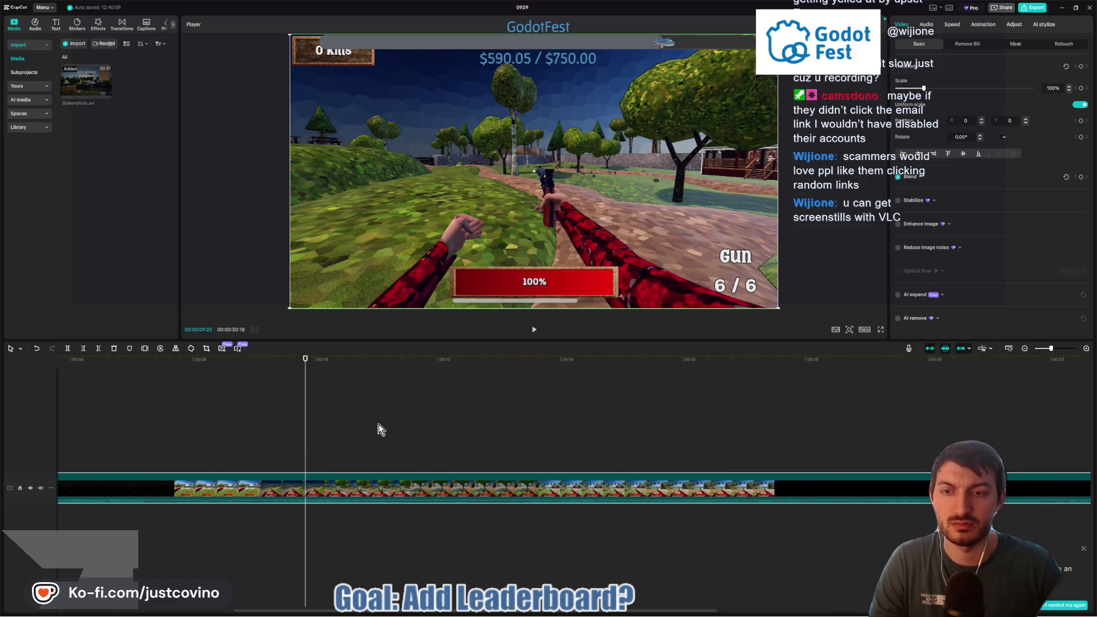
pyautogui.press('space')
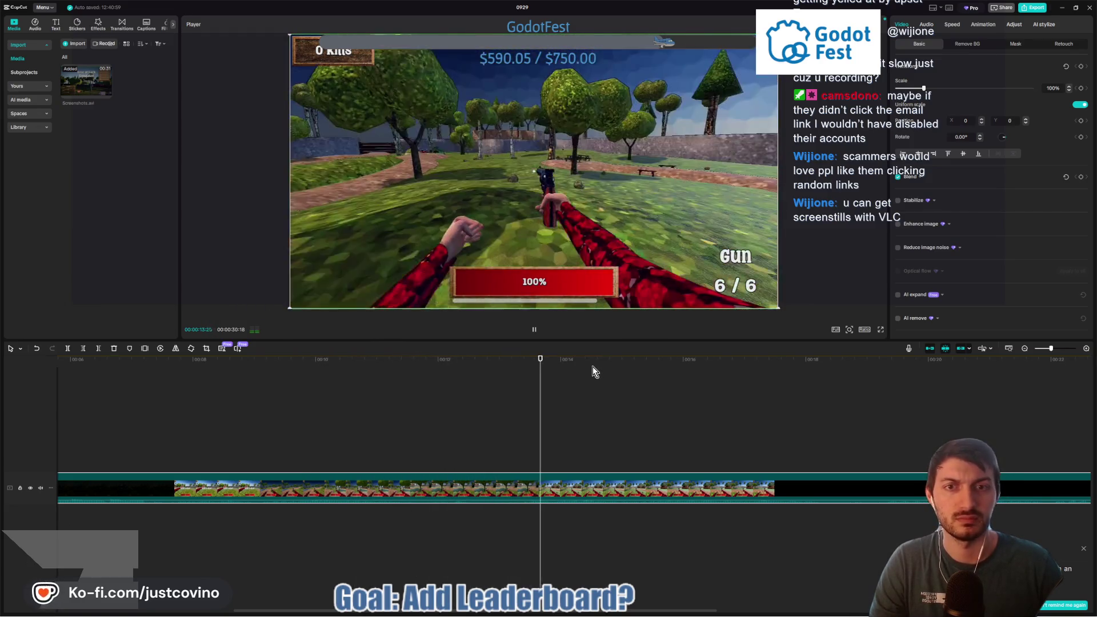
pyautogui.click(708, 366)
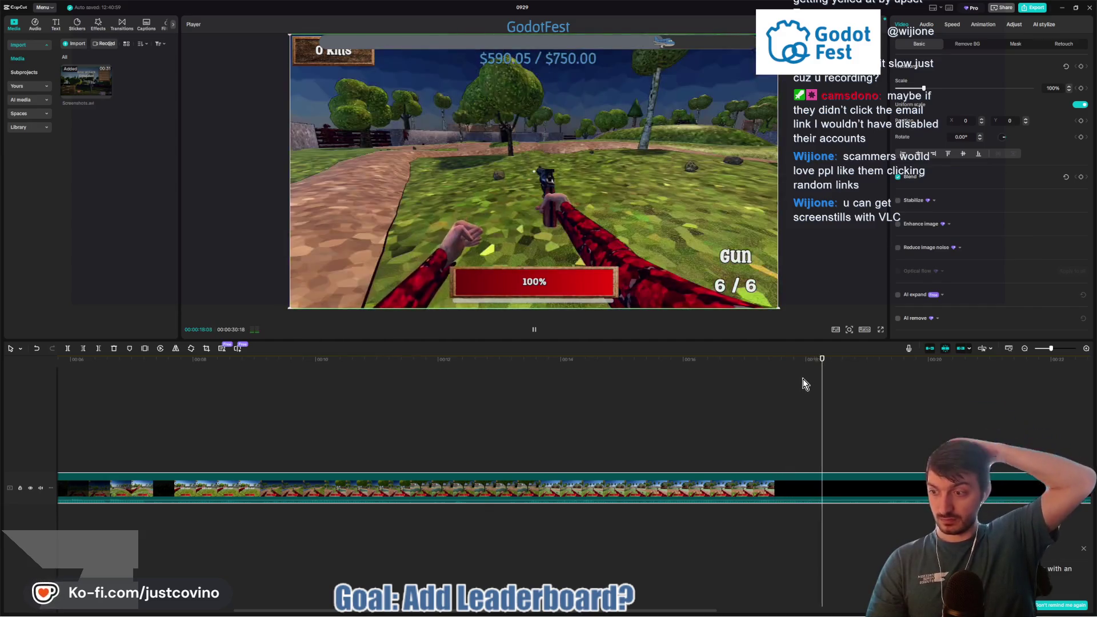
pyautogui.press('space')
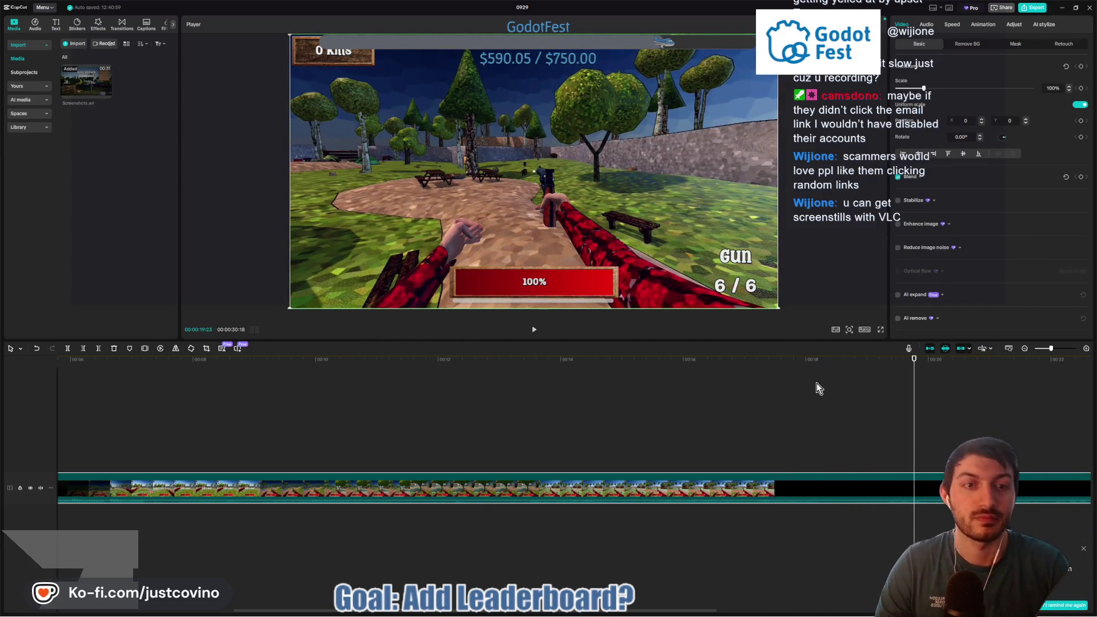
pyautogui.moveTo(926, 365); pyautogui.dragTo(1047, 360)
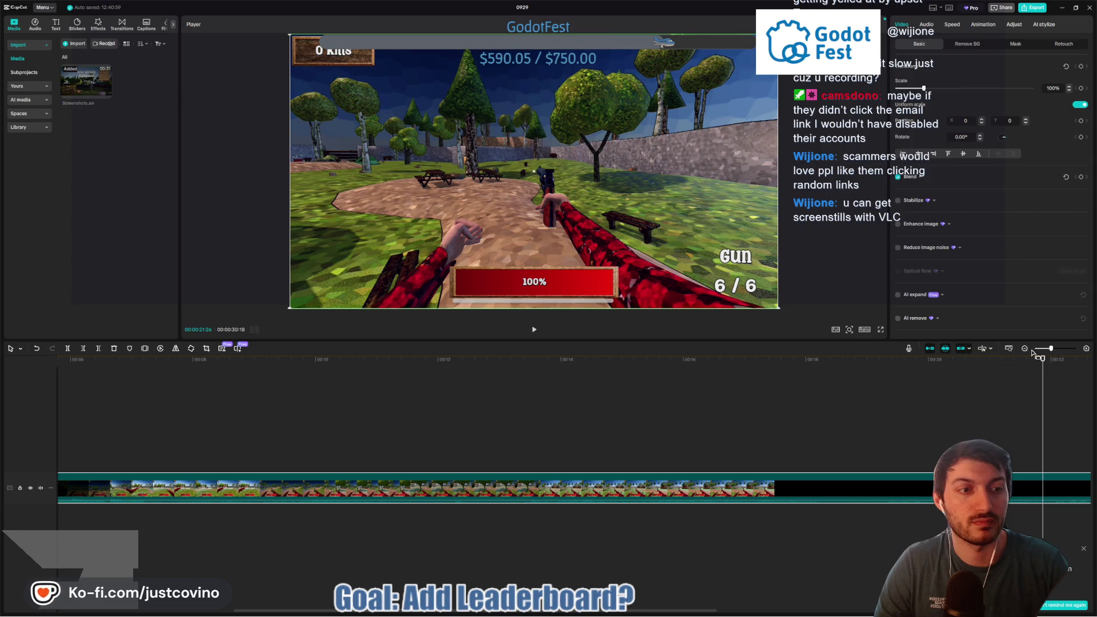
# Step: Zoom the timeline to single frames, stop on the two-bears-lunging frame, and enlarge the preview
pyautogui.click(1024, 348)
pyautogui.click(1024, 348)
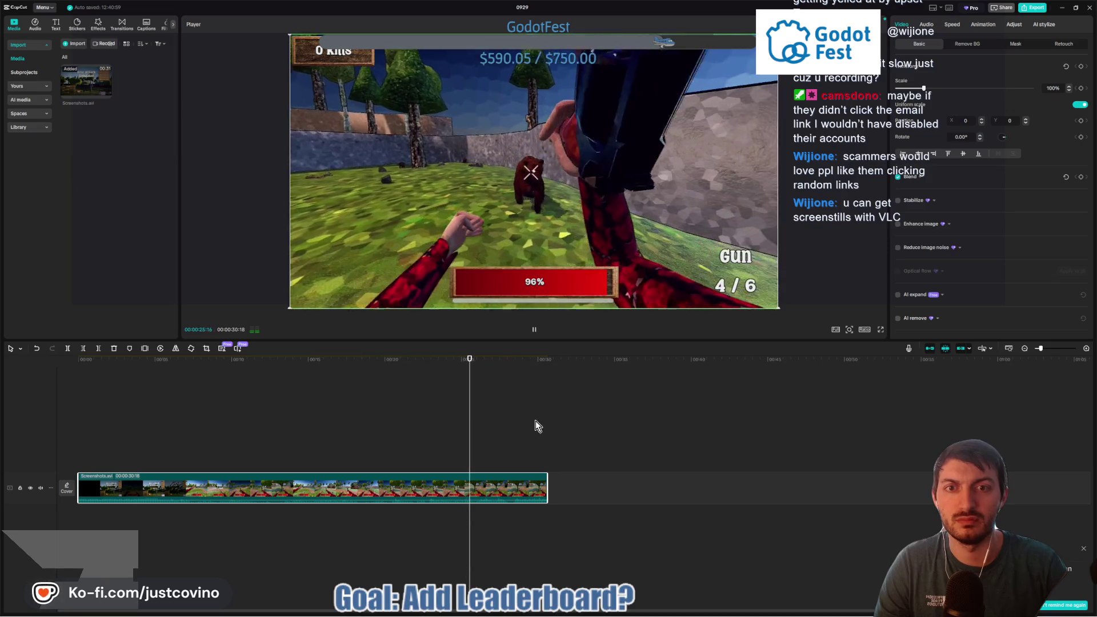
pyautogui.press('space')
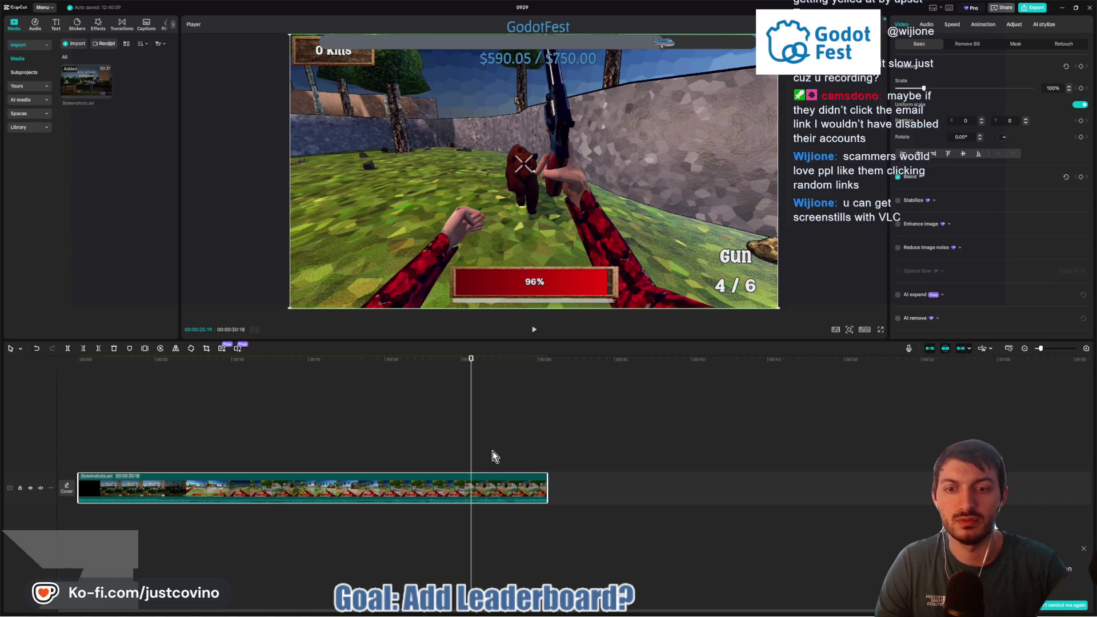
pyautogui.click(1087, 349)
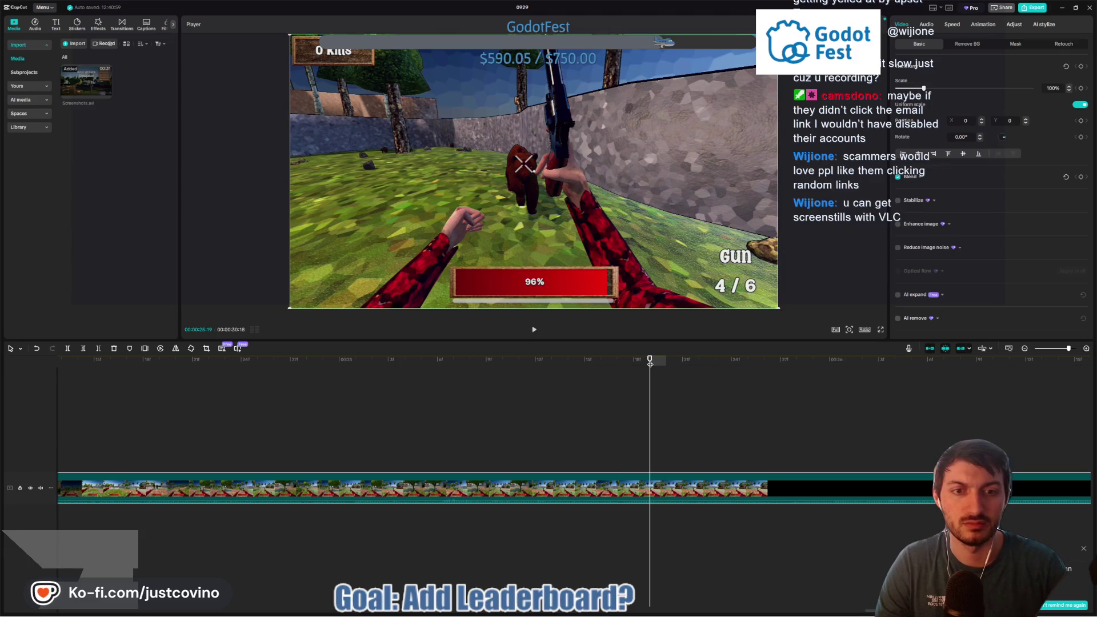
pyautogui.press('space')
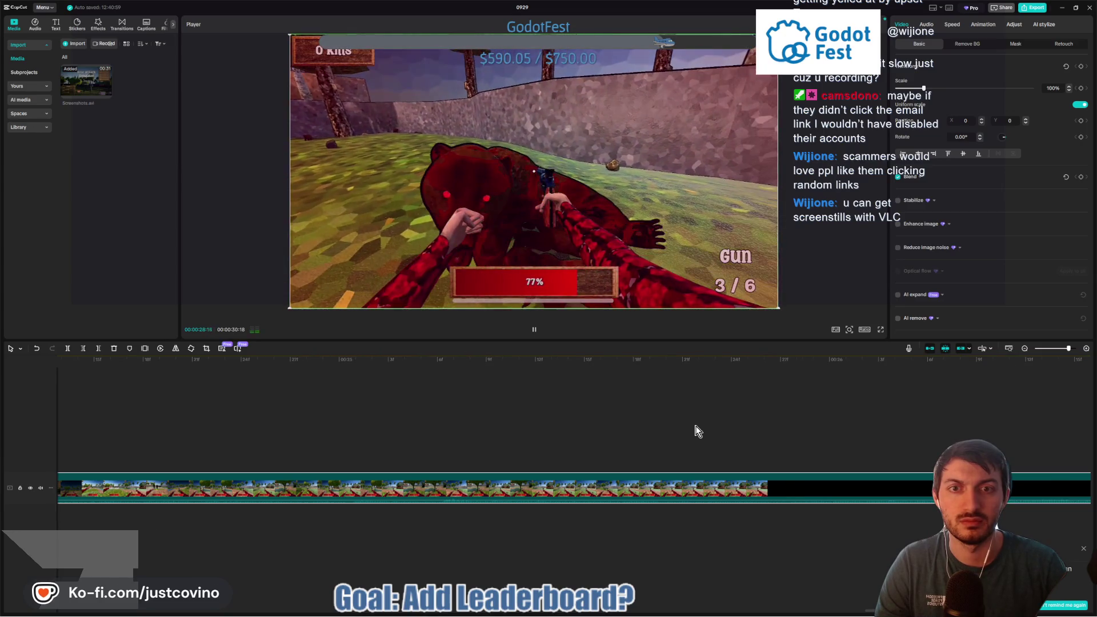
pyautogui.press('space')
pyautogui.press('space')
pyautogui.press('space')
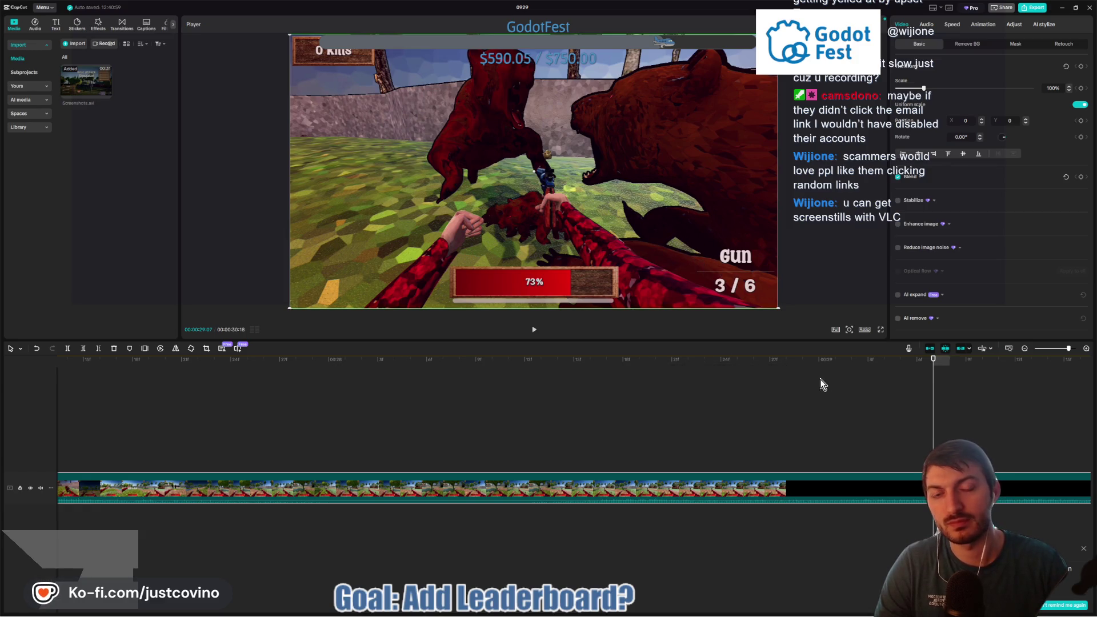
pyautogui.moveTo(568, 341); pyautogui.dragTo(568, 409)
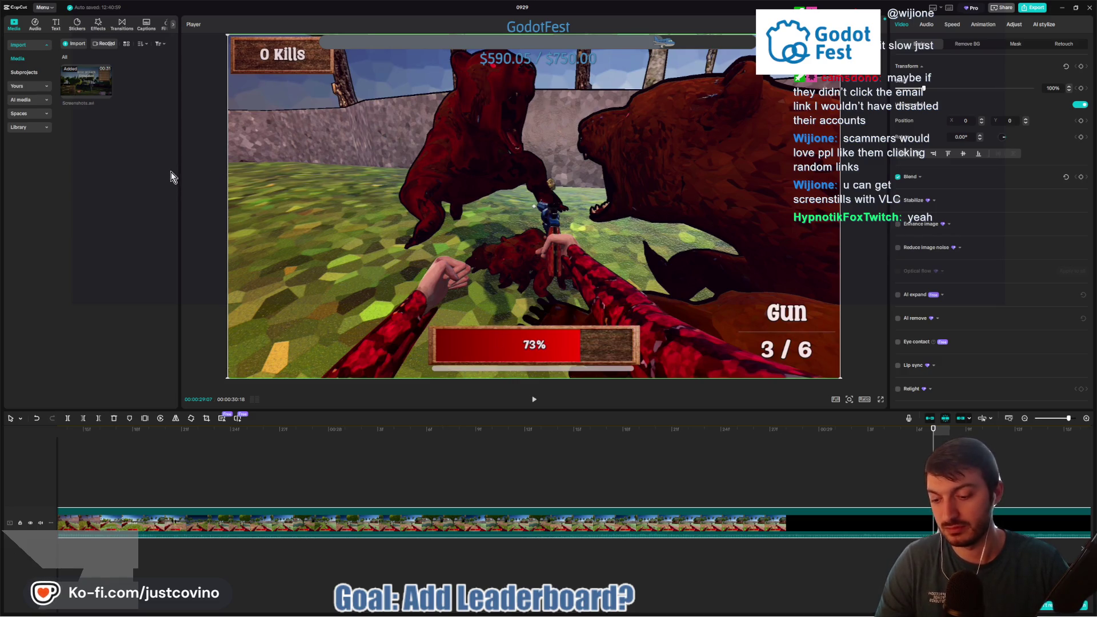
pyautogui.press('super+shift+s')
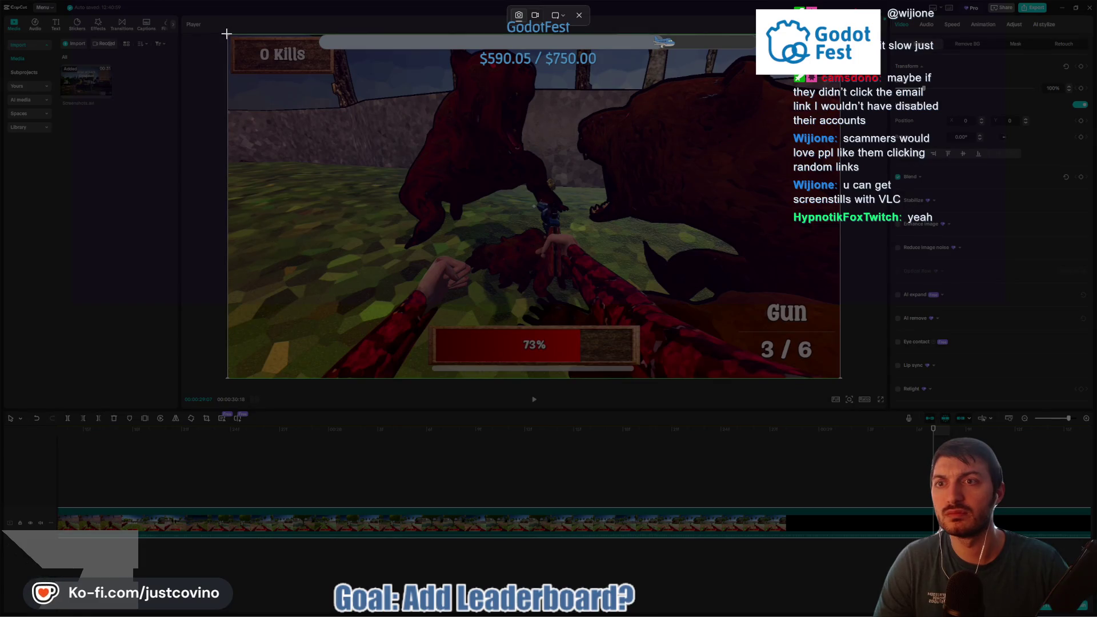
# Step: Snip the player preview and browse the save dialog to Desktop > BAS_MovieMode
pyautogui.moveTo(227, 34)
pyautogui.mouseDown()
pyautogui.moveTo(783, 362)
pyautogui.moveTo(839, 378)
pyautogui.mouseUp()
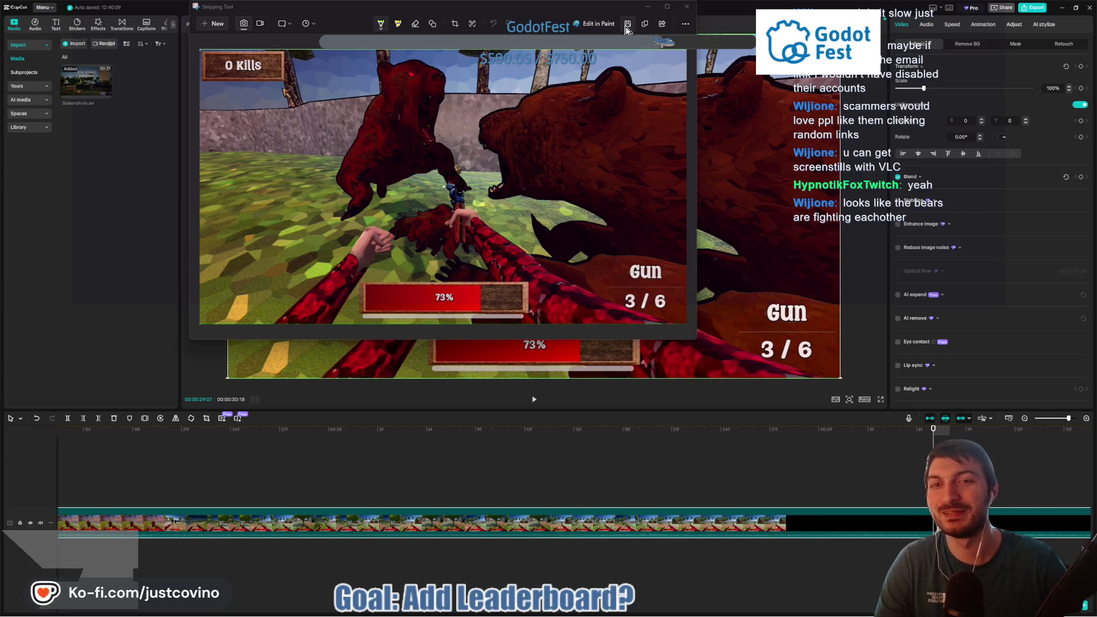
pyautogui.click(626, 27)
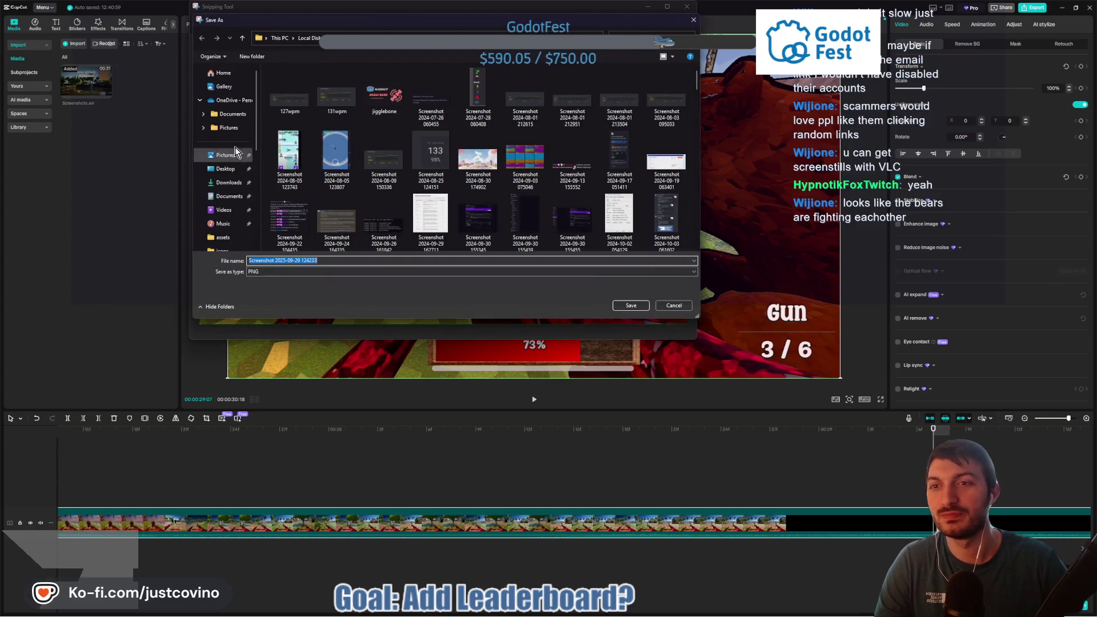
pyautogui.click(225, 168)
pyautogui.scroll(-3, 374, 204)
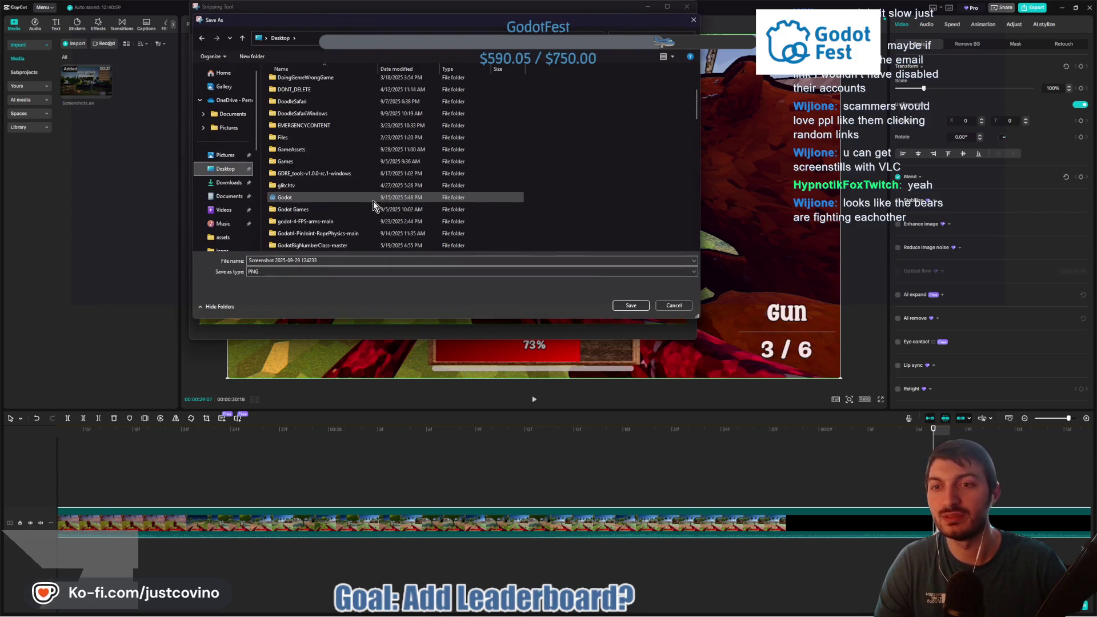
pyautogui.scroll(-10, 373, 206)
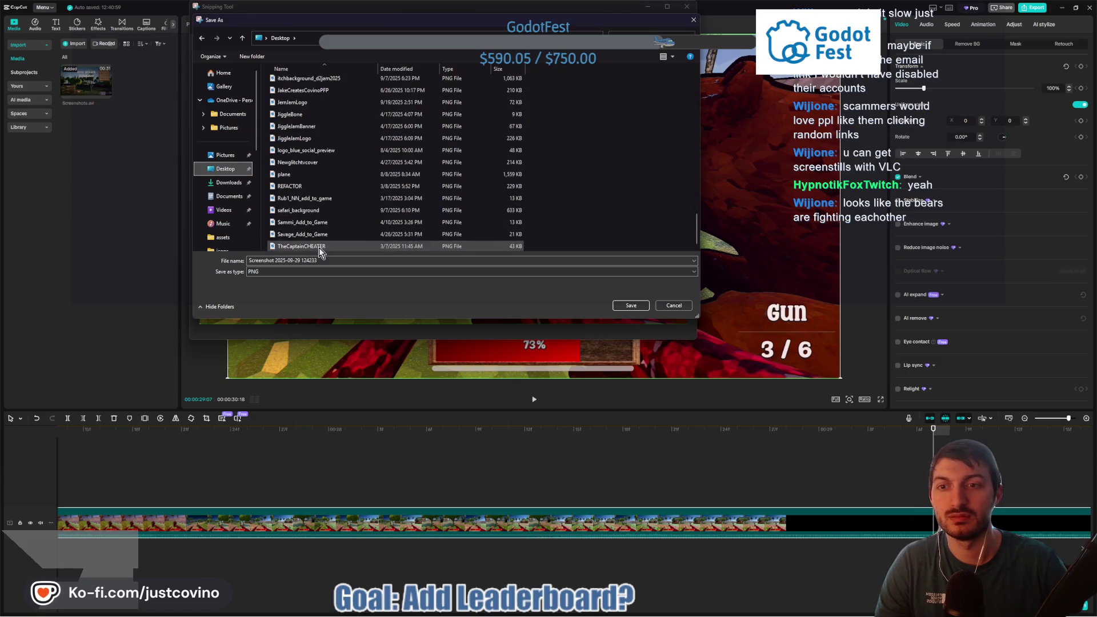
pyautogui.scroll(8, 330, 225)
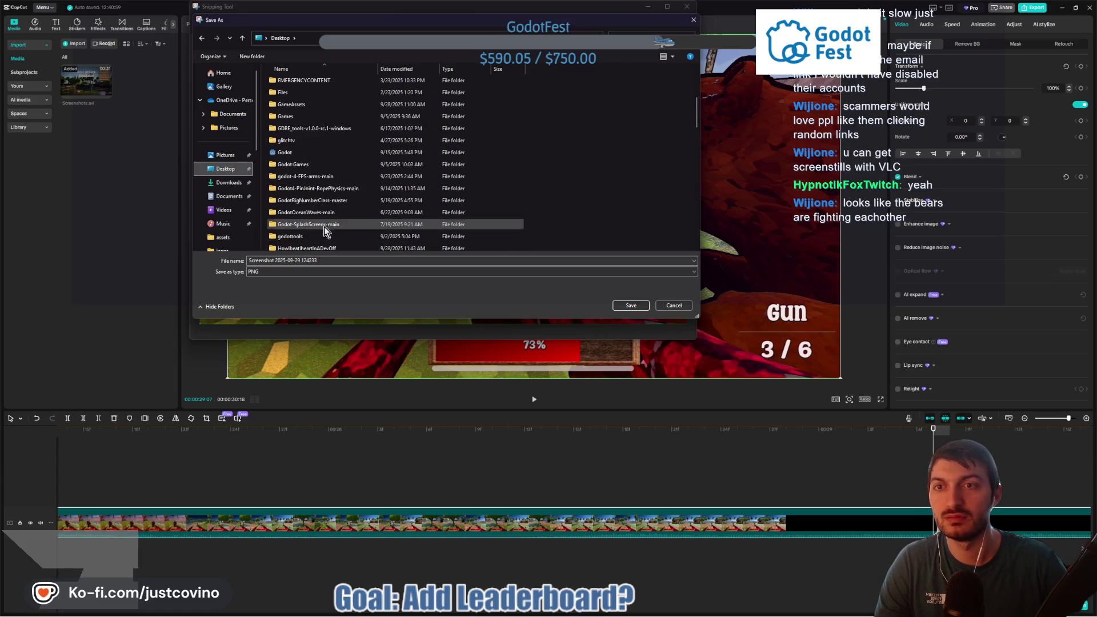
pyautogui.scroll(5, 324, 226)
pyautogui.doubleClick(301, 80)
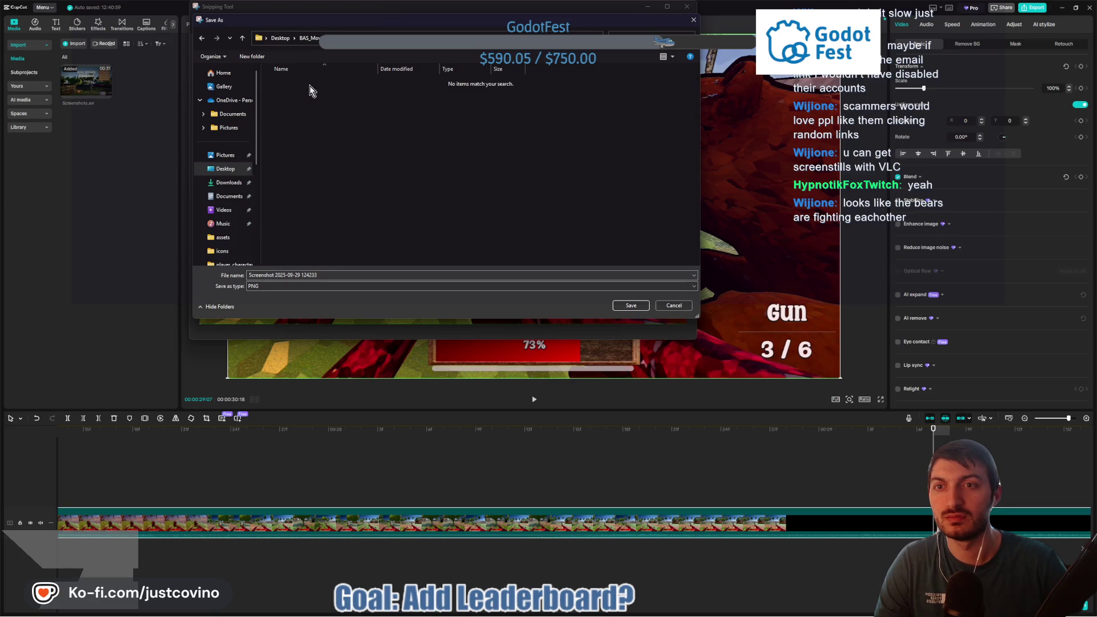
# Step: Save the snip as BearsAttacking.png and return to CapCut
pyautogui.tripleClick(334, 273)
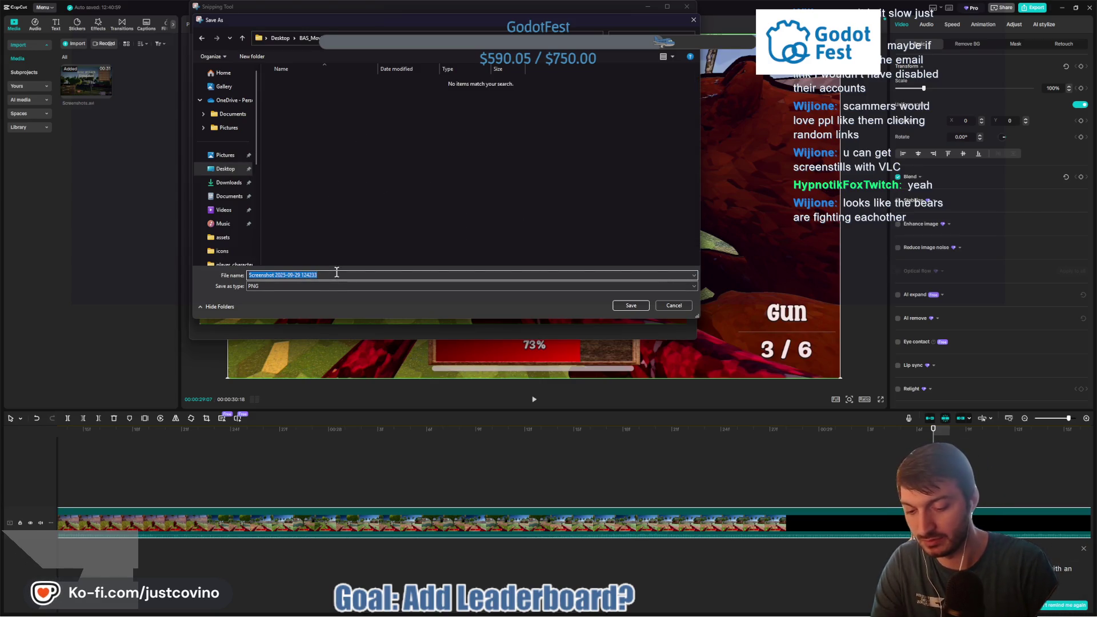
pyautogui.write('BearsAttacking')
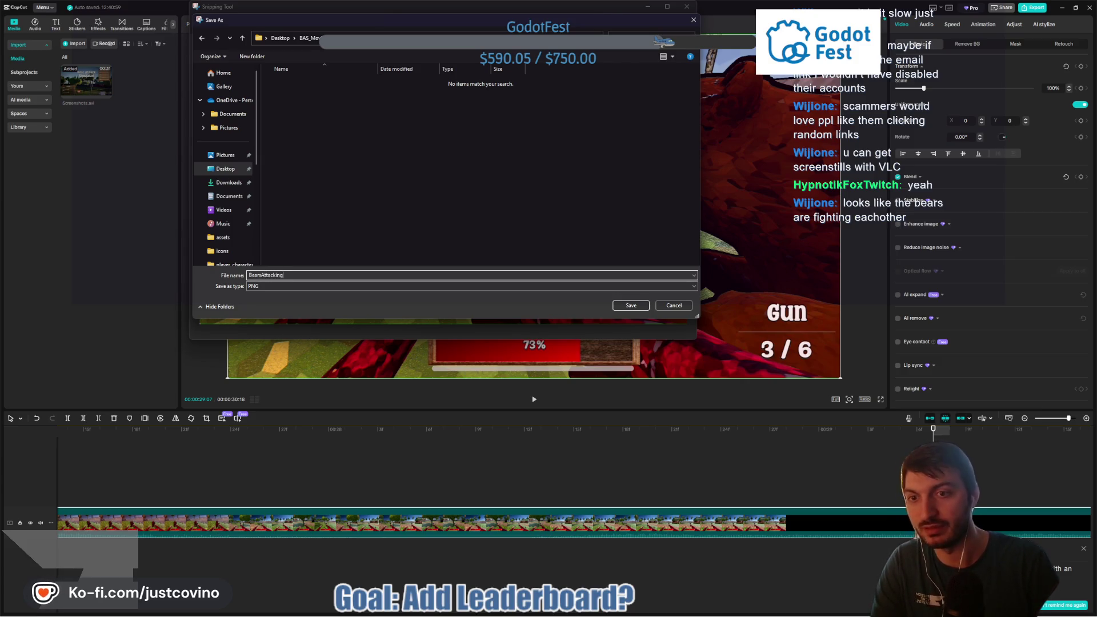
pyautogui.press('Return')
pyautogui.click(366, 428)
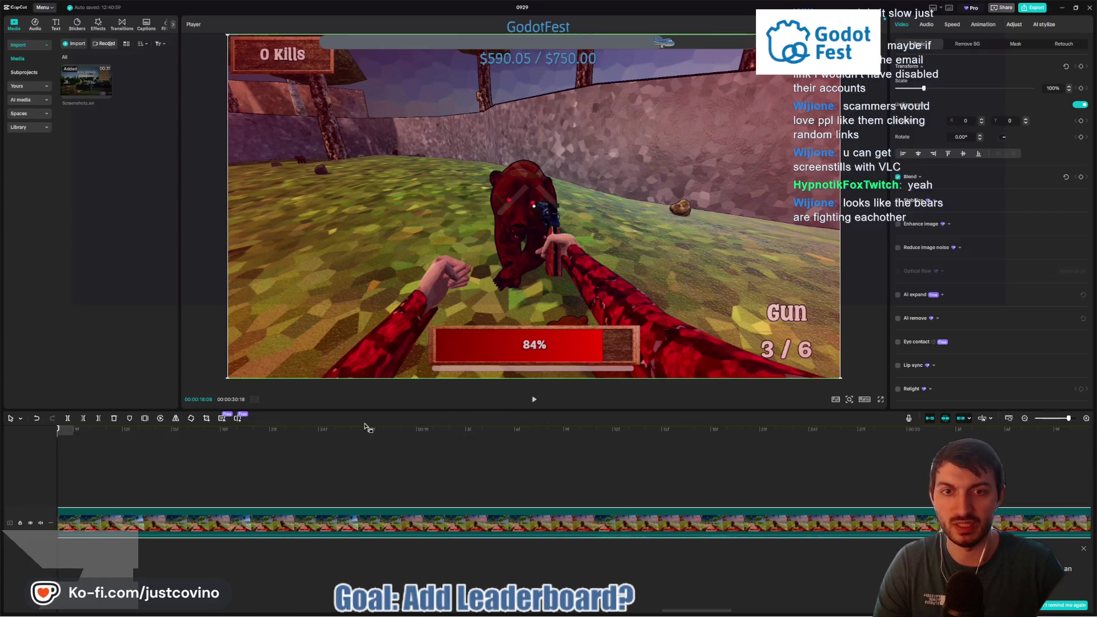
# Step: Zoom the timeline out and replay from the Find a Gun! moment, pausing around 00:21
pyautogui.click(534, 400)
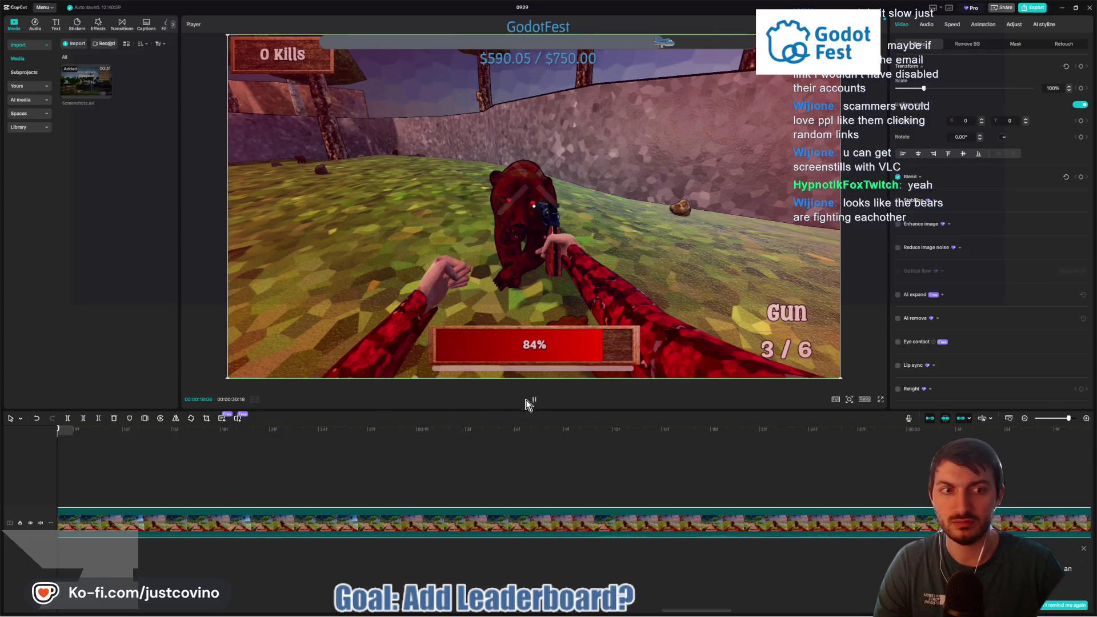
pyautogui.click(1026, 419)
pyautogui.click(1026, 419)
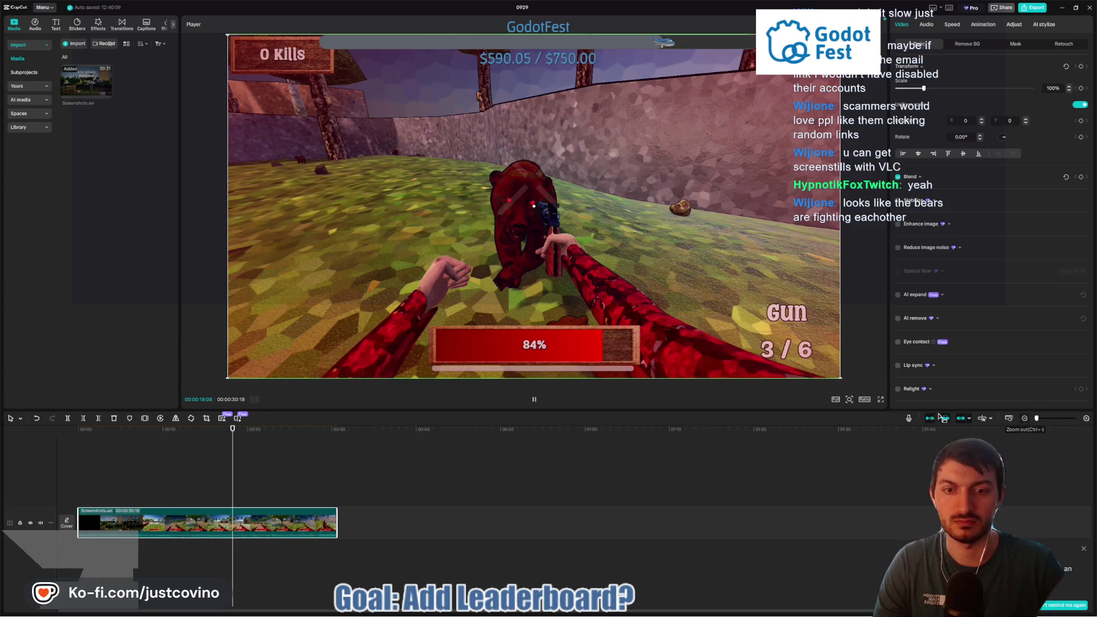
pyautogui.press('space')
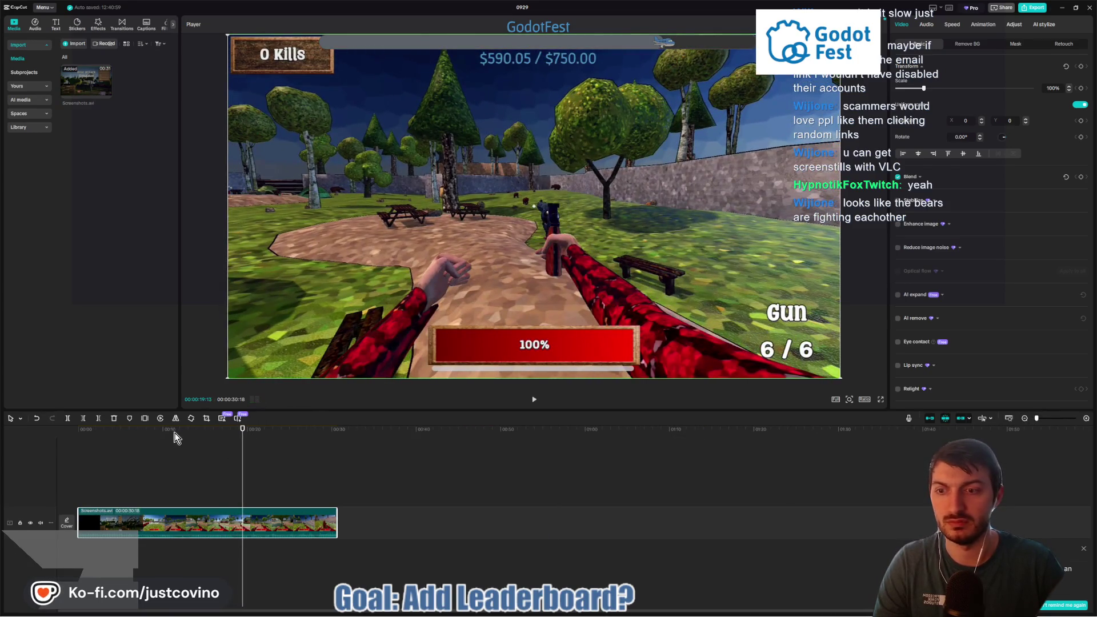
pyautogui.click(181, 437)
pyautogui.press('space')
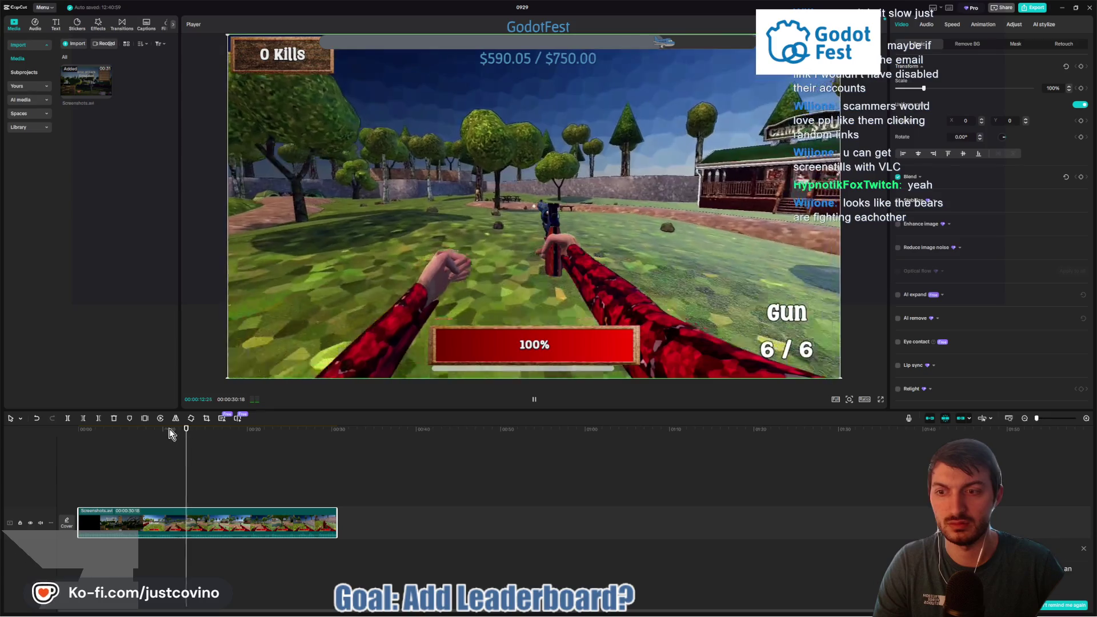
pyautogui.click(146, 429)
pyautogui.press('space')
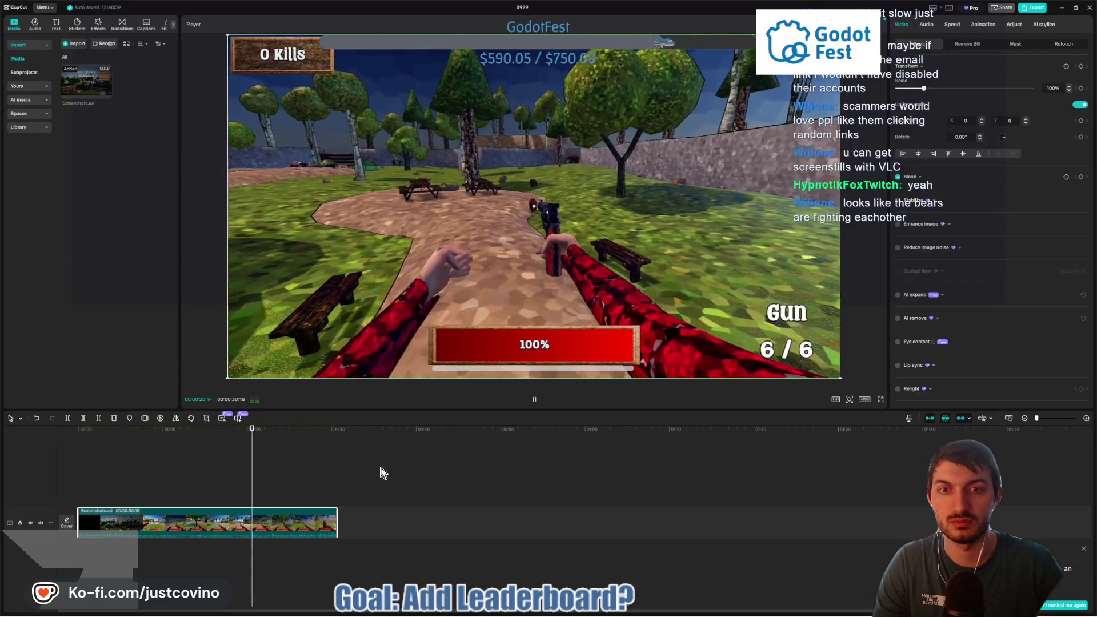
pyautogui.press('space')
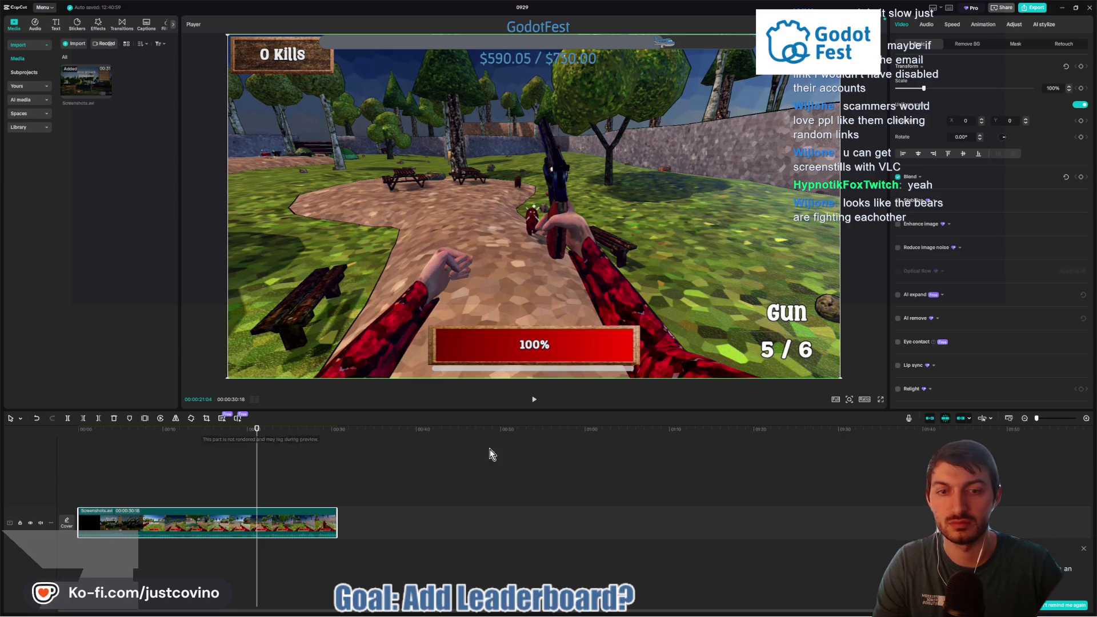
# Step: Step frame by frame to the raised-gun, distant-bear frame and snip the player preview
pyautogui.click(1086, 418)
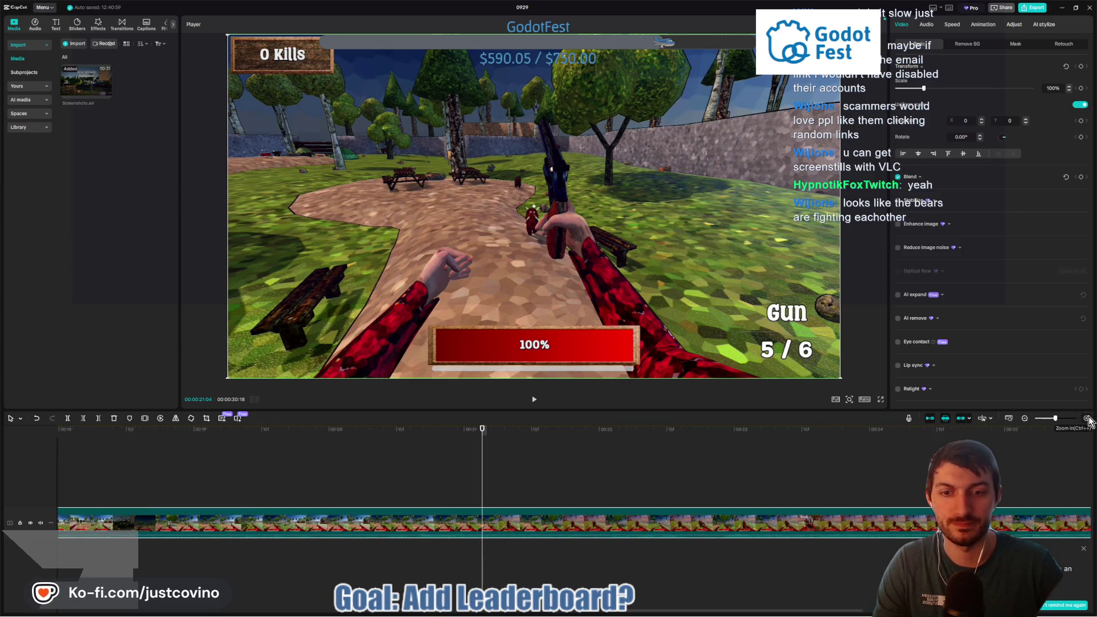
pyautogui.press('Left')
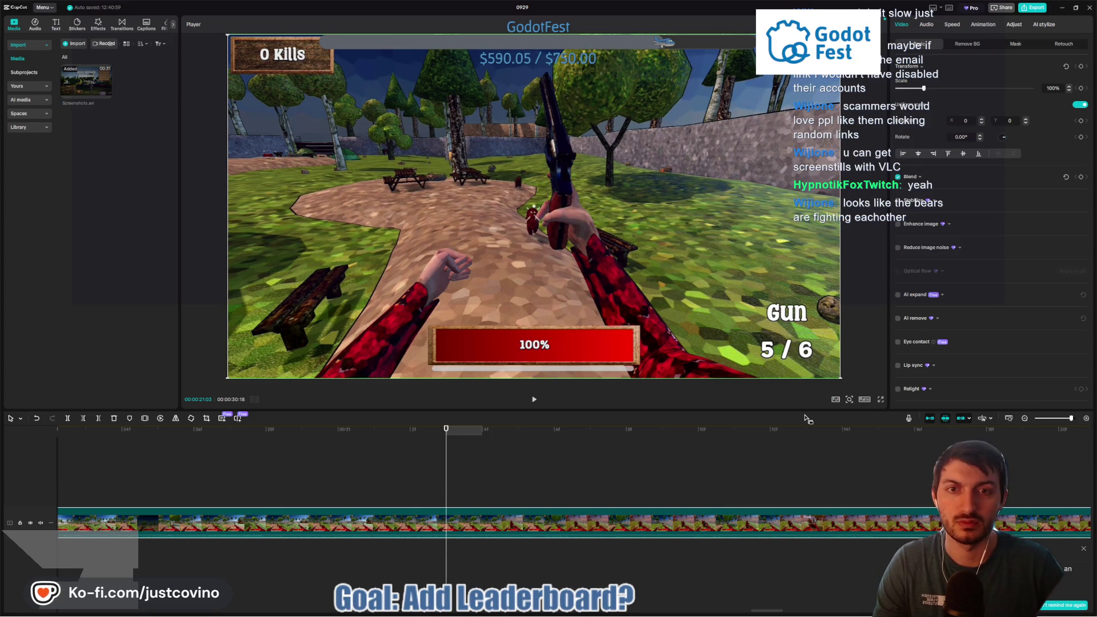
pyautogui.press('Left')
pyautogui.press('Left')
pyautogui.press('Left')
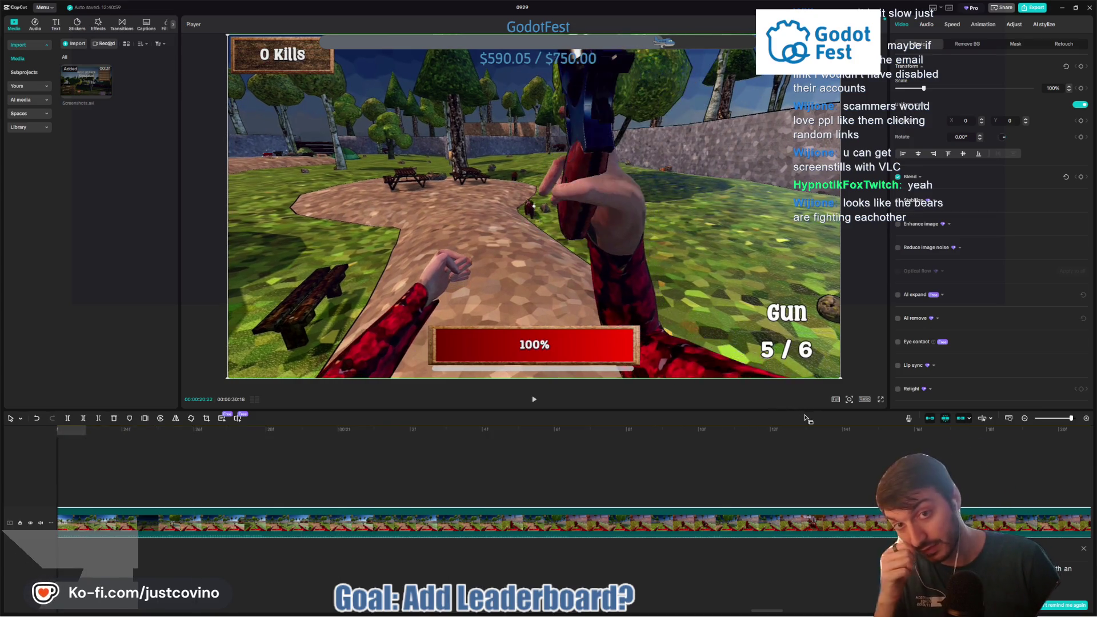
pyautogui.press('Left')
pyautogui.press('Left')
pyautogui.press('Left')
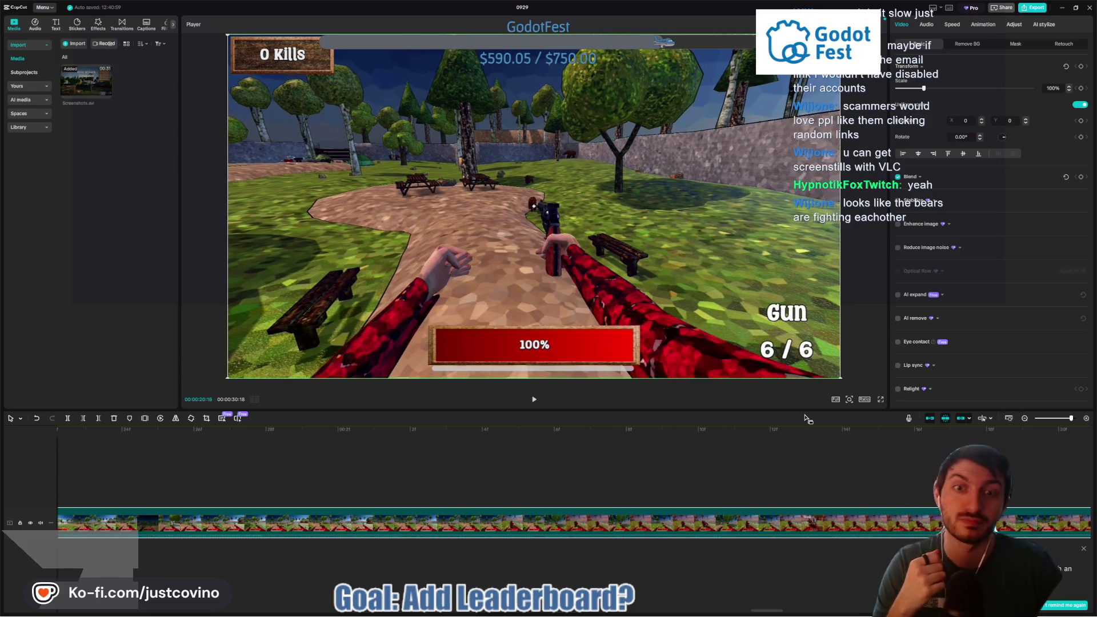
pyautogui.press('Right')
pyautogui.press('Right')
pyautogui.press('Right')
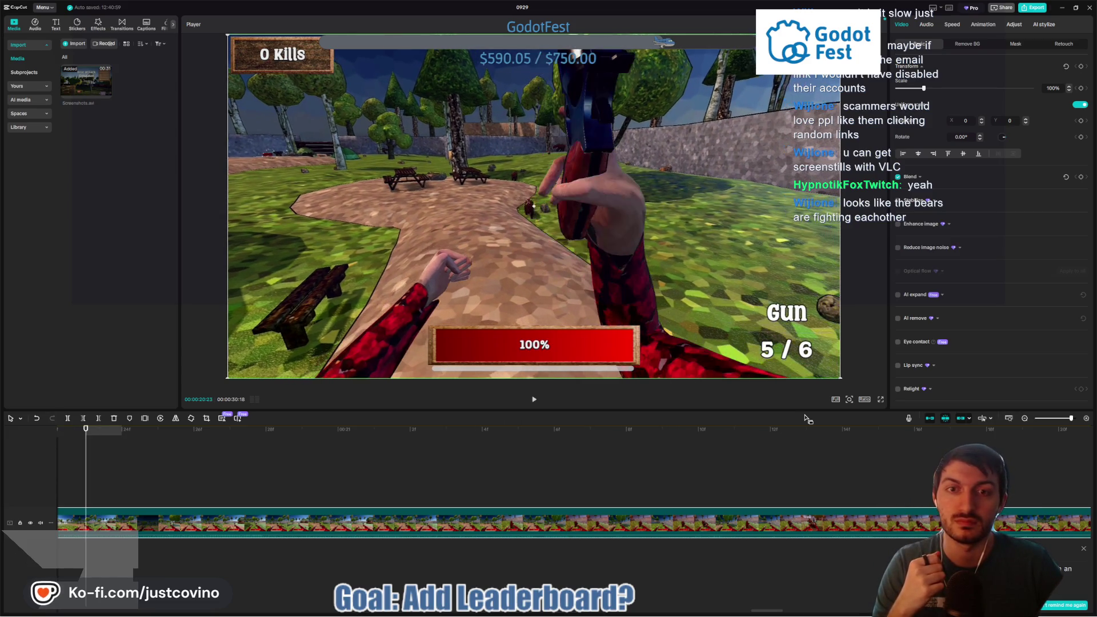
pyautogui.press('Right')
pyautogui.press('Right')
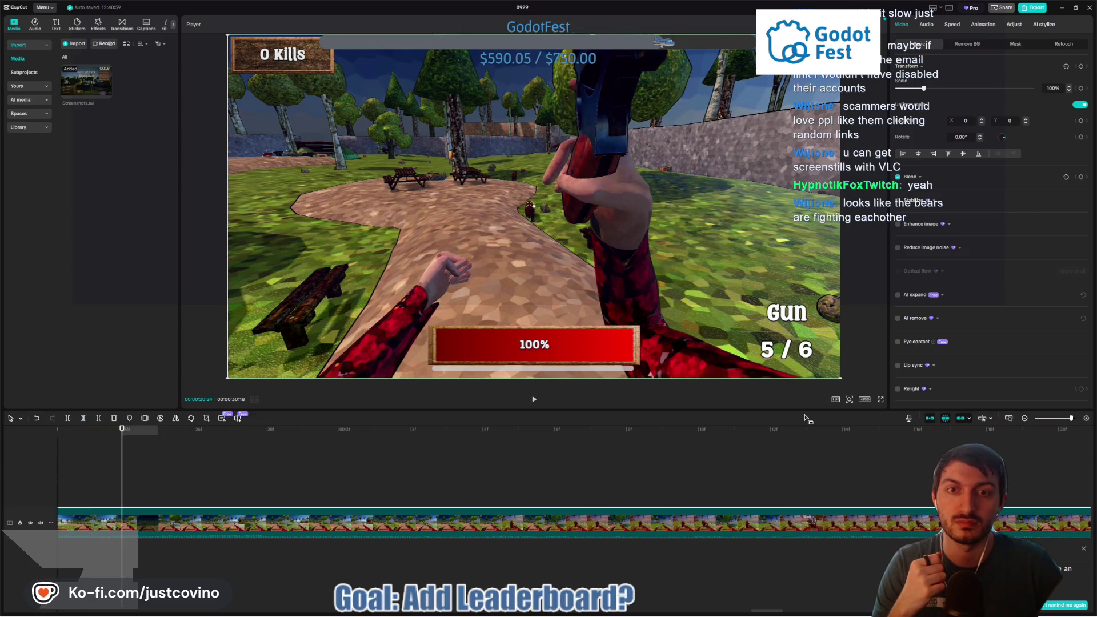
pyautogui.press('Right')
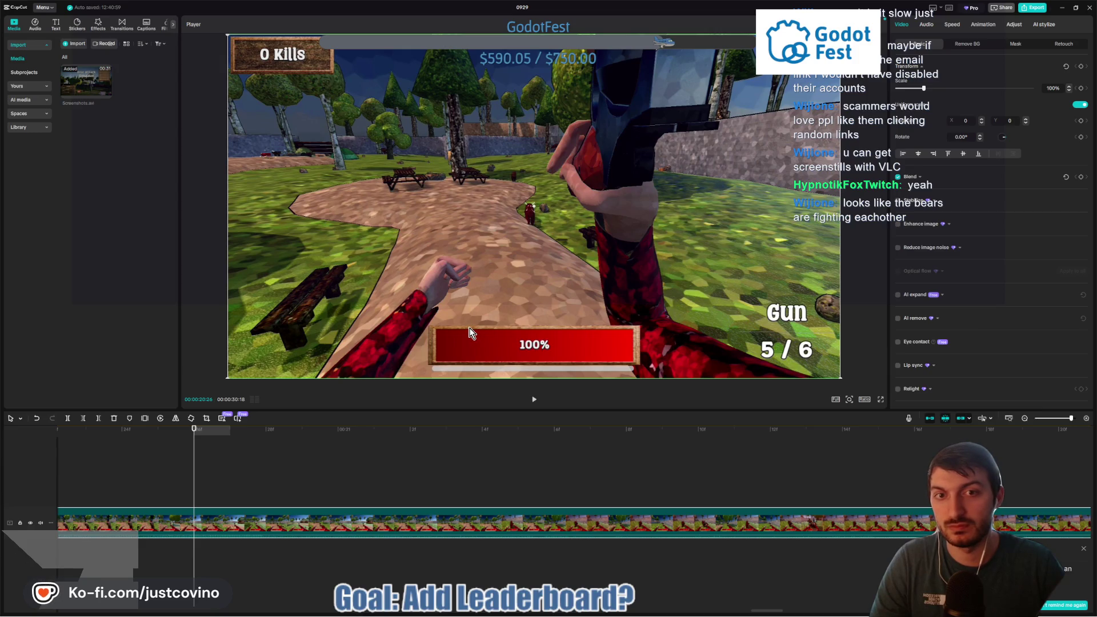
pyautogui.press('Right')
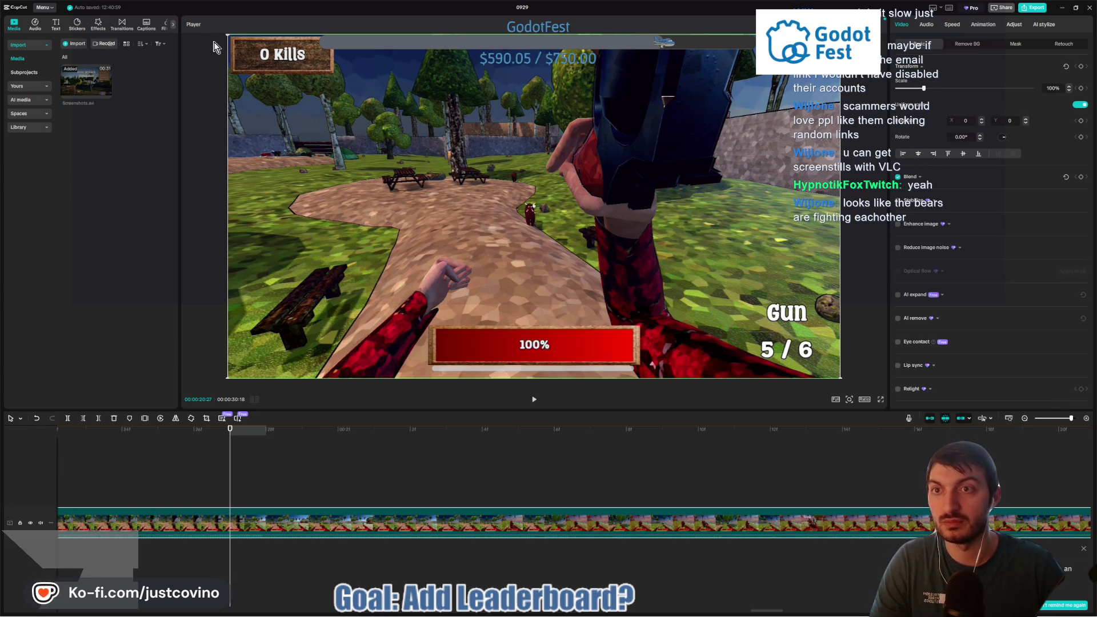
pyautogui.press('super+shift+s')
pyautogui.moveTo(224, 36)
pyautogui.mouseDown()
pyautogui.moveTo(734, 335)
pyautogui.moveTo(841, 379)
pyautogui.mouseUp()
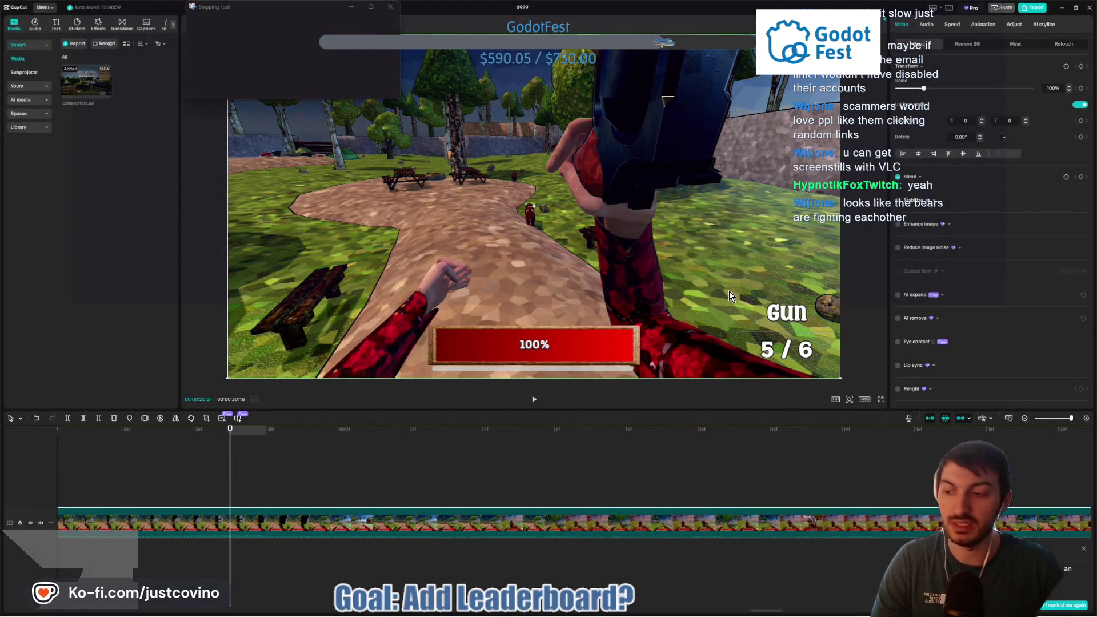
# Step: Save the second capture as BearsFighting PNG in Desktop > BAS_MovieMode, then close Snipping Tool
pyautogui.click(638, 24)
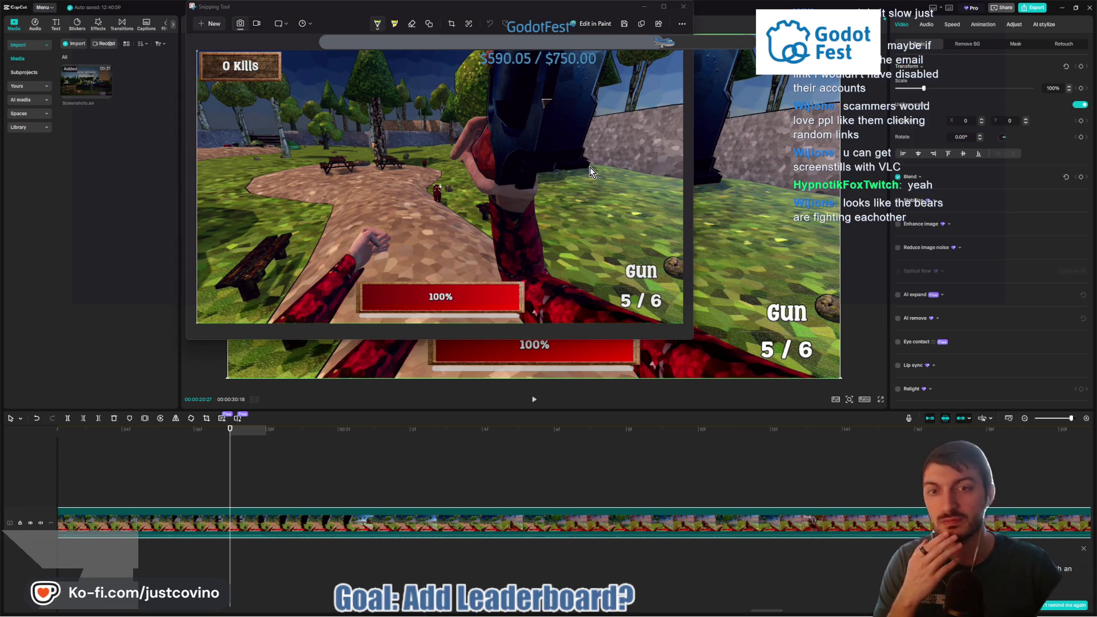
pyautogui.click(624, 23)
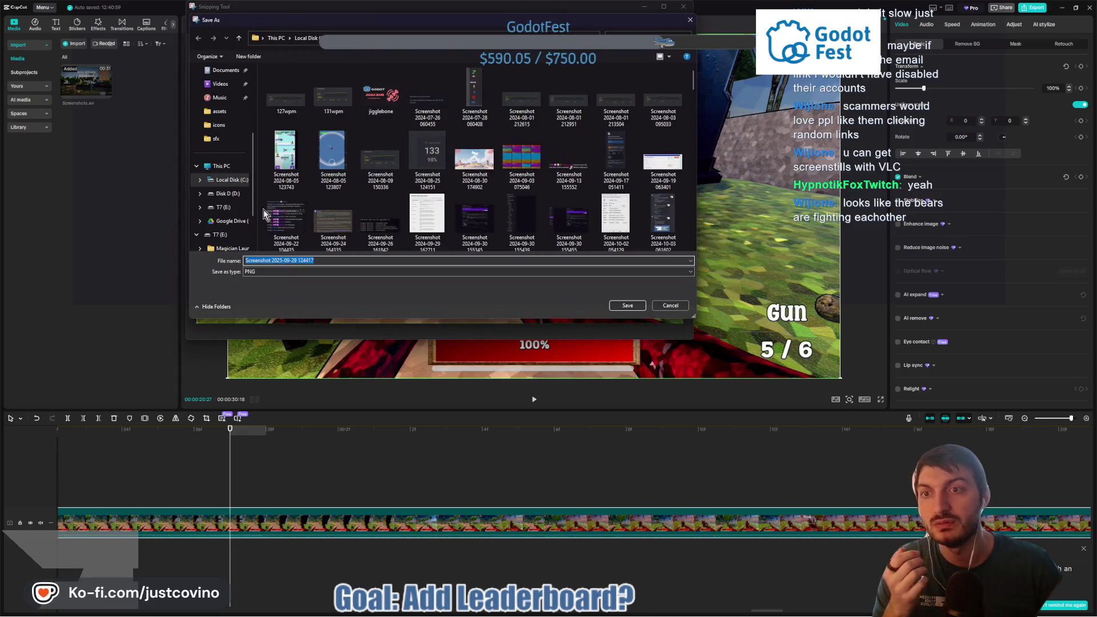
pyautogui.click(221, 169)
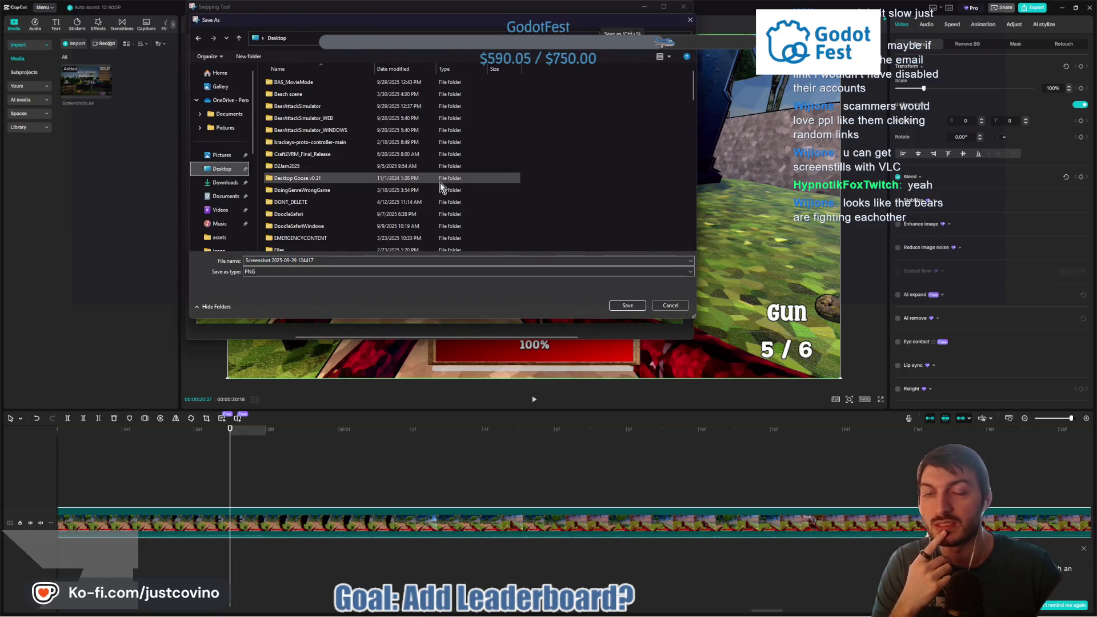
pyautogui.doubleClick(294, 83)
pyautogui.click(330, 258)
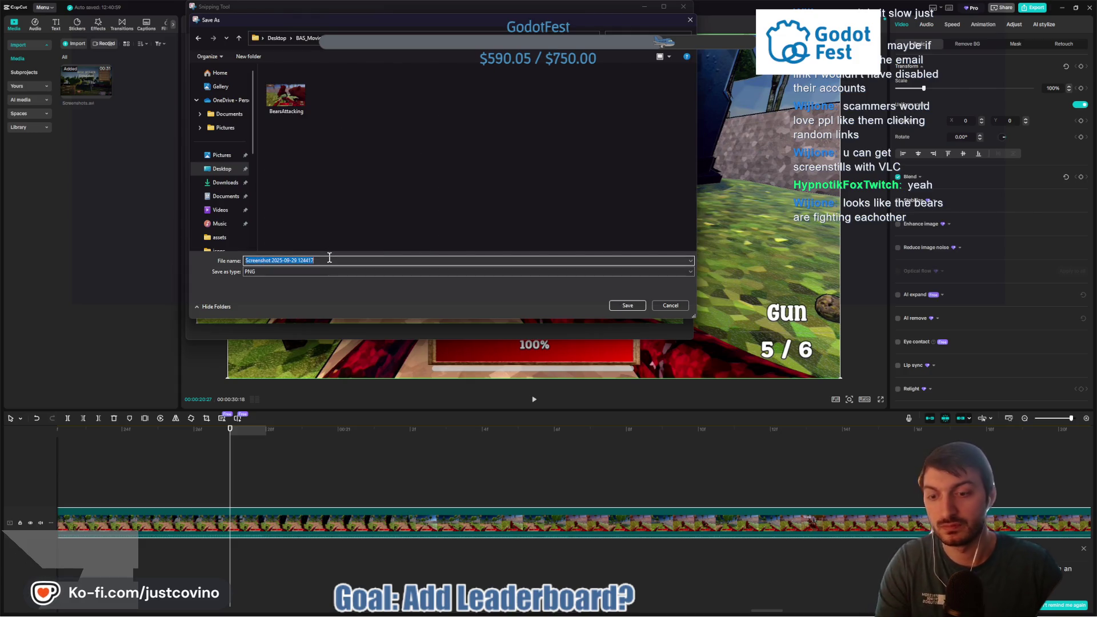
pyautogui.write('hootingBearsFighting')
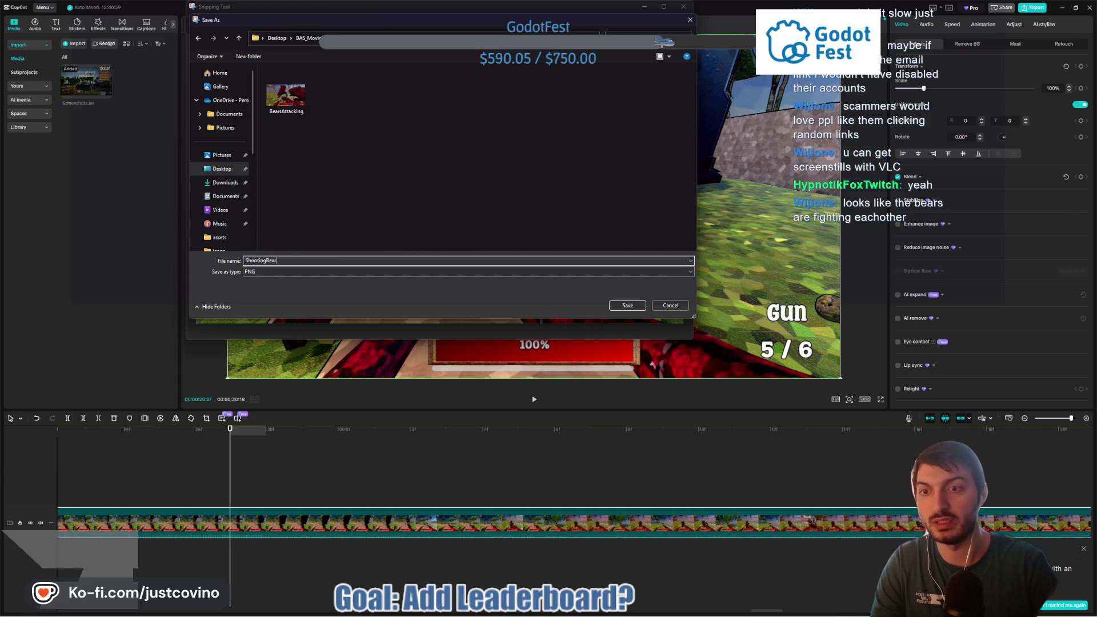
pyautogui.press('Return')
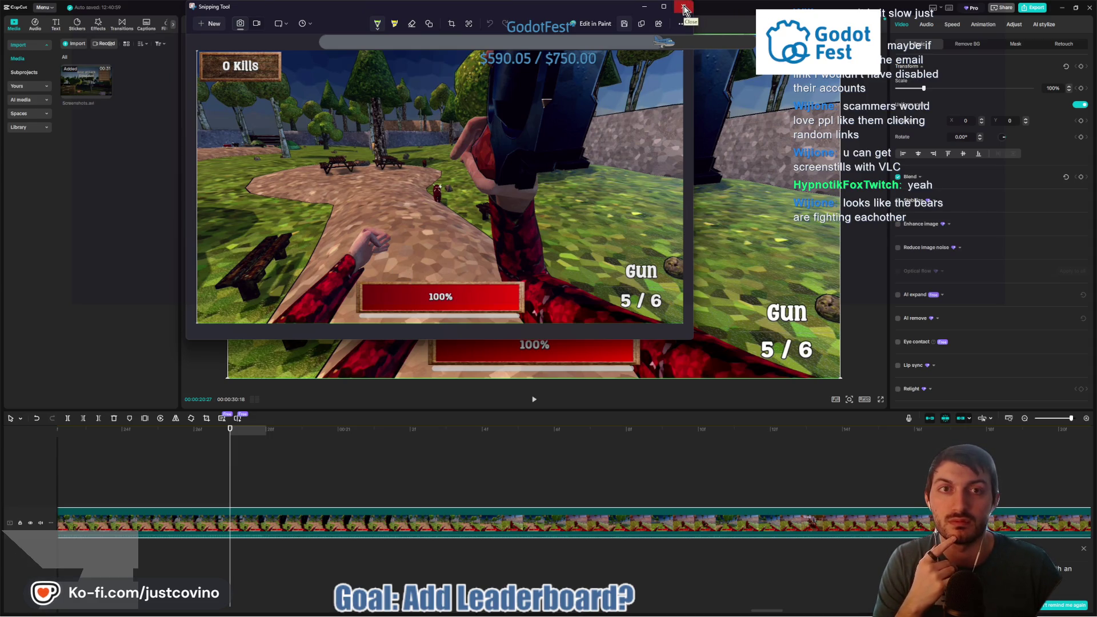
pyautogui.click(684, 10)
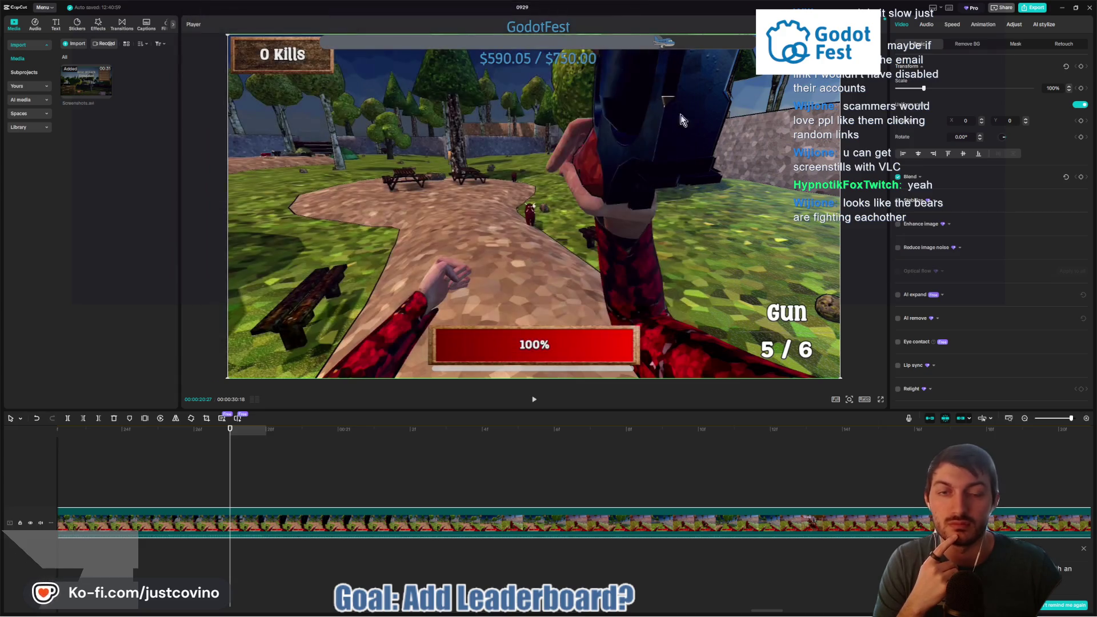
# Step: Minimize CapCut, enable Godot's Movie Maker mode, run the game, and start with a player name
pyautogui.click(1063, 7)
pyautogui.click(634, 609)
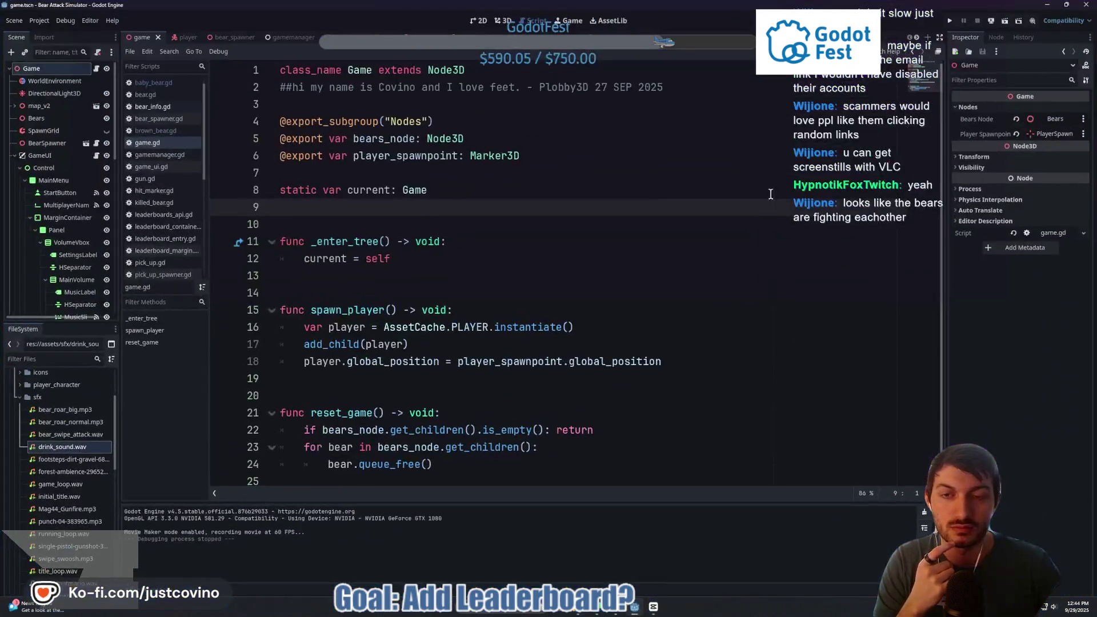
pyautogui.click(1033, 21)
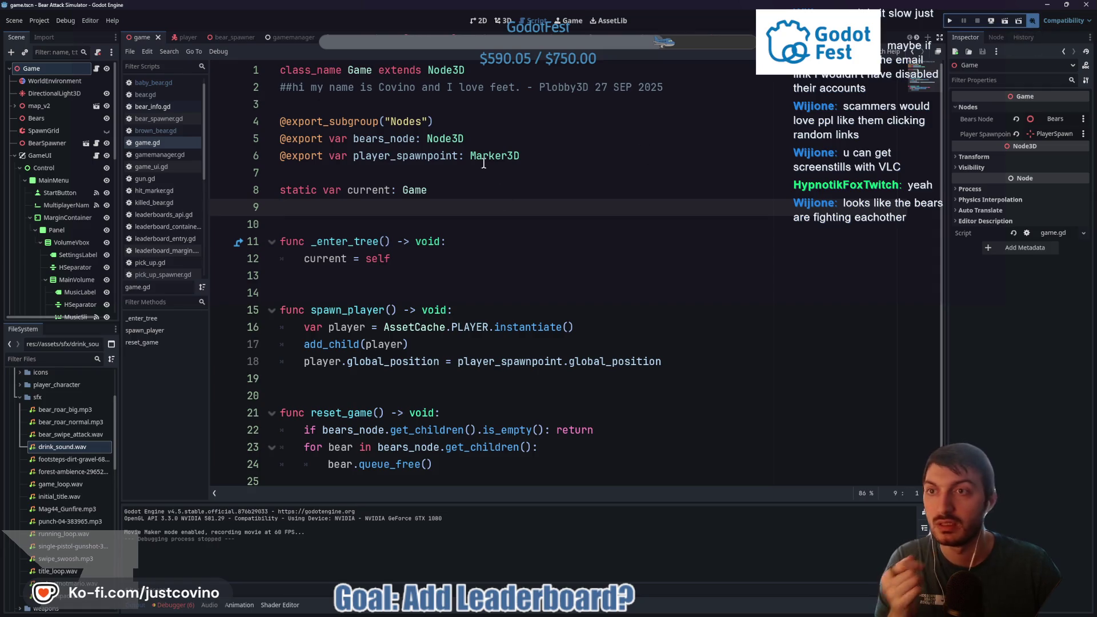
pyautogui.press('F5')
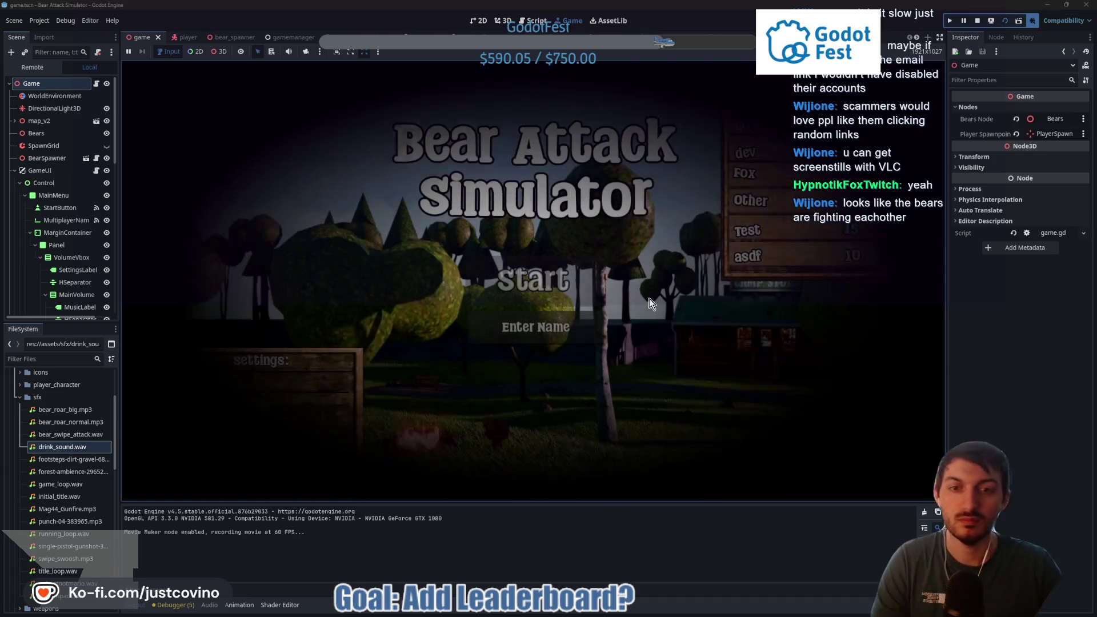
pyautogui.write('covino')
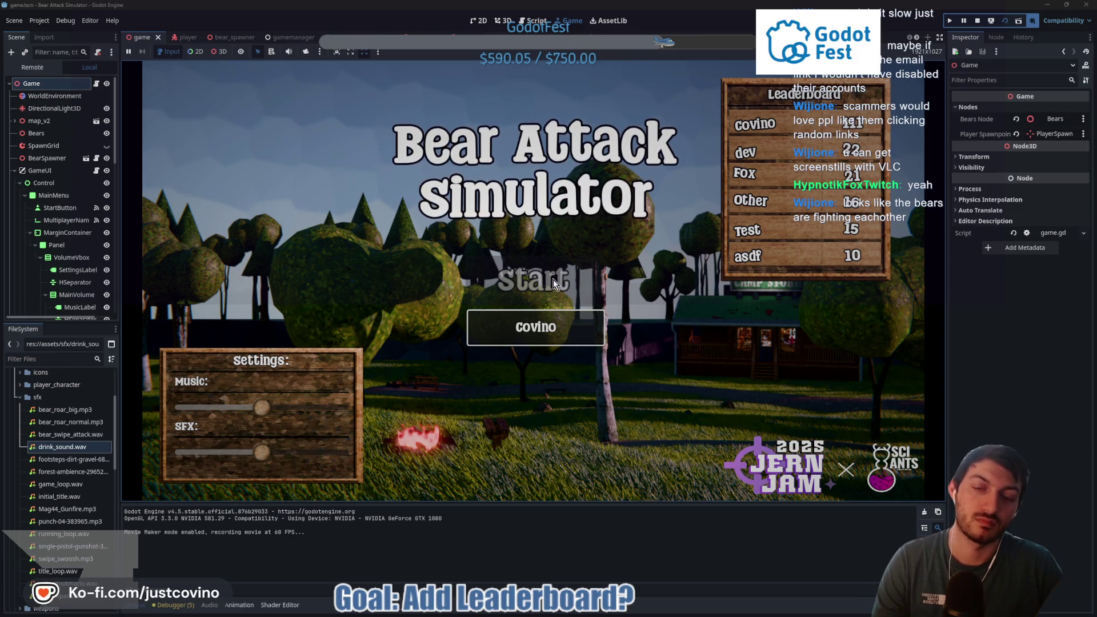
pyautogui.click(534, 281)
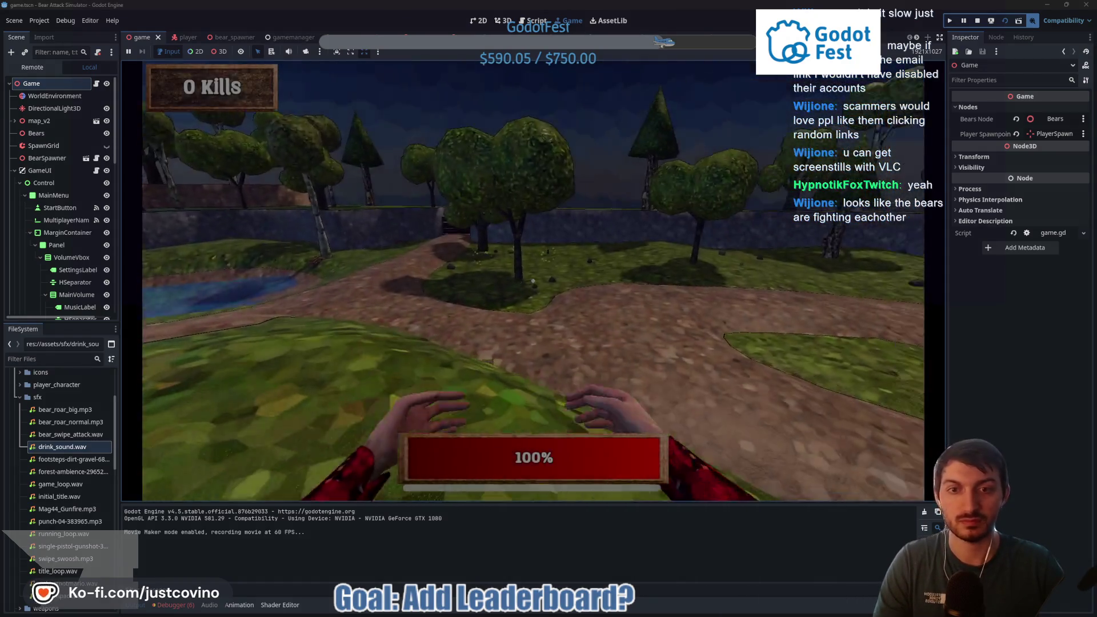
# Step: Walk to the energy-drink can and open fire on the approaching bears
pyautogui.press('w')
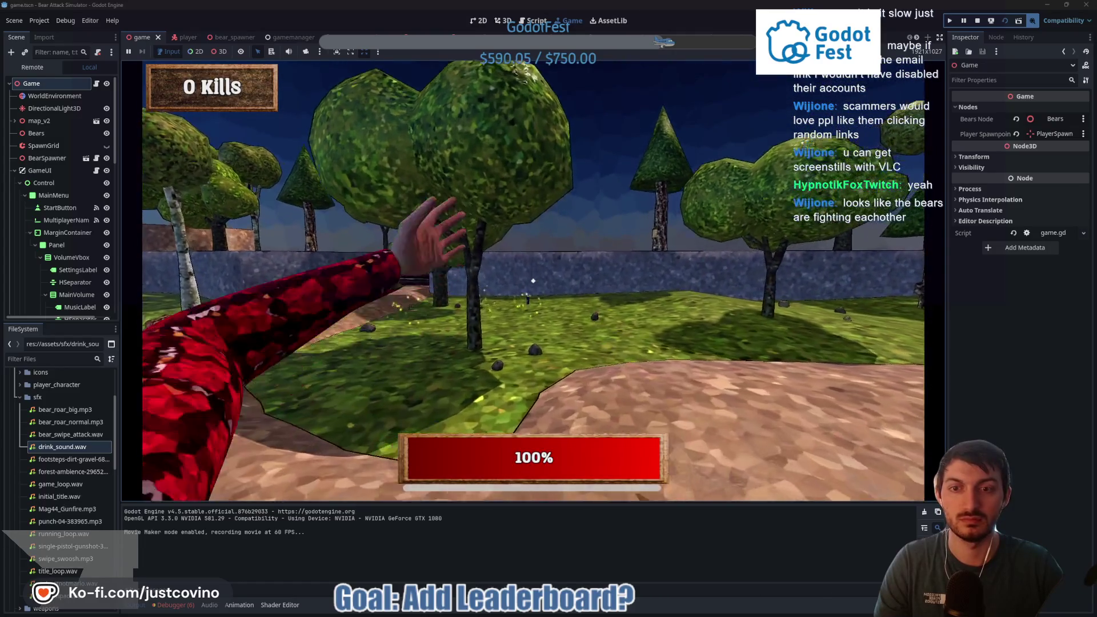
pyautogui.press('w')
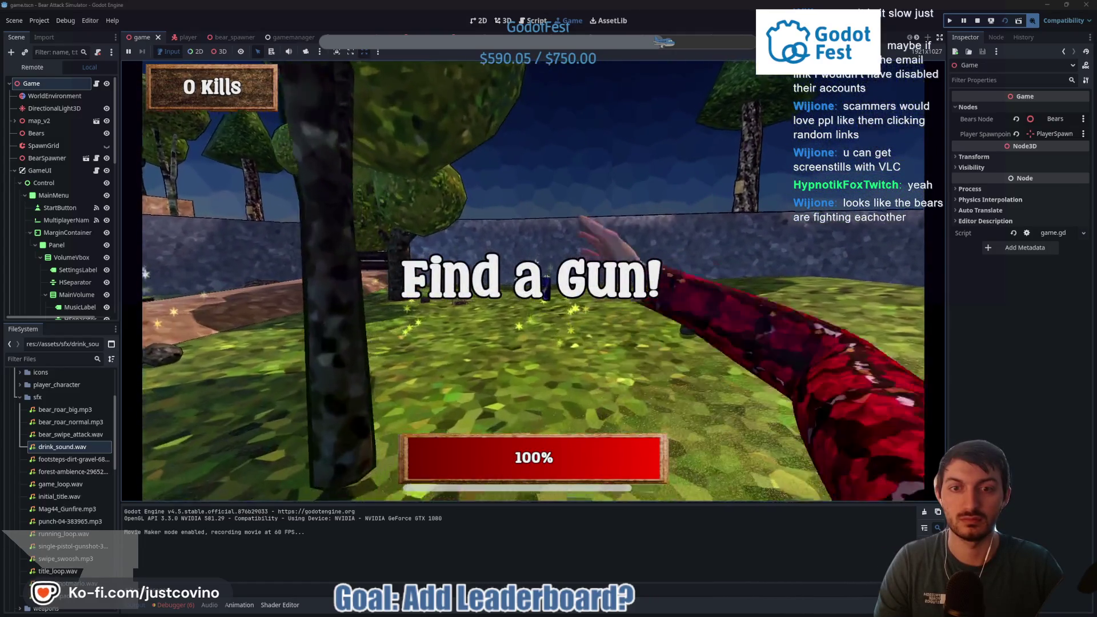
pyautogui.press('w')
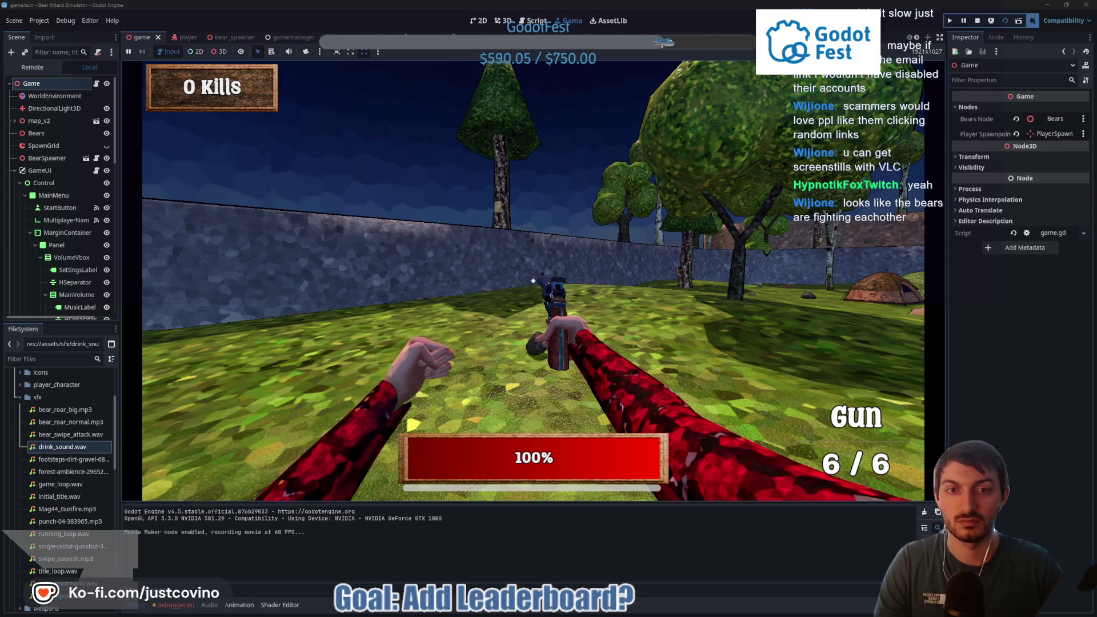
pyautogui.click(533, 280)
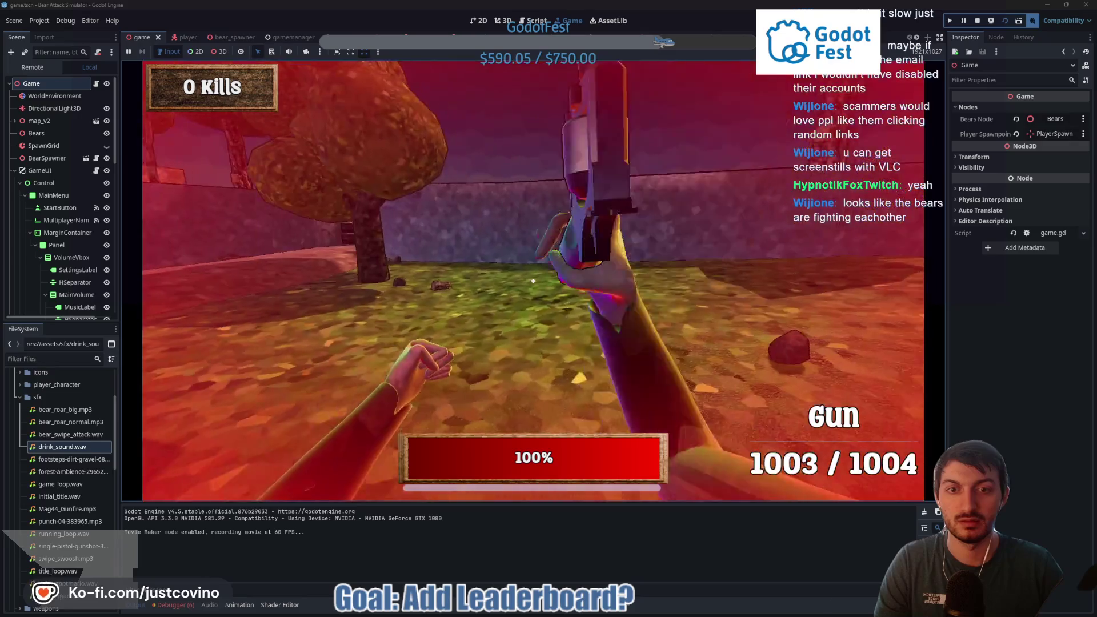
pyautogui.click(533, 280)
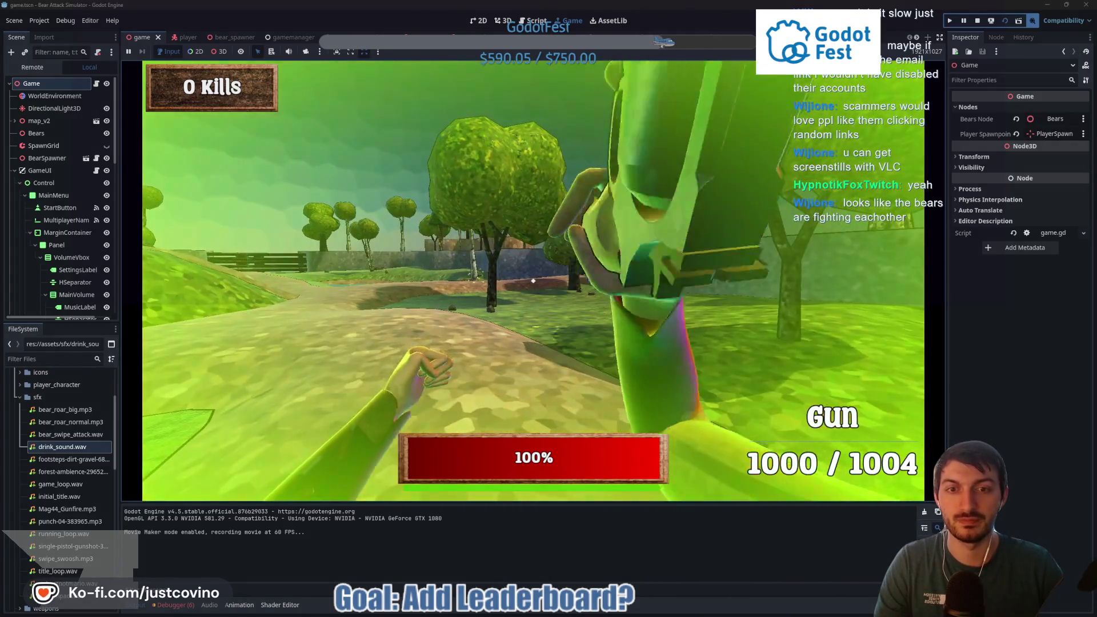
pyautogui.click(533, 281)
pyautogui.click(533, 281)
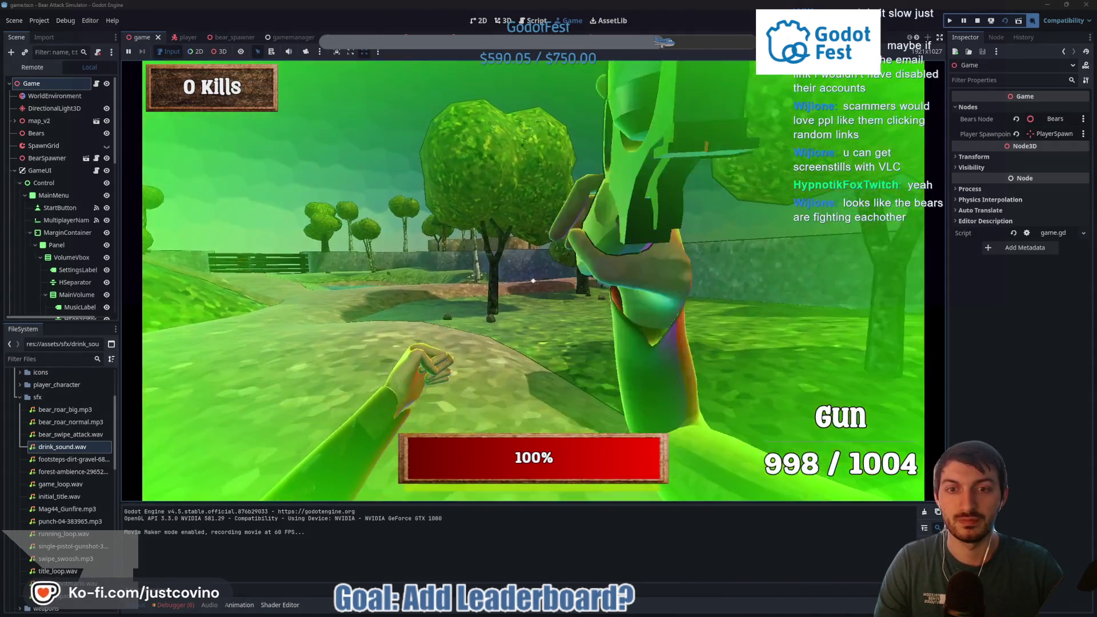
pyautogui.click(534, 280)
pyautogui.click(533, 281)
pyautogui.click(533, 281)
pyautogui.click(533, 280)
pyautogui.click(533, 281)
pyautogui.click(533, 281)
pyautogui.click(533, 281)
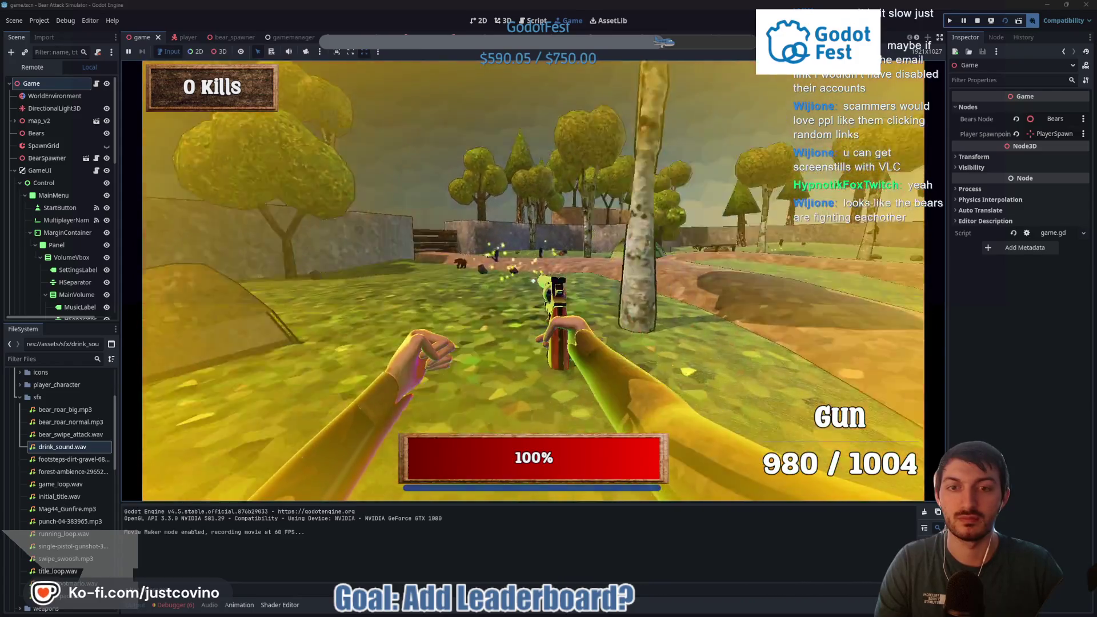
# Step: Keep shooting bears until reaching 8 kills with the gun emptied to 0 / 6
pyautogui.click(533, 280)
pyautogui.click(533, 281)
pyautogui.click(533, 280)
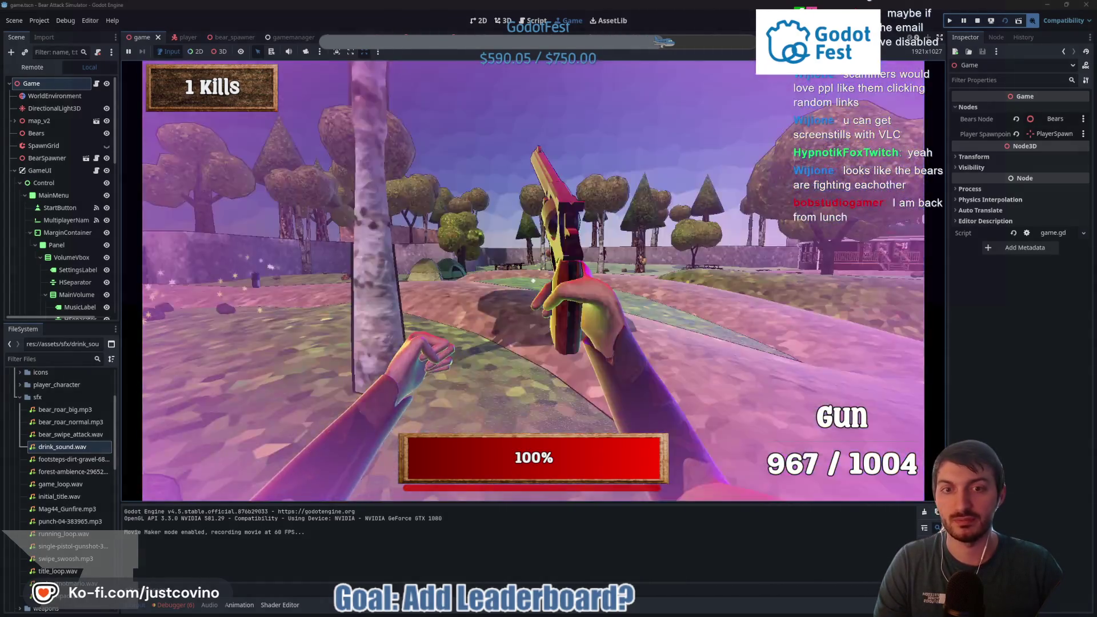
pyautogui.click(534, 280)
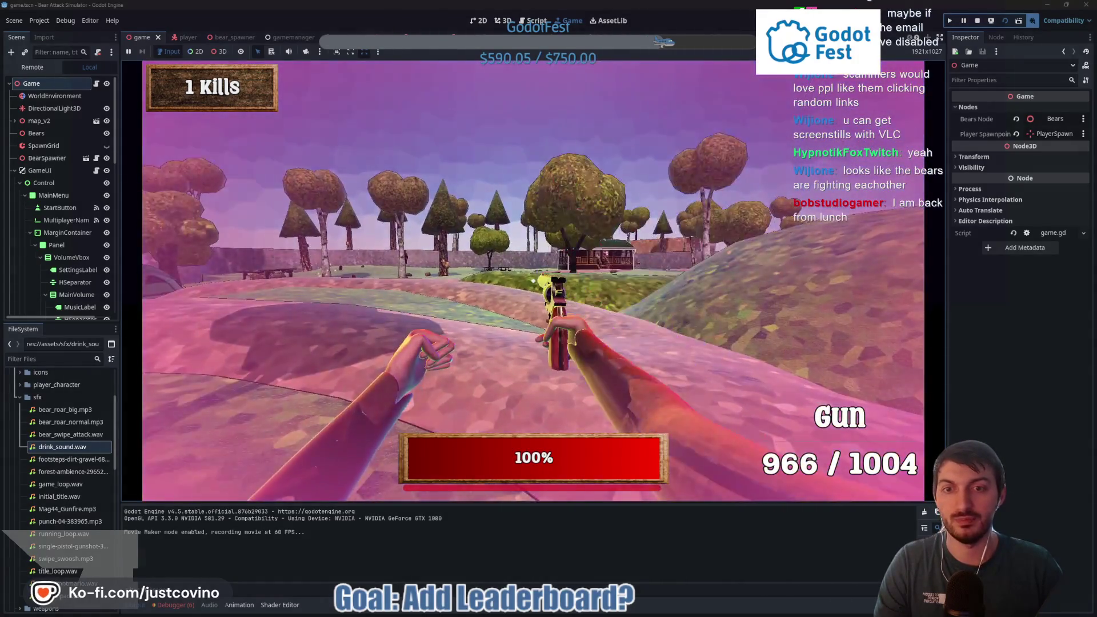
pyautogui.click(533, 281)
pyautogui.click(533, 281)
pyautogui.click(533, 280)
pyautogui.click(534, 281)
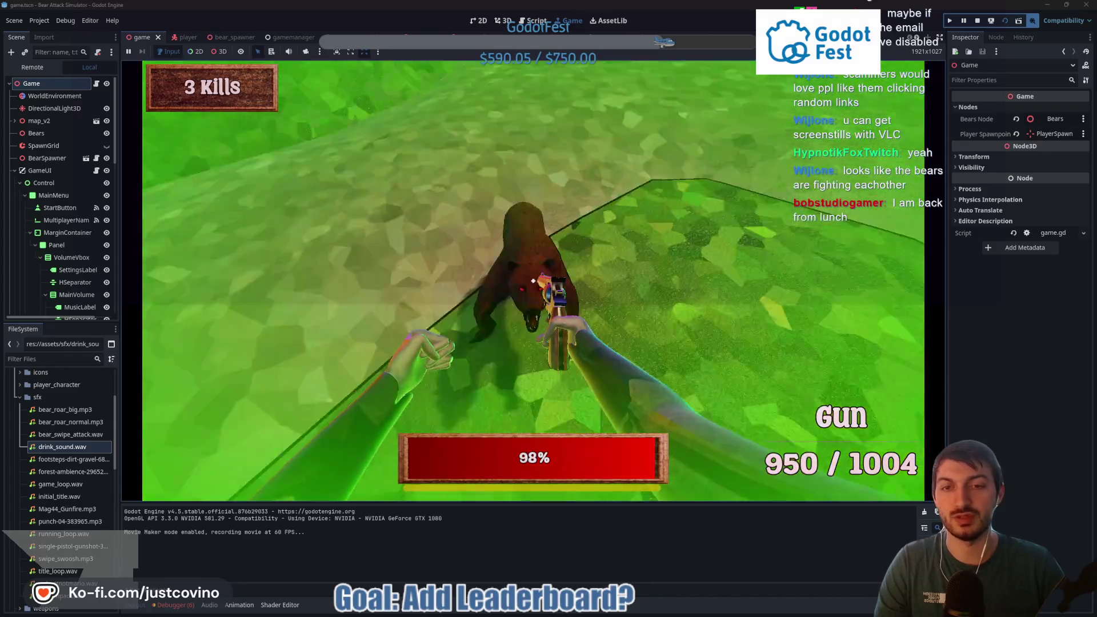
pyautogui.click(533, 280)
pyautogui.click(534, 281)
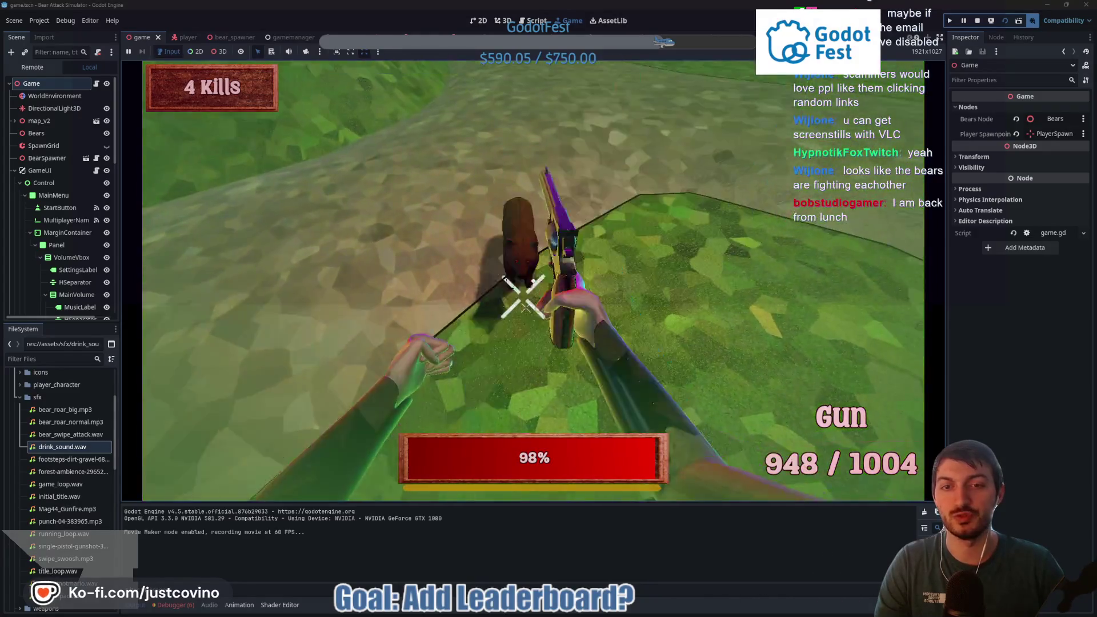
pyautogui.click(533, 281)
pyautogui.click(533, 281)
pyautogui.click(533, 280)
pyautogui.click(534, 280)
pyautogui.click(533, 281)
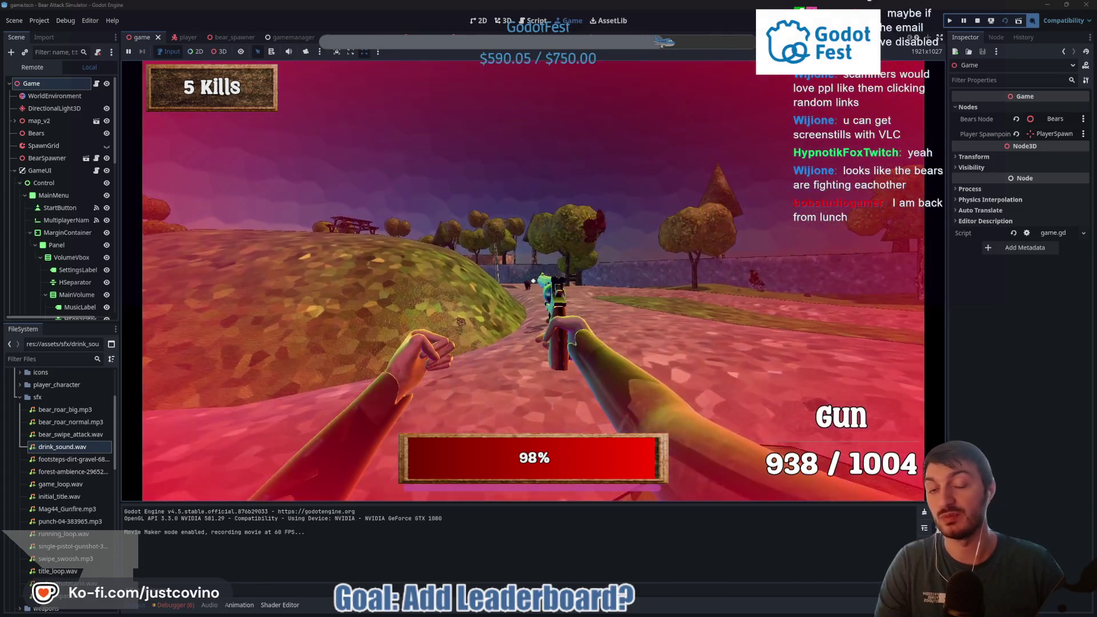
pyautogui.click(534, 281)
pyautogui.click(534, 281)
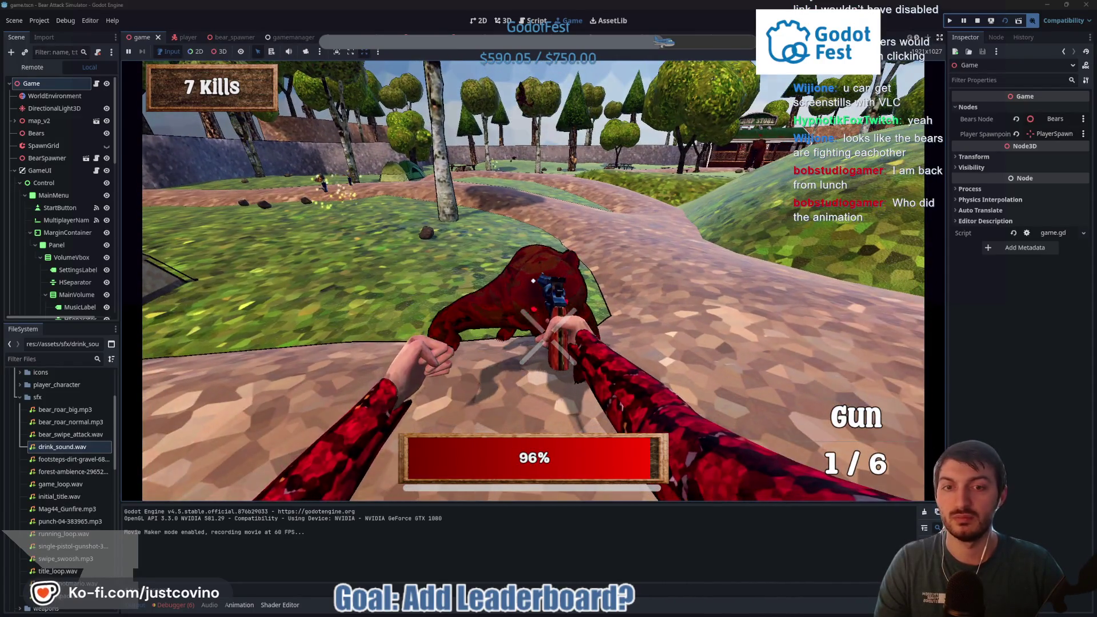
pyautogui.click(548, 326)
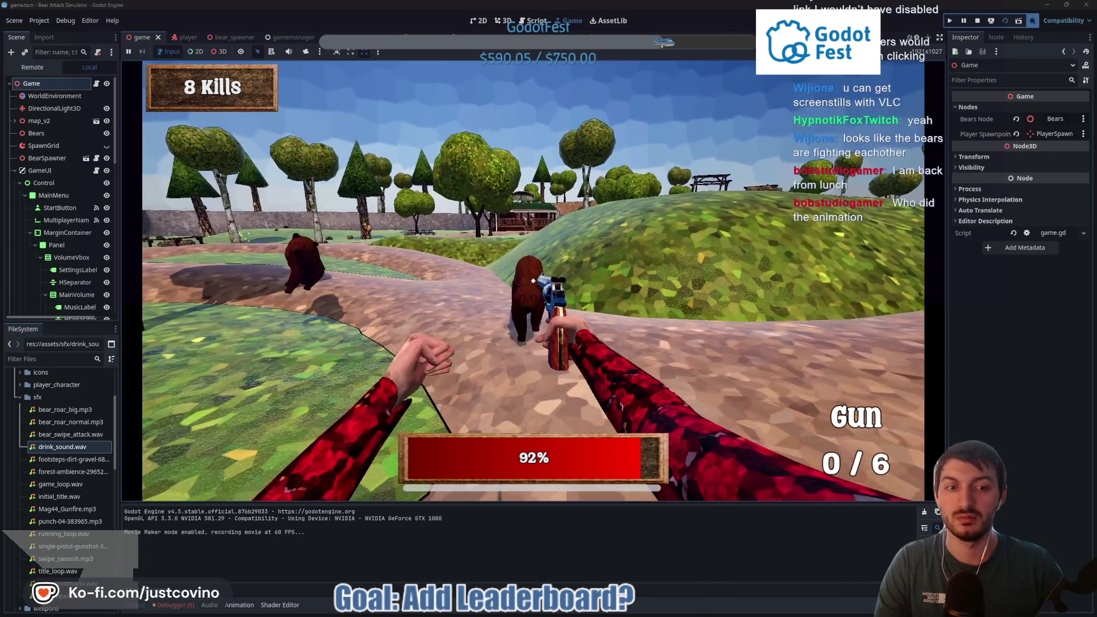
# Step: Walk across the park toward the tent and punch a bear for a kill
pyautogui.press('w')
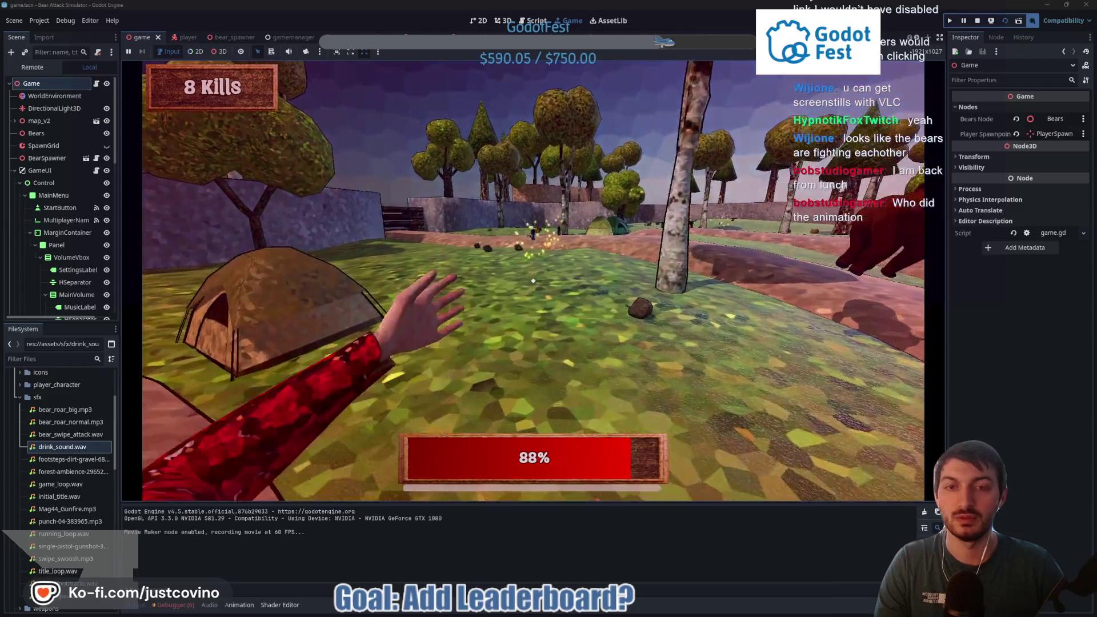
pyautogui.press('w')
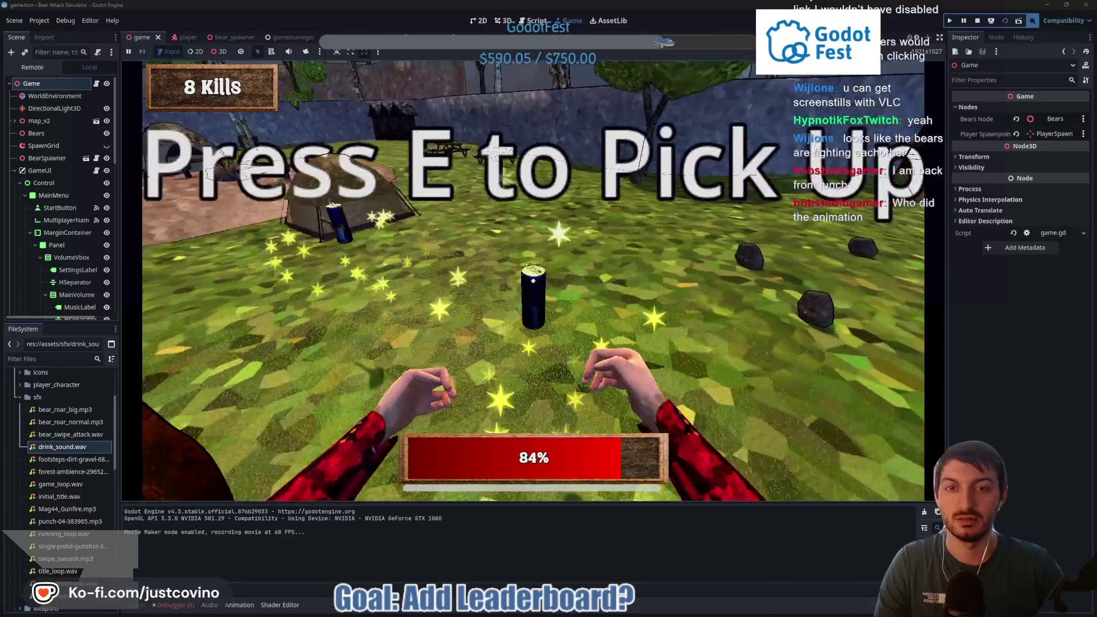
pyautogui.press('w')
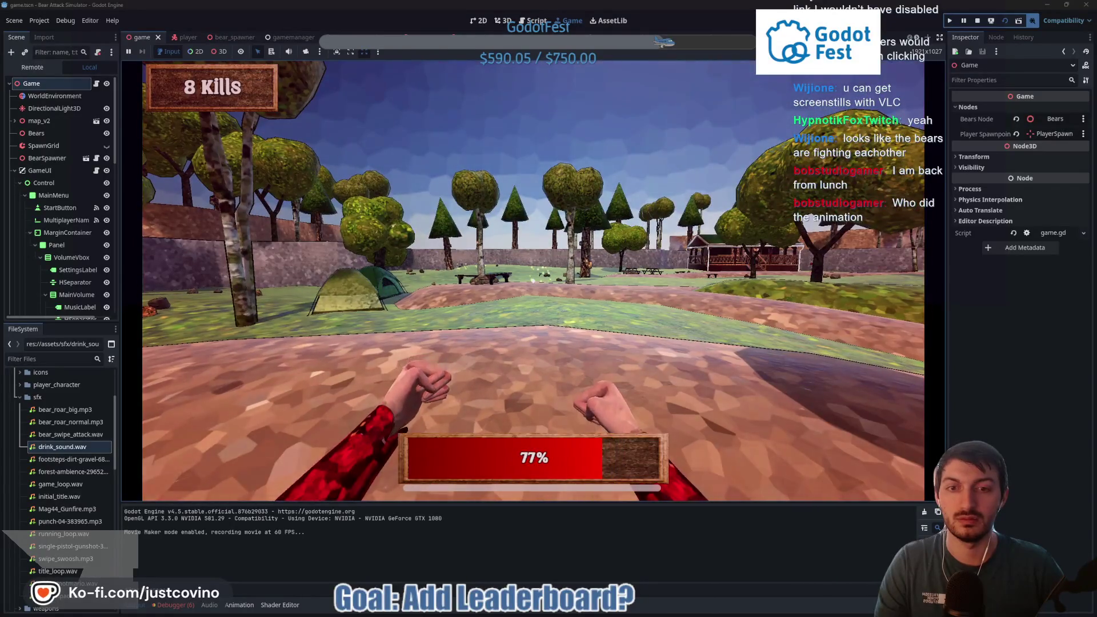
pyautogui.press('w')
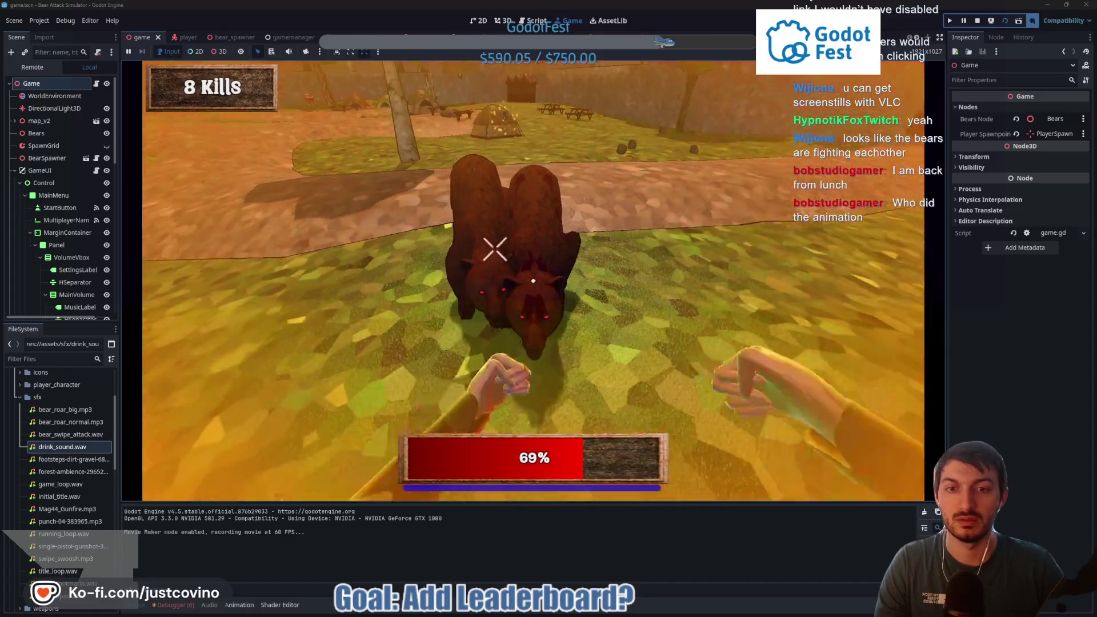
pyautogui.click(494, 249)
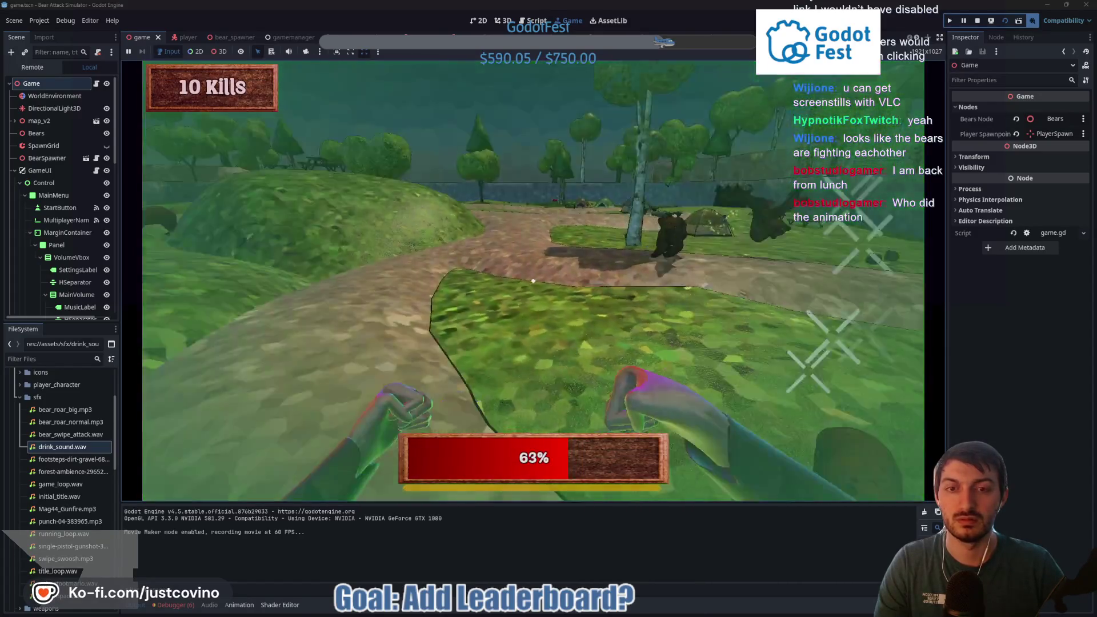
# Step: Punch more bears near the building and pond to reach 12 kills, then stop the game
pyautogui.press('w')
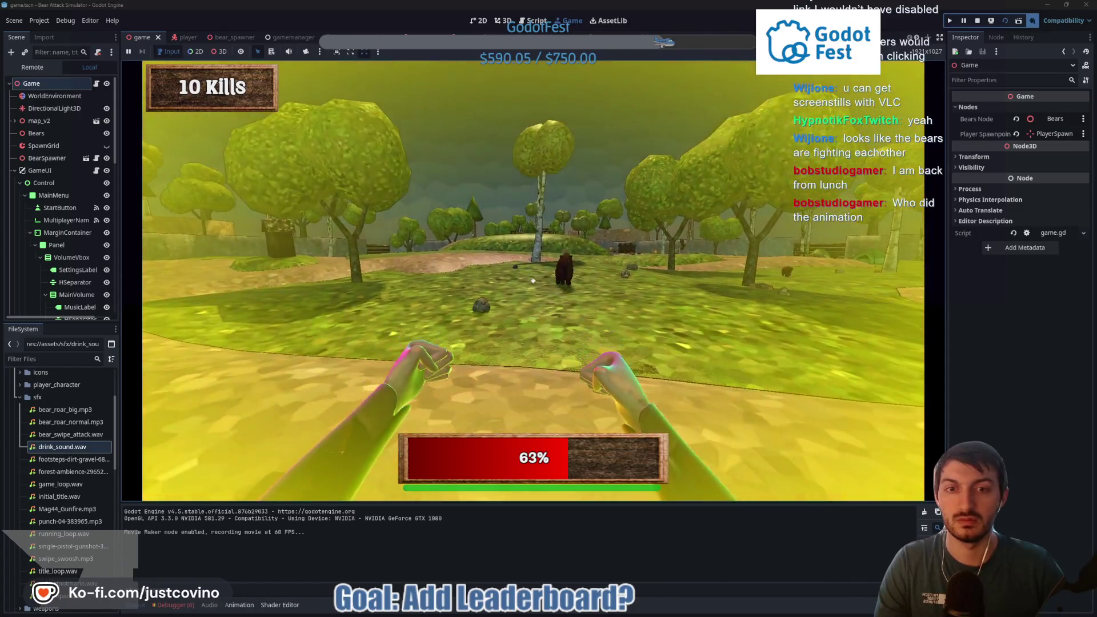
pyautogui.click(533, 280)
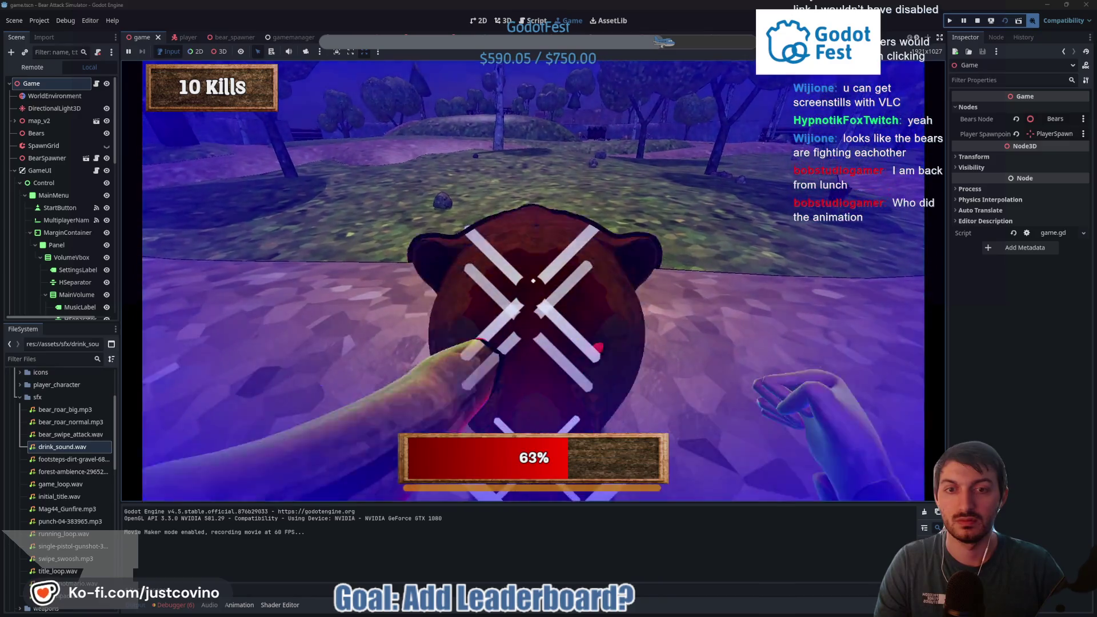
pyautogui.click(533, 281)
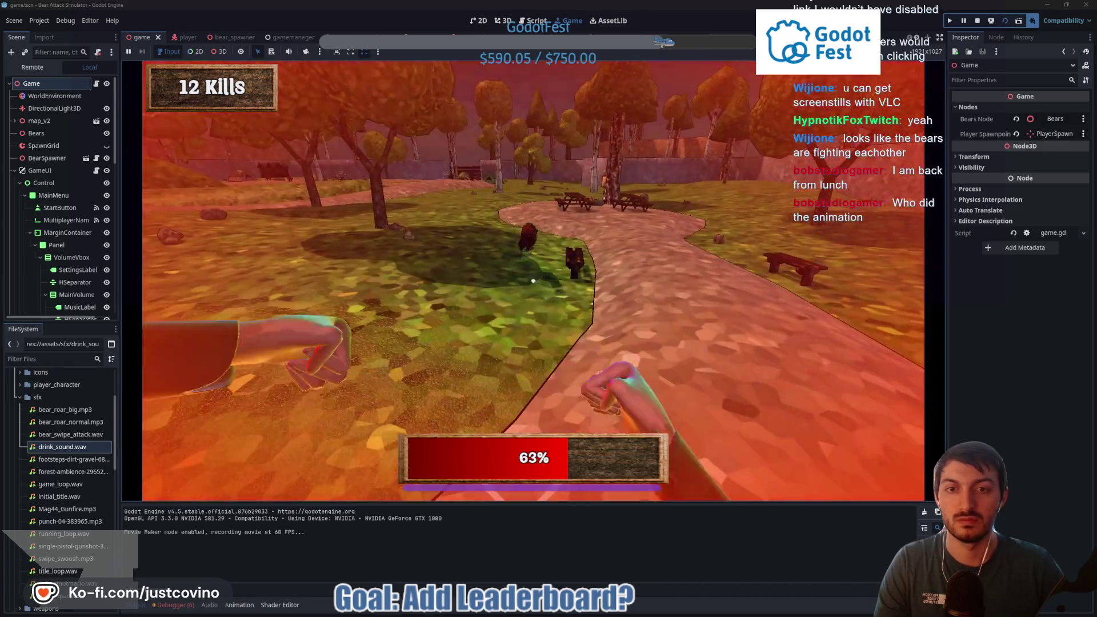
pyautogui.press('w')
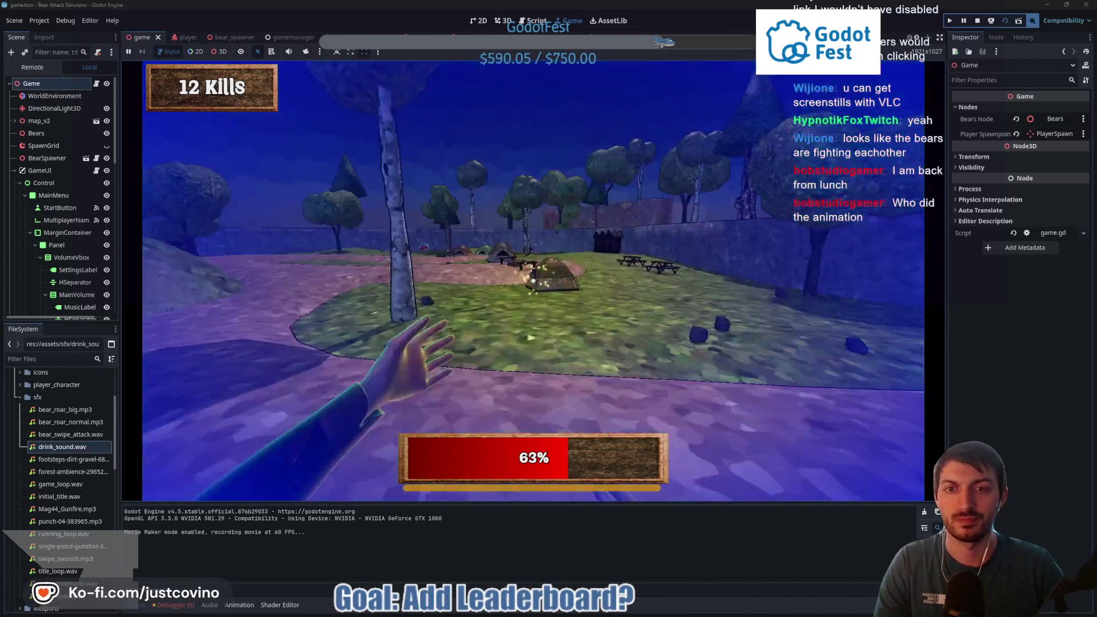
pyautogui.click(533, 281)
pyautogui.press('w')
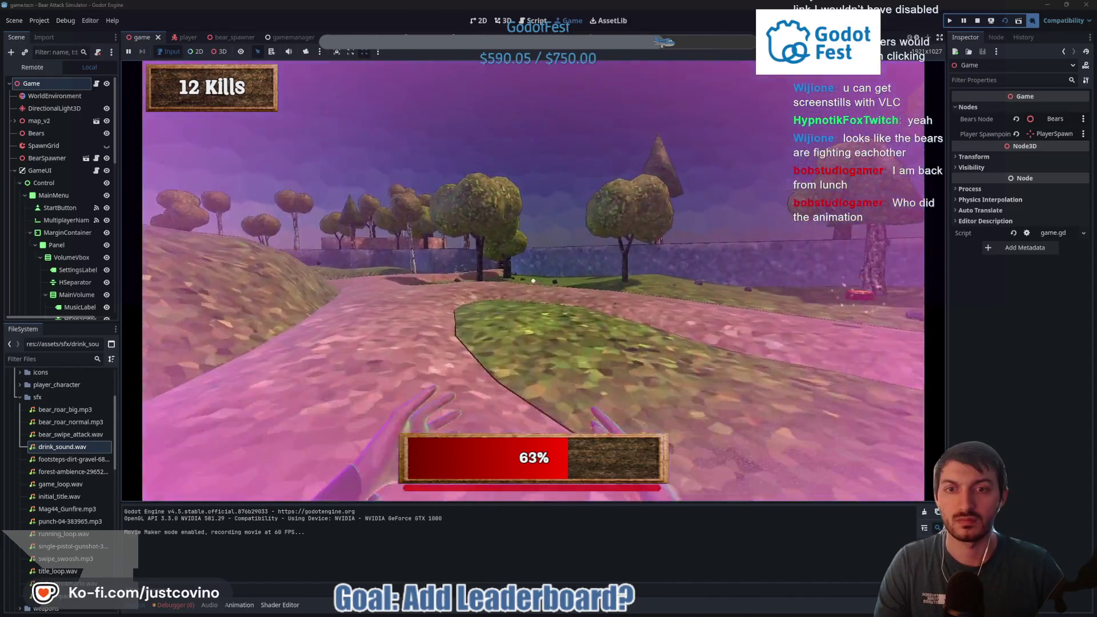
pyautogui.press('w')
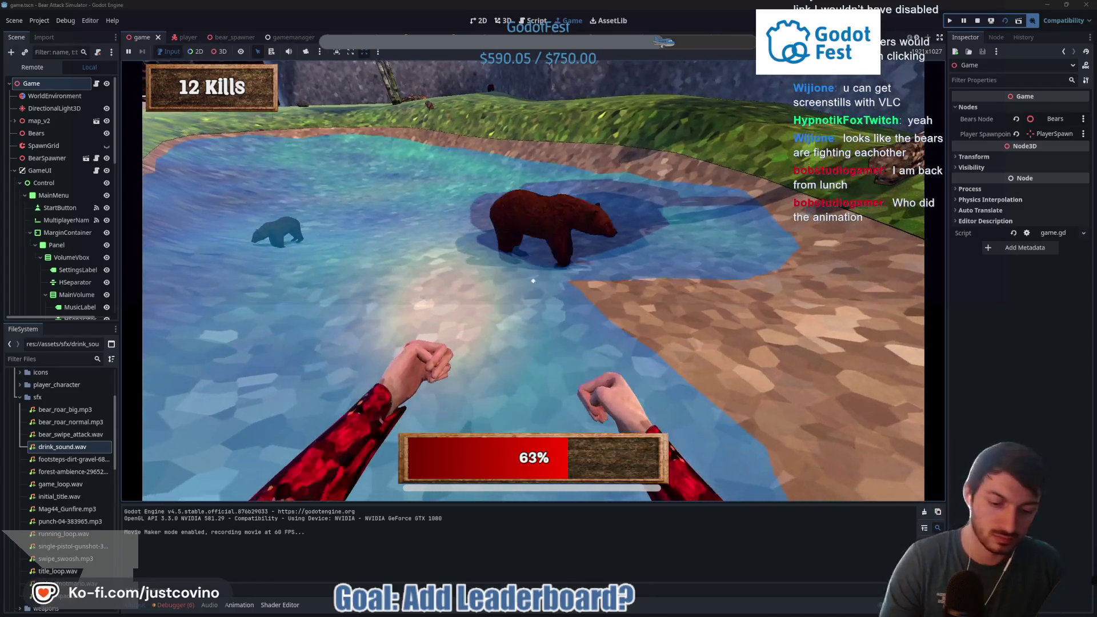
pyautogui.press('F8')
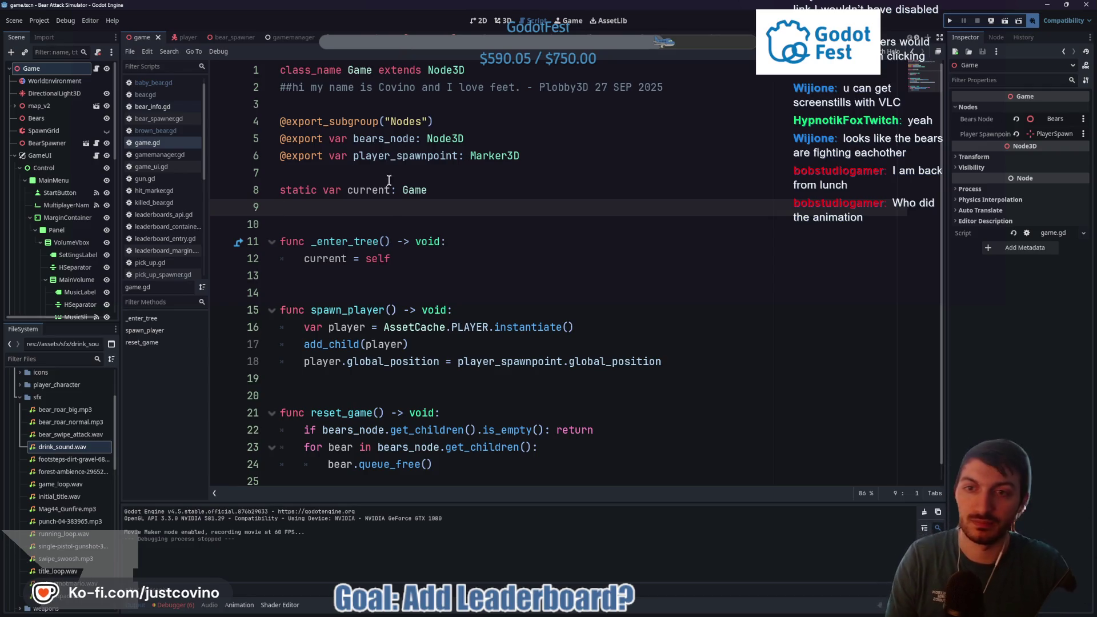
# Step: Move the game.gd cursor down to line 10, then switch to CapCut's recorded clip
pyautogui.press('Down')
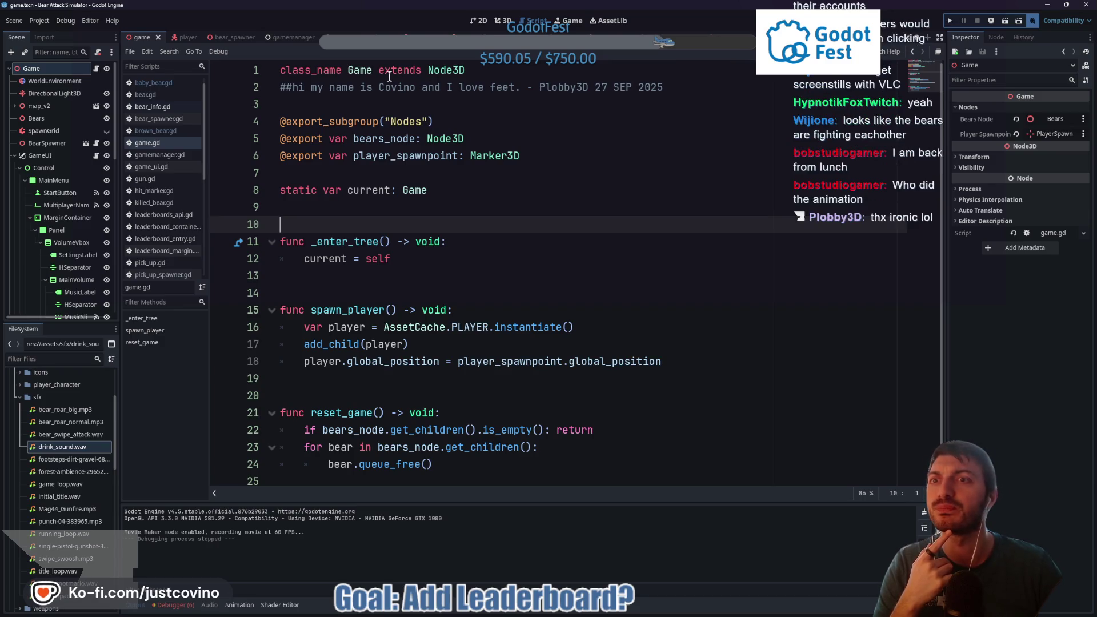
pyautogui.moveTo(622, 614)
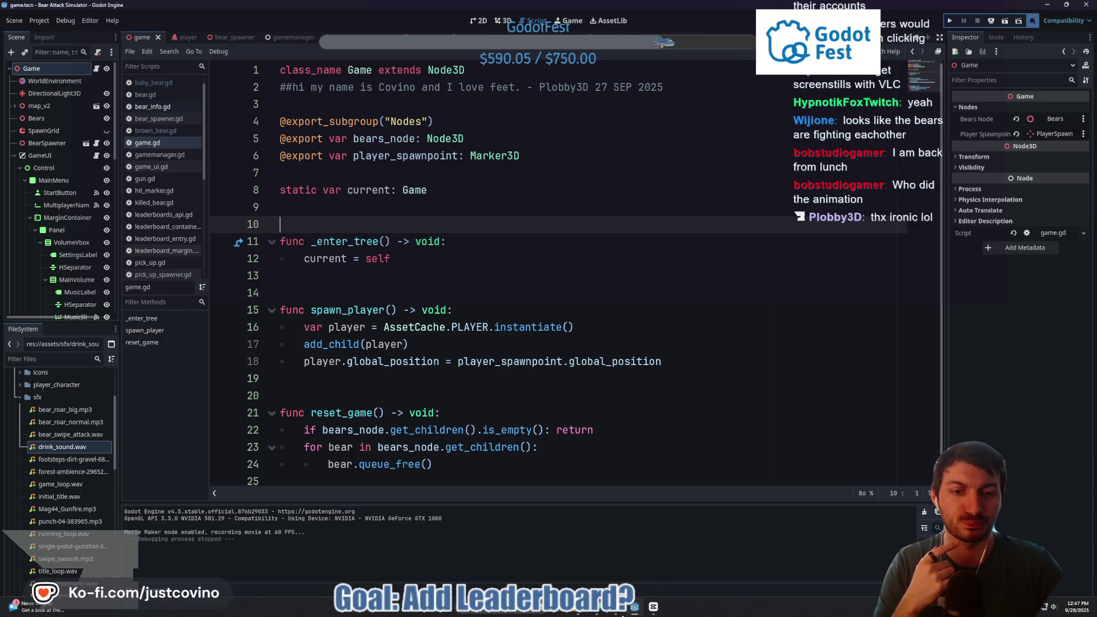
pyautogui.click(653, 607)
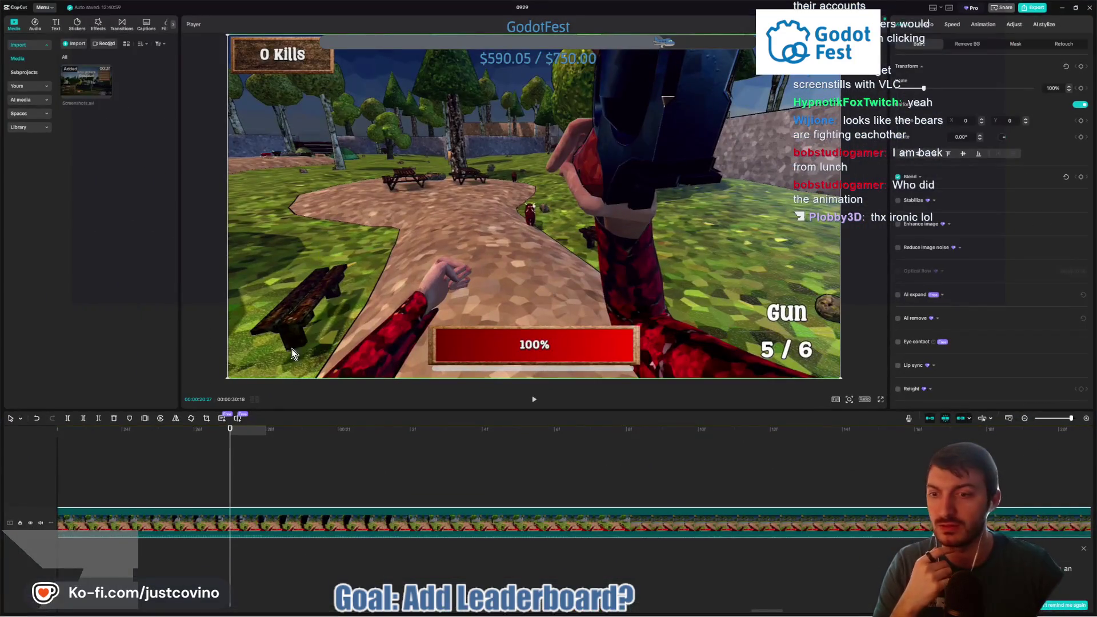
# Step: Zoom out the timeline and delete the existing clip from it
pyautogui.click(1026, 418)
pyautogui.click(1025, 418)
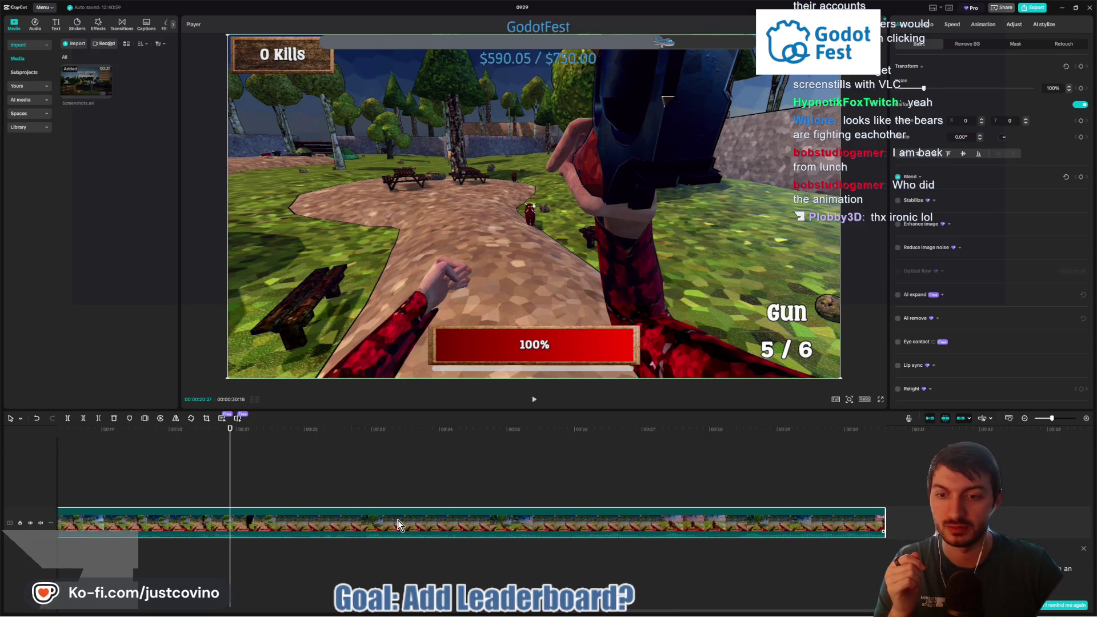
pyautogui.press('Delete')
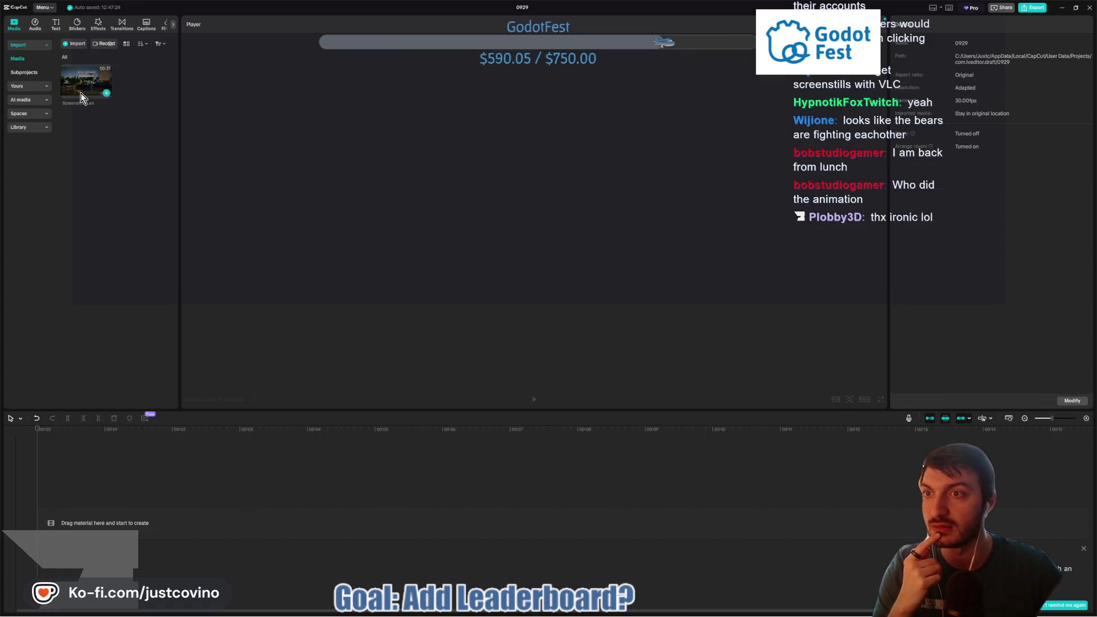
# Step: Import Screenshots.avi from BAS_MovieMode into CapCut's media and place it on the timeline
pyautogui.moveTo(578, 606)
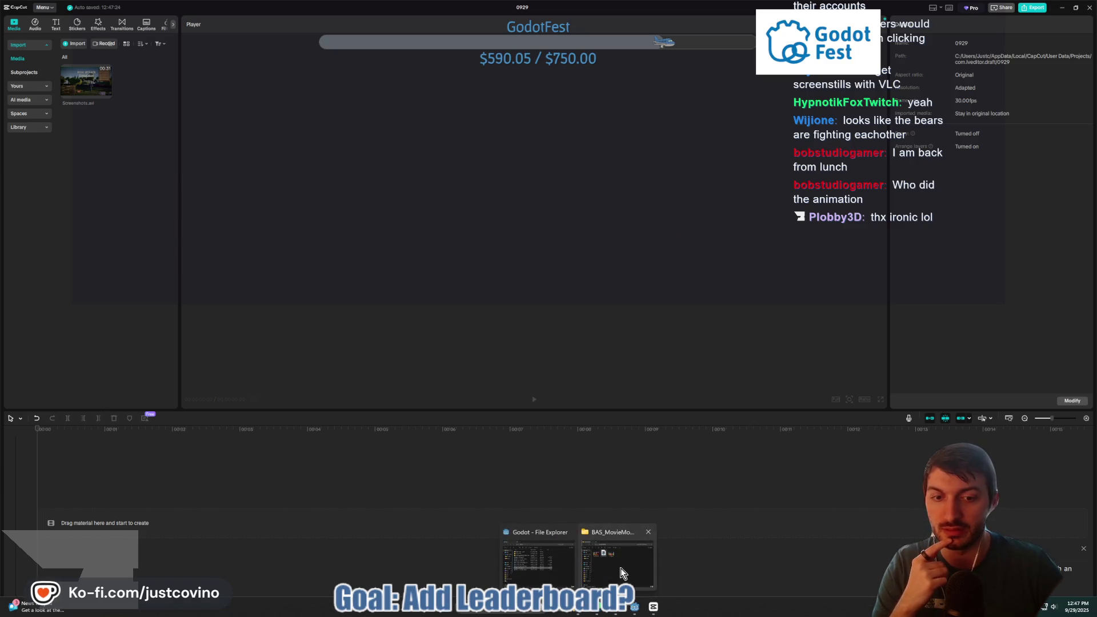
pyautogui.click(621, 568)
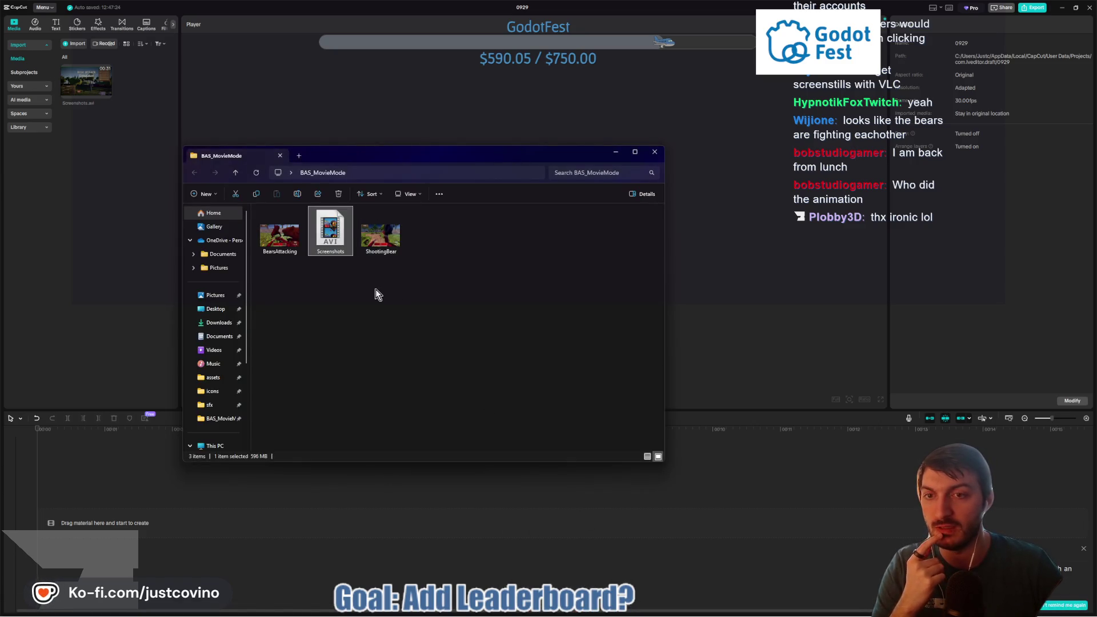
pyautogui.moveTo(330, 245); pyautogui.dragTo(97, 183)
pyautogui.click(80, 89)
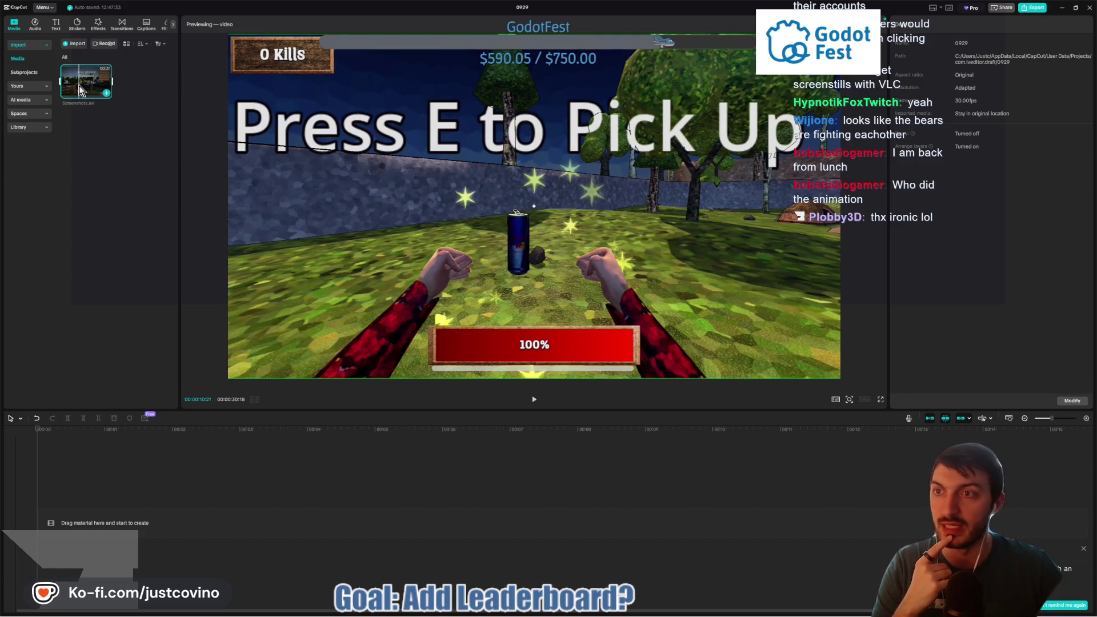
pyautogui.moveTo(83, 86)
pyautogui.mouseDown()
pyautogui.moveTo(97, 245)
pyautogui.moveTo(81, 521)
pyautogui.mouseUp()
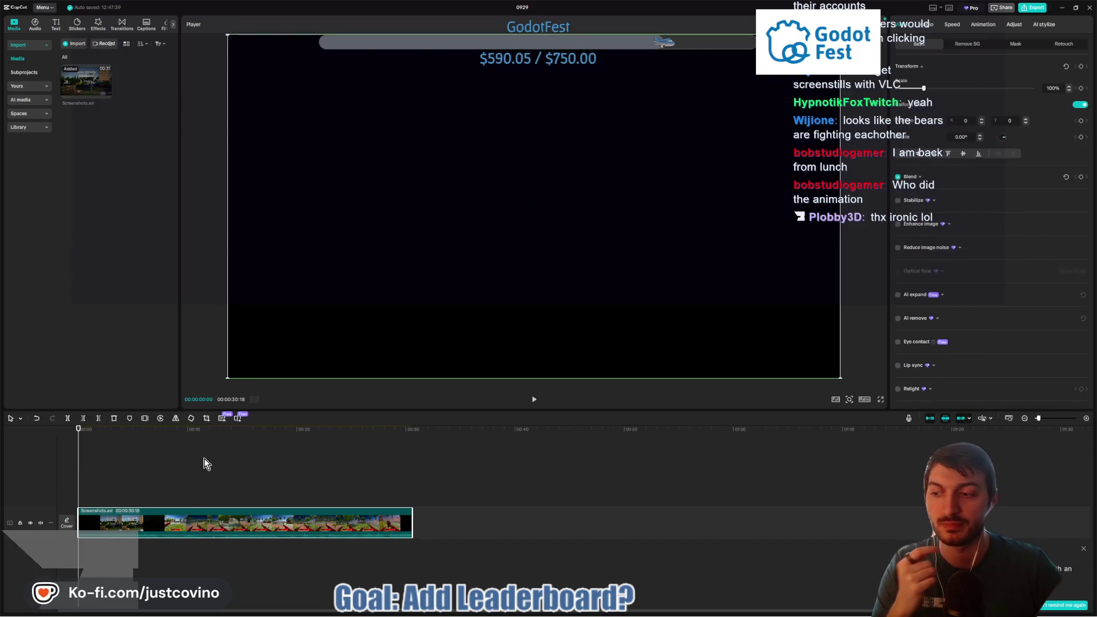
# Step: Play the Screenshots.avi clip while zooming the timeline to frame level
pyautogui.press('space')
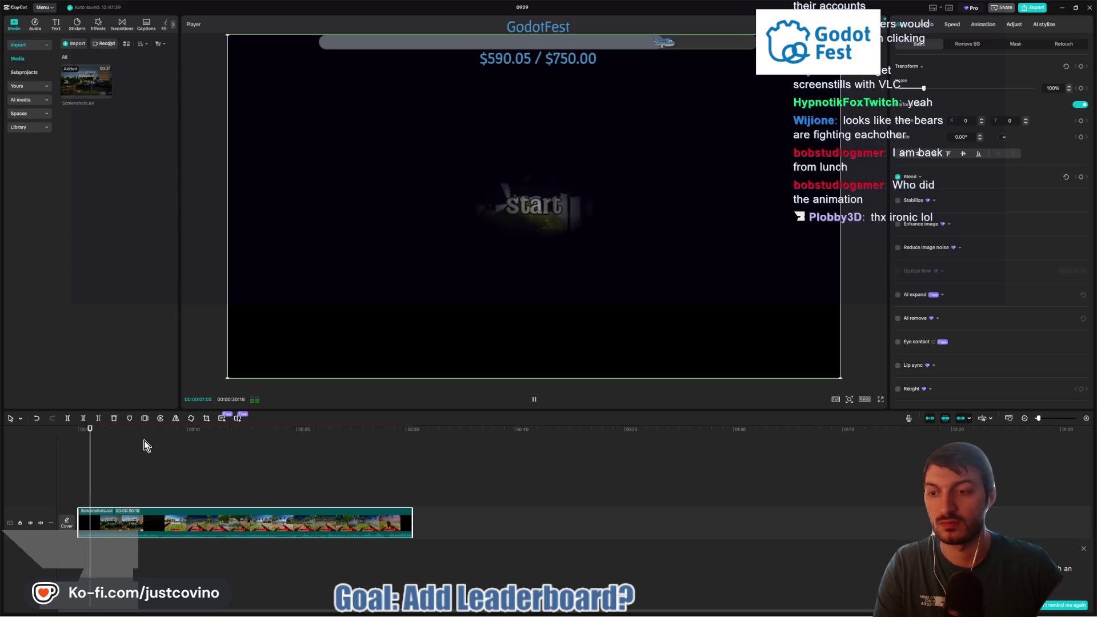
pyautogui.scroll(10, 1082, 424)
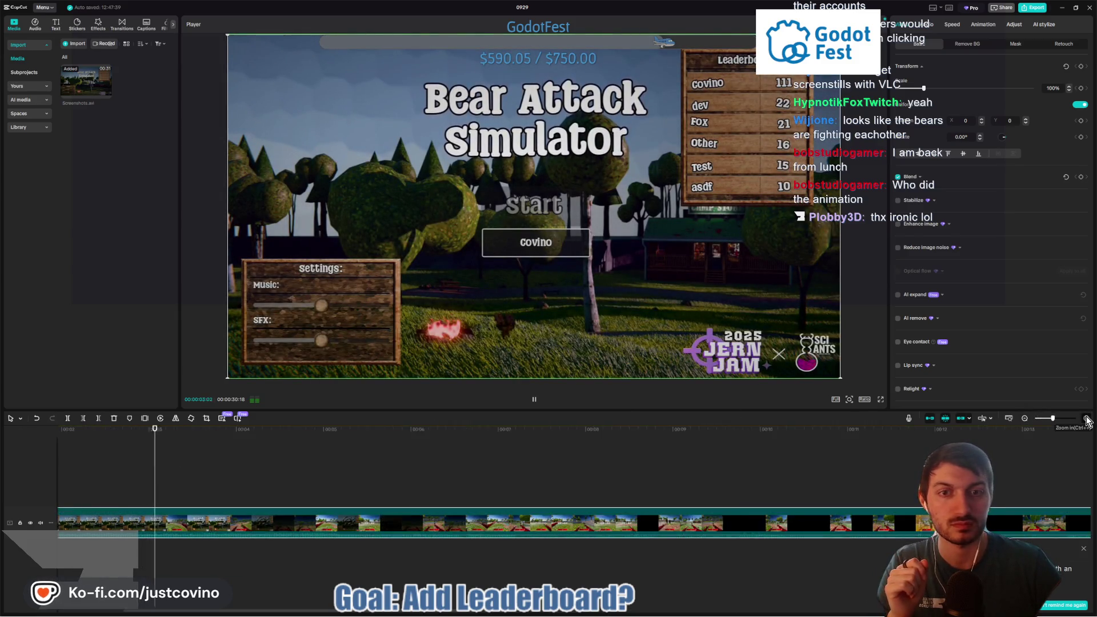
pyautogui.click(1024, 419)
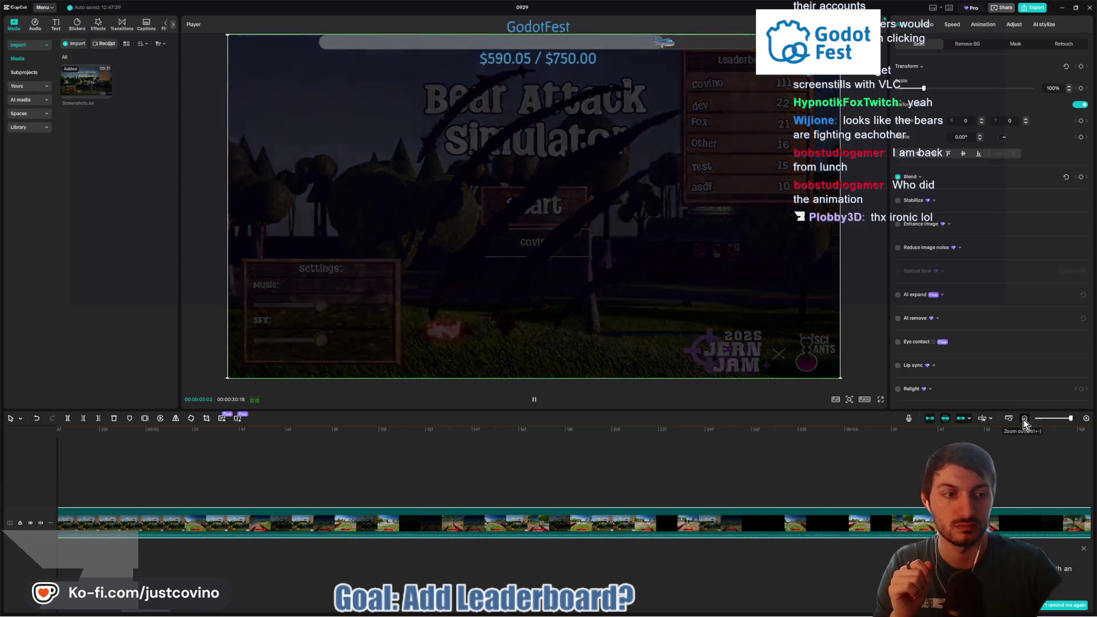
# Step: Zoom the timeline out to fit the whole 30-second clip and play its opening
pyautogui.click(1023, 420)
pyautogui.click(1023, 420)
pyautogui.click(1023, 420)
pyautogui.click(1023, 420)
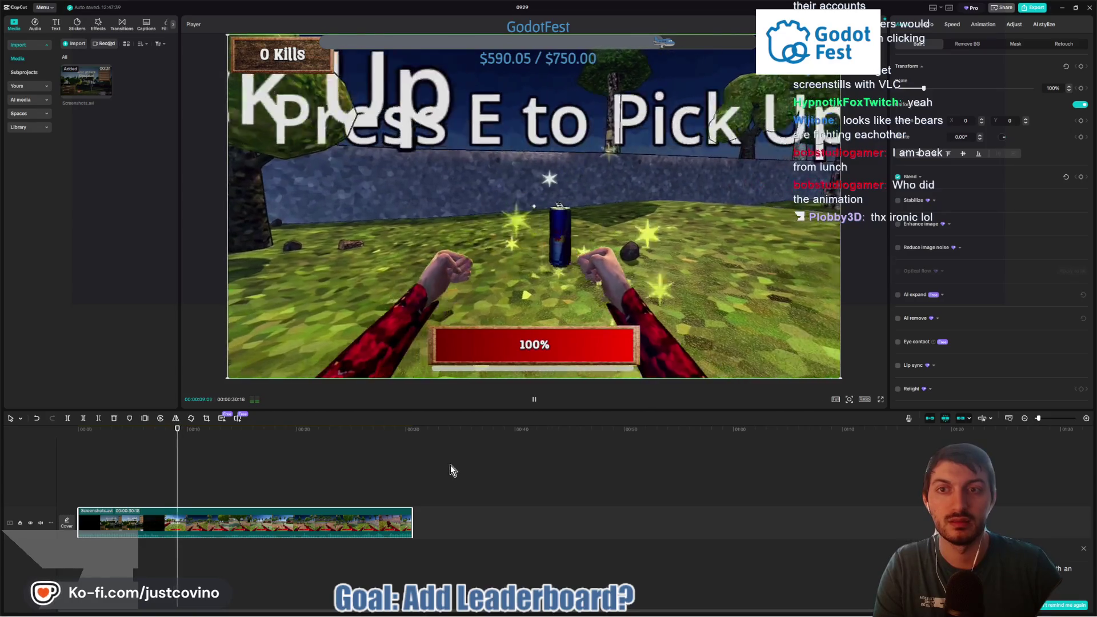
pyautogui.press('space')
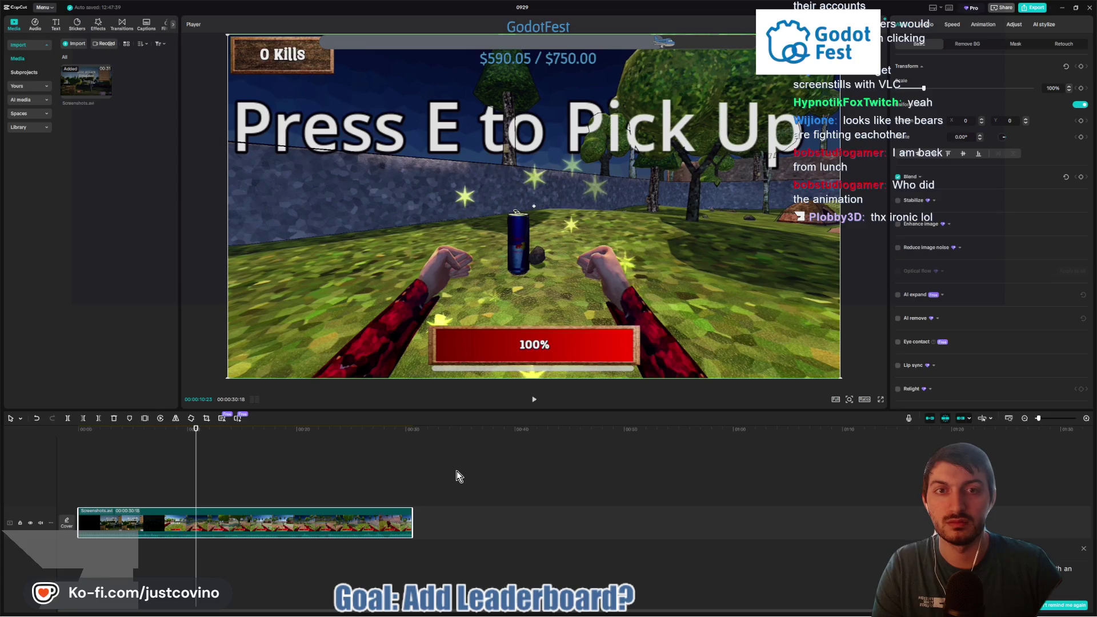
pyautogui.press('space')
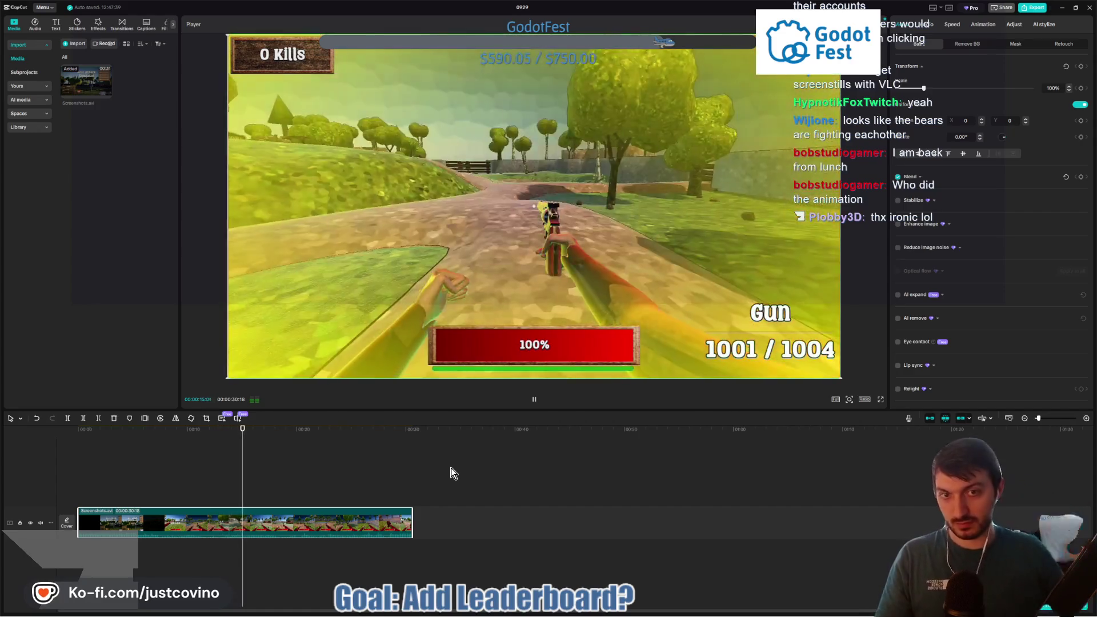
pyautogui.press('space')
pyautogui.press('space')
pyautogui.press('space')
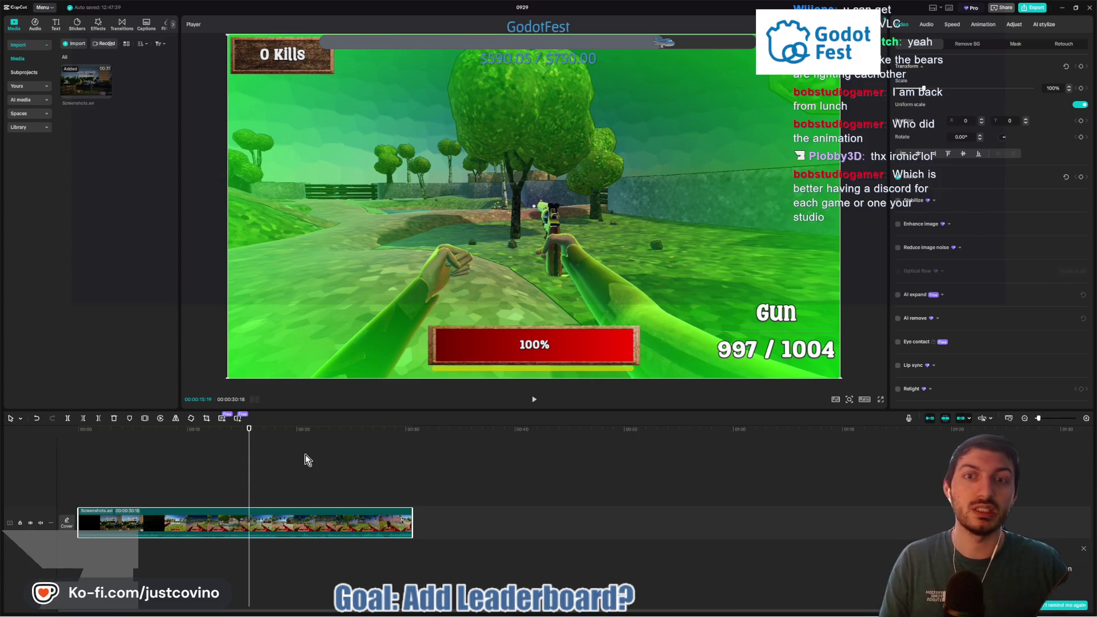
# Step: Review the gameplay footage through to 8 kills, then replay from the beginning
pyautogui.press('space')
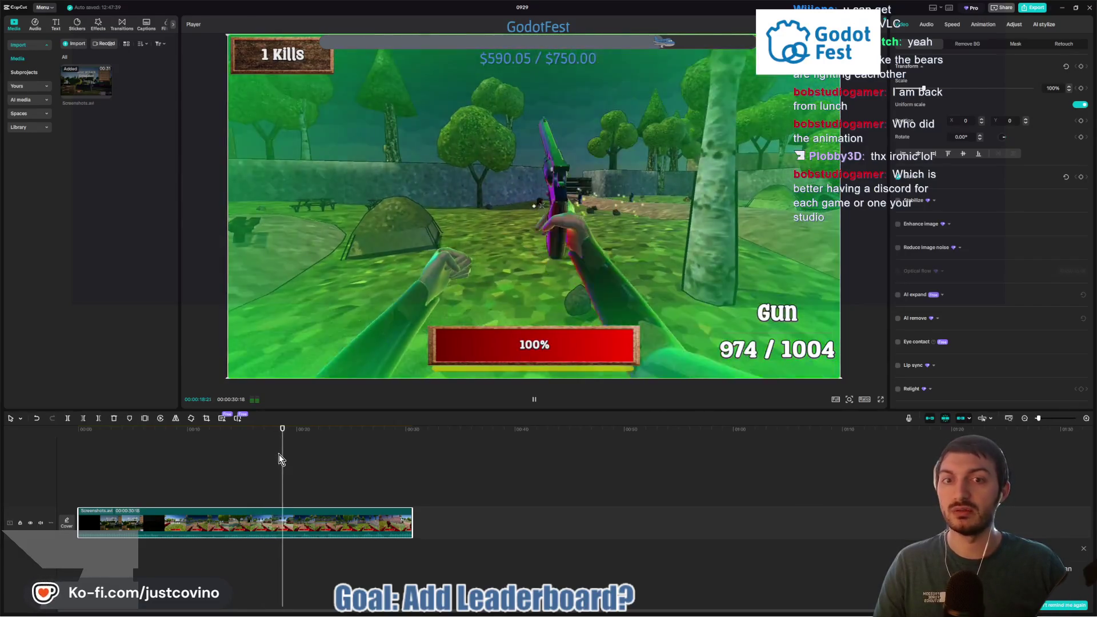
pyautogui.press('space')
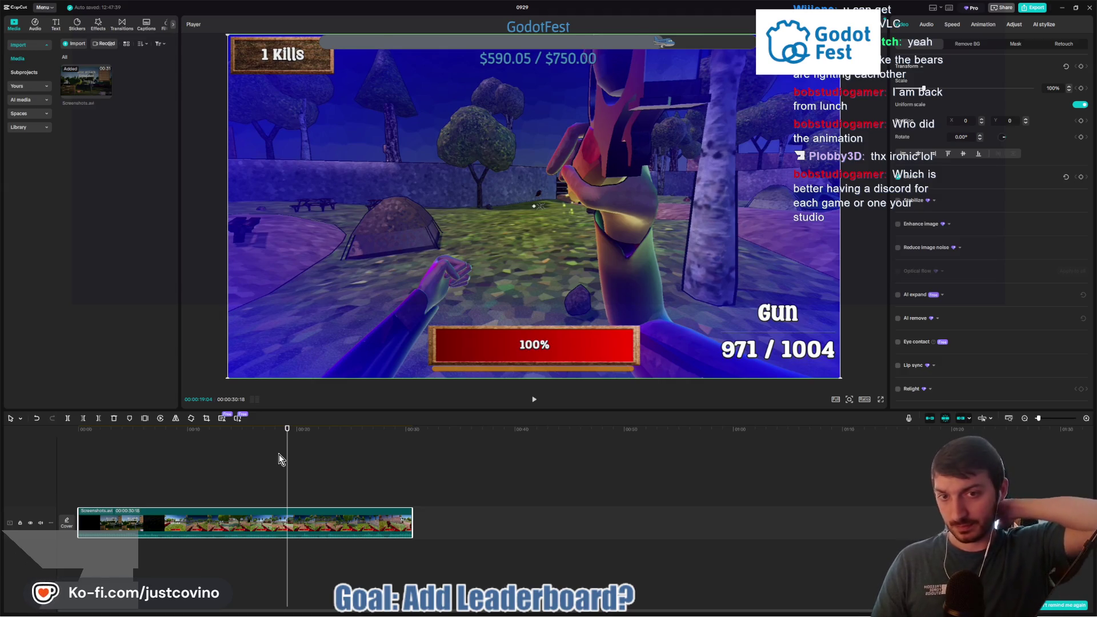
pyautogui.press('space')
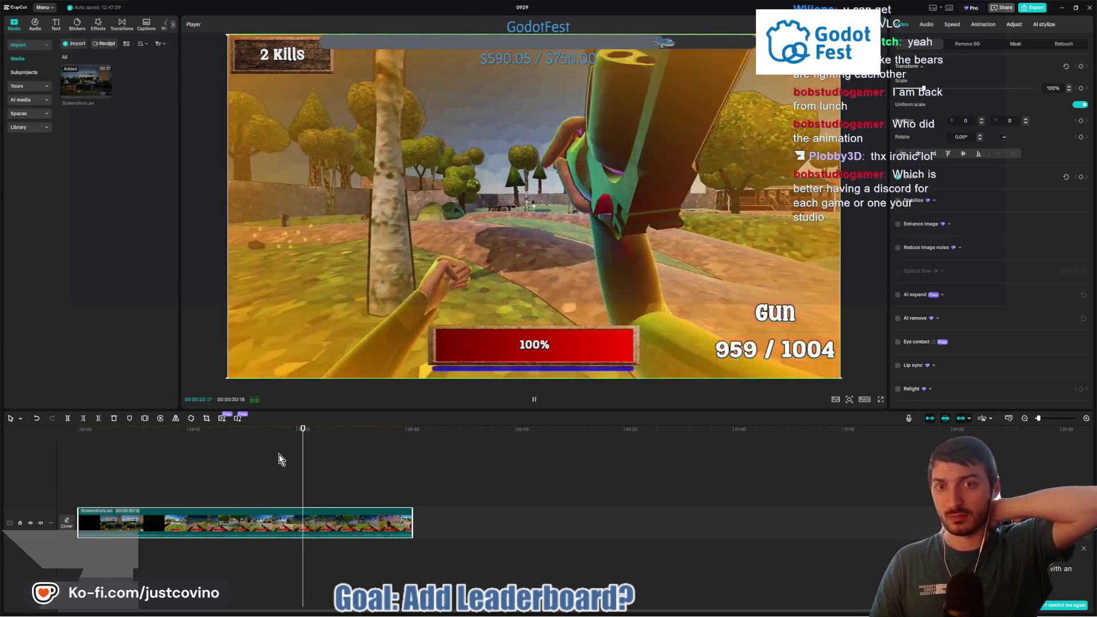
pyautogui.press('space')
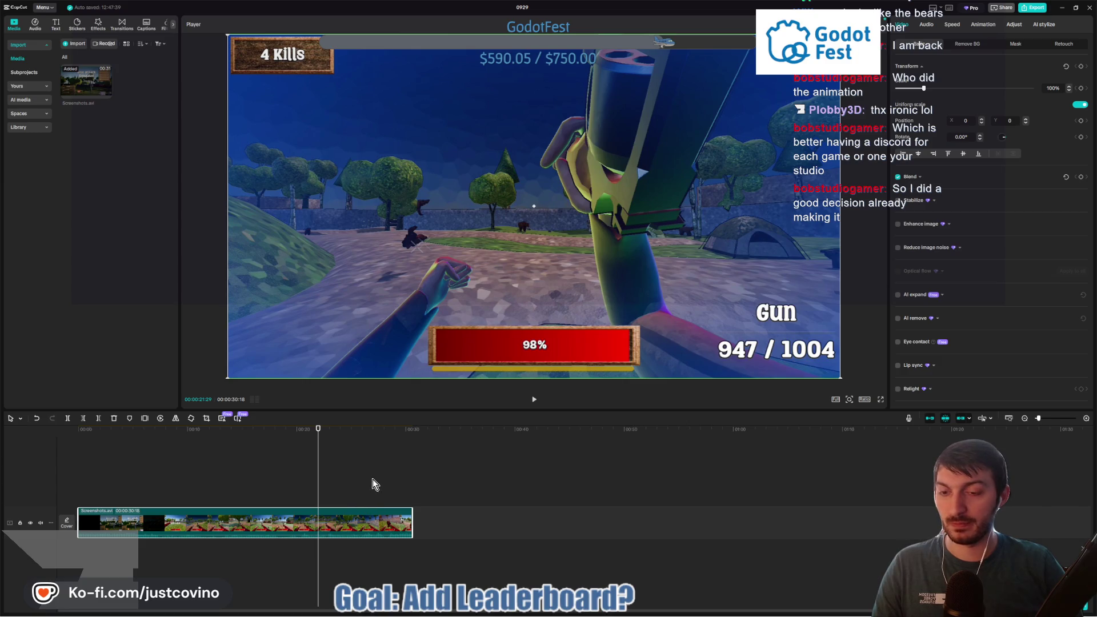
pyautogui.press('space')
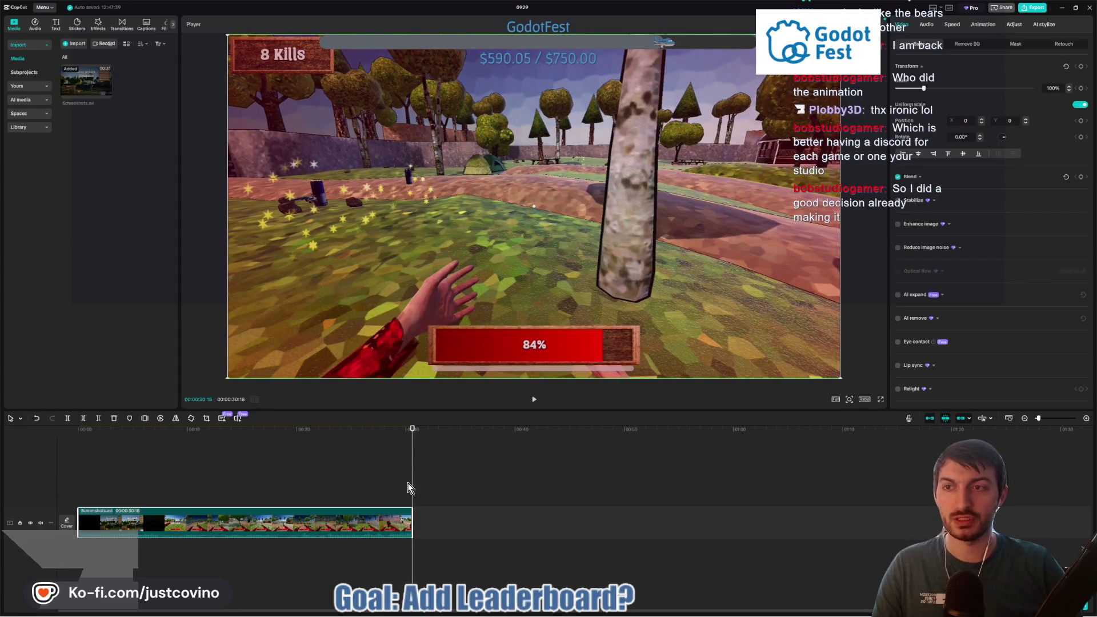
pyautogui.press('space')
pyautogui.press('space')
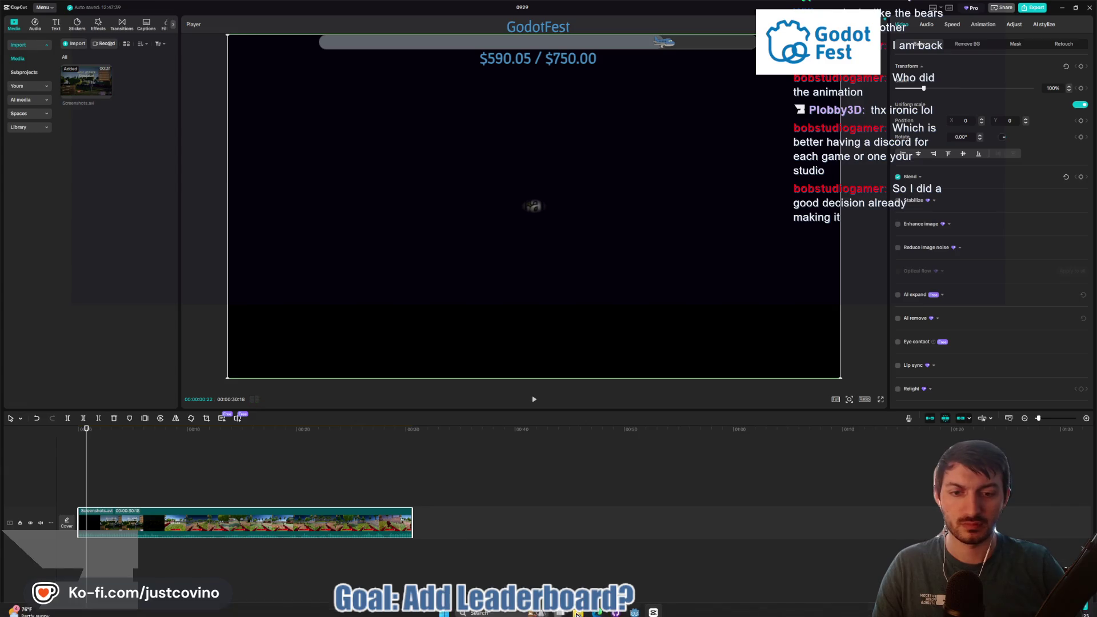
# Step: Try deleting Screenshots.avi in BAS_MovieMode and dismiss the File In Use warning
pyautogui.moveTo(606, 612)
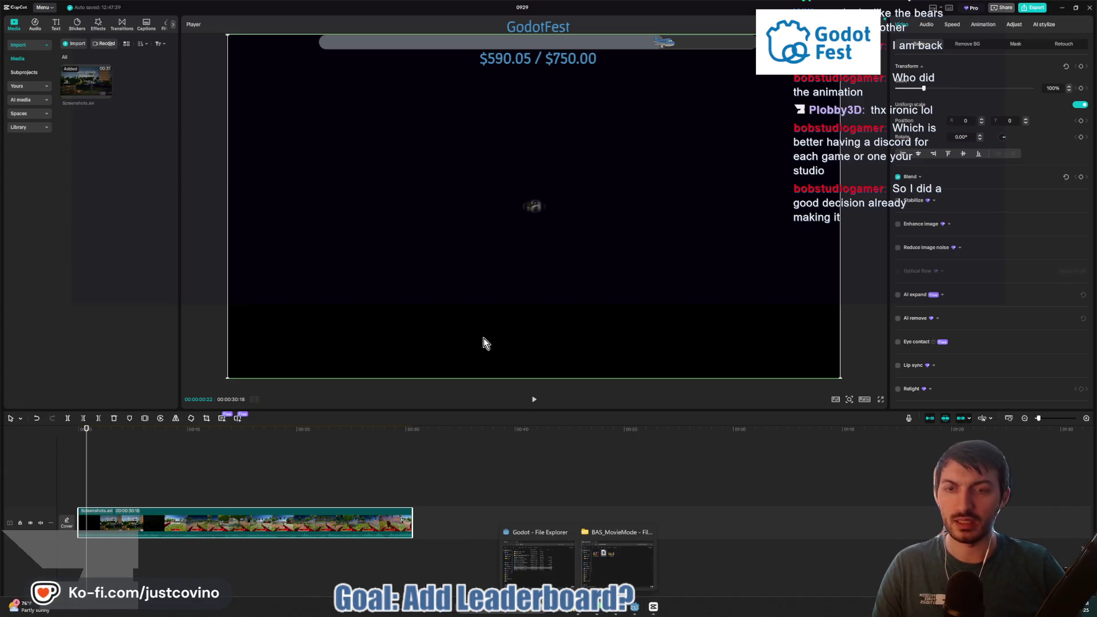
pyautogui.click(617, 558)
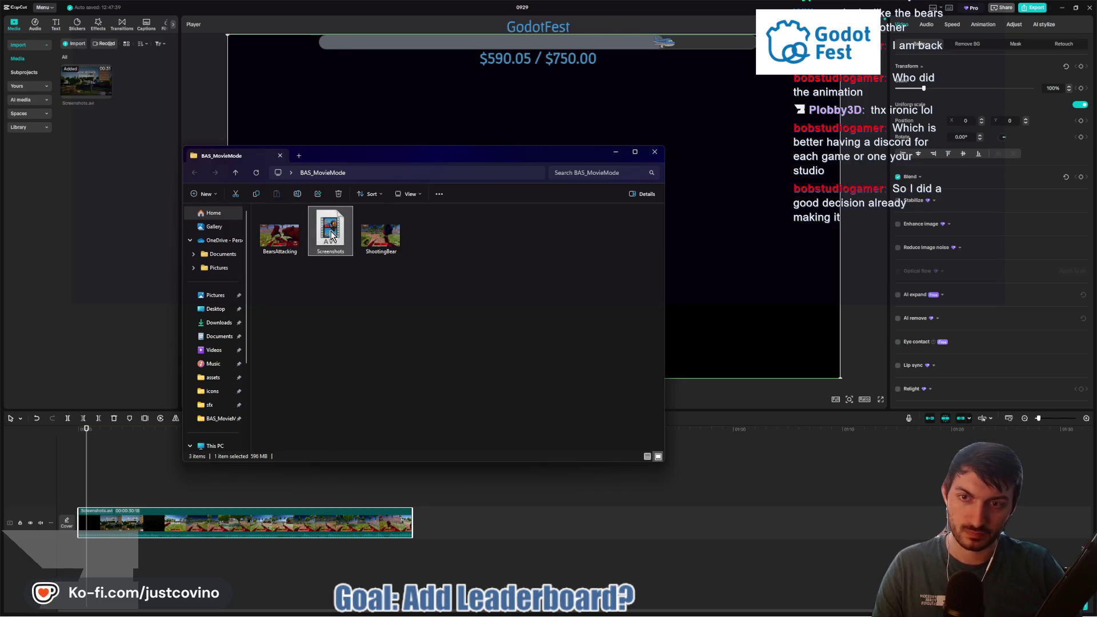
pyautogui.press('Delete')
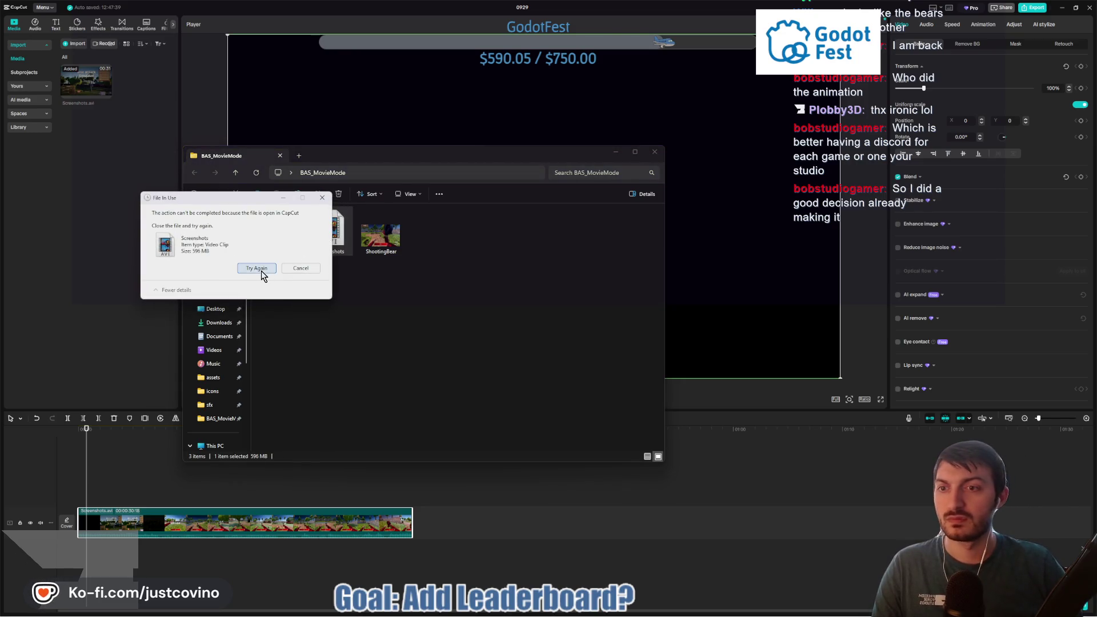
pyautogui.click(308, 270)
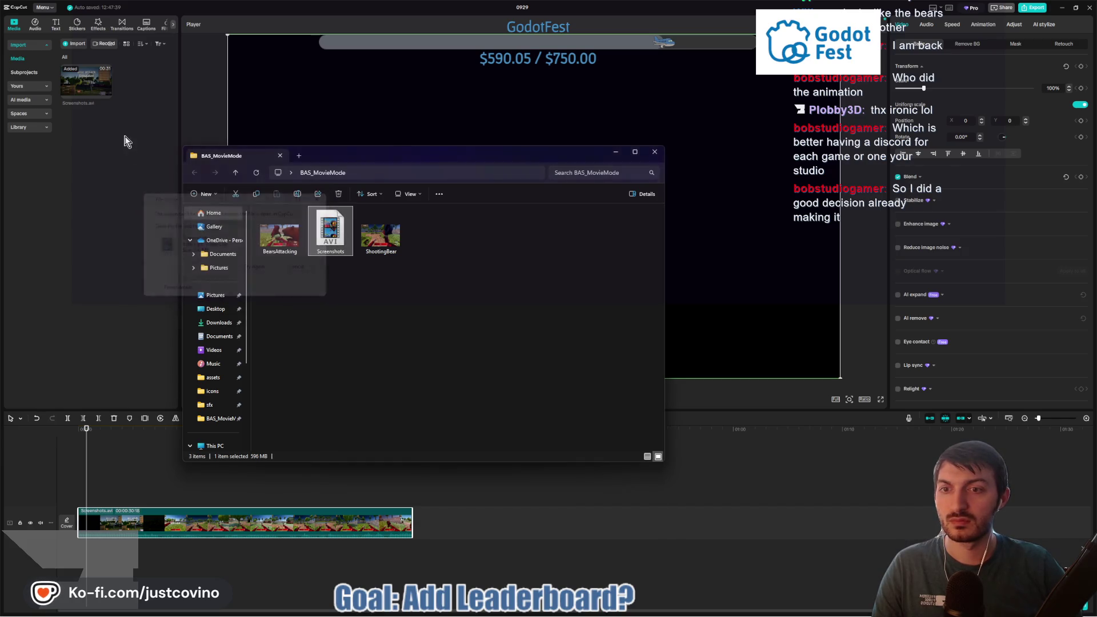
# Step: Delete the Screenshots media and its timeline clip from the CapCut project
pyautogui.click(91, 103)
pyautogui.click(90, 86)
pyautogui.press('Delete')
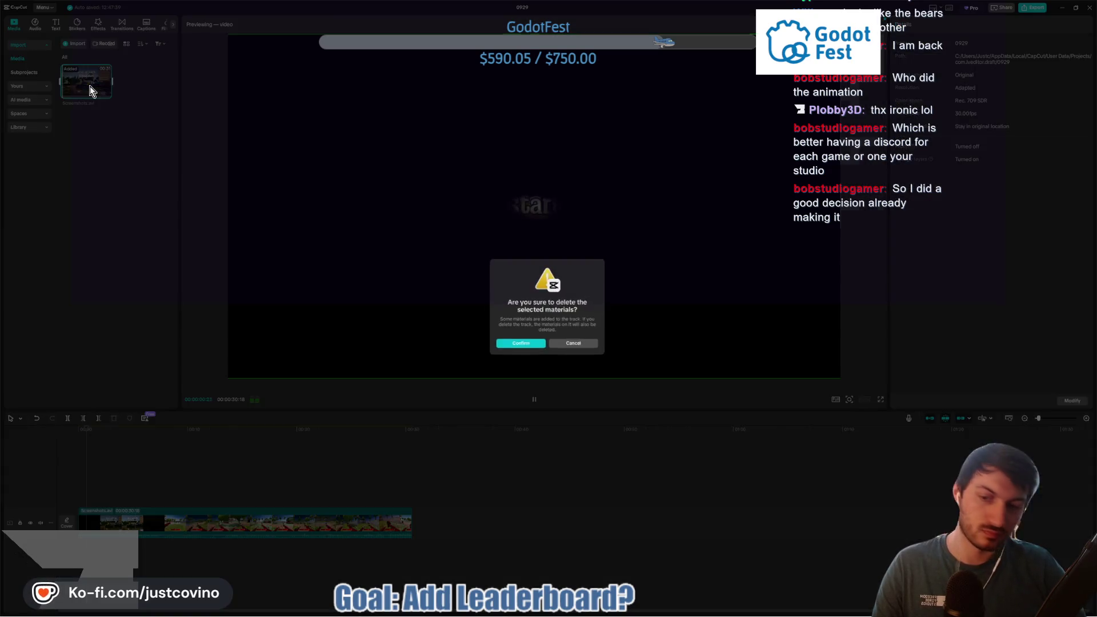
pyautogui.click(521, 347)
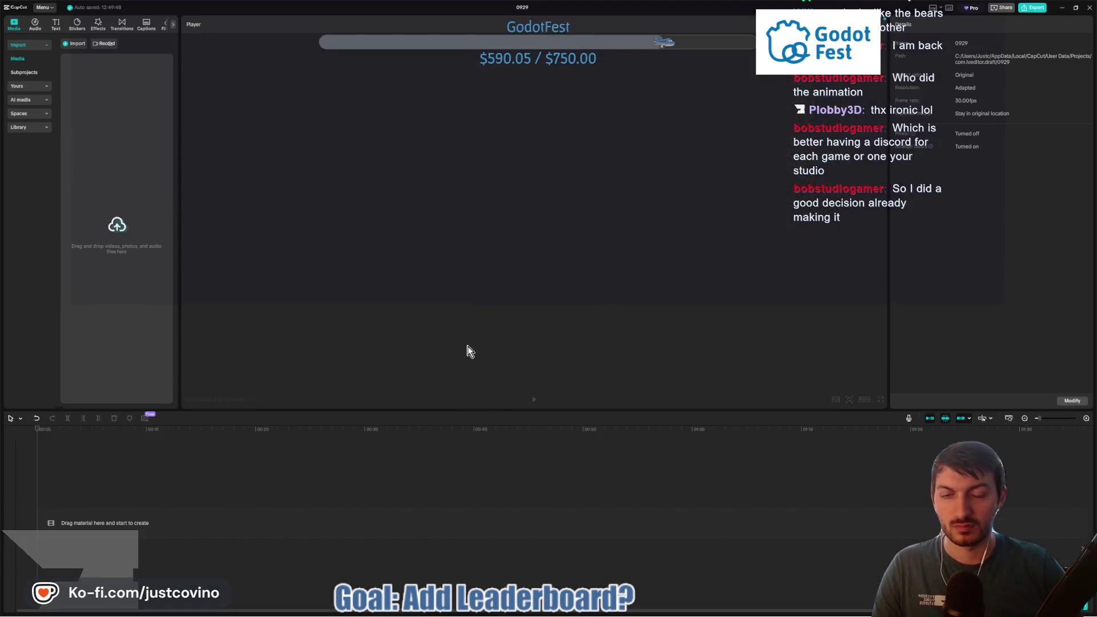
# Step: Retry deleting Screenshots.avi, cancel the still-in-use warning, and close the CapCut project
pyautogui.moveTo(607, 612)
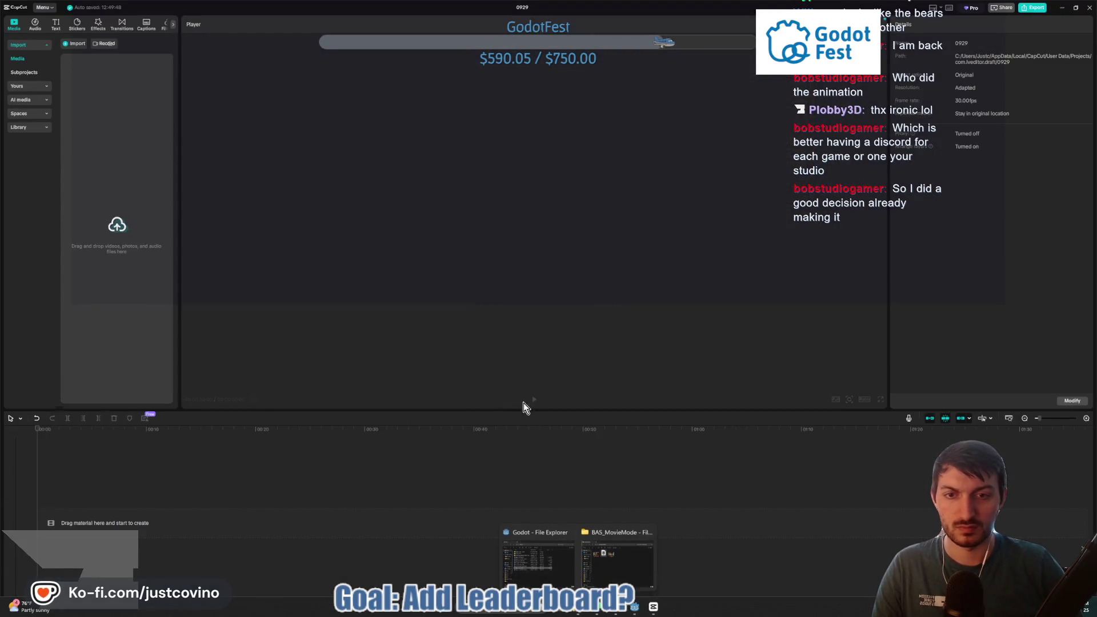
pyautogui.click(617, 566)
pyautogui.click(327, 244)
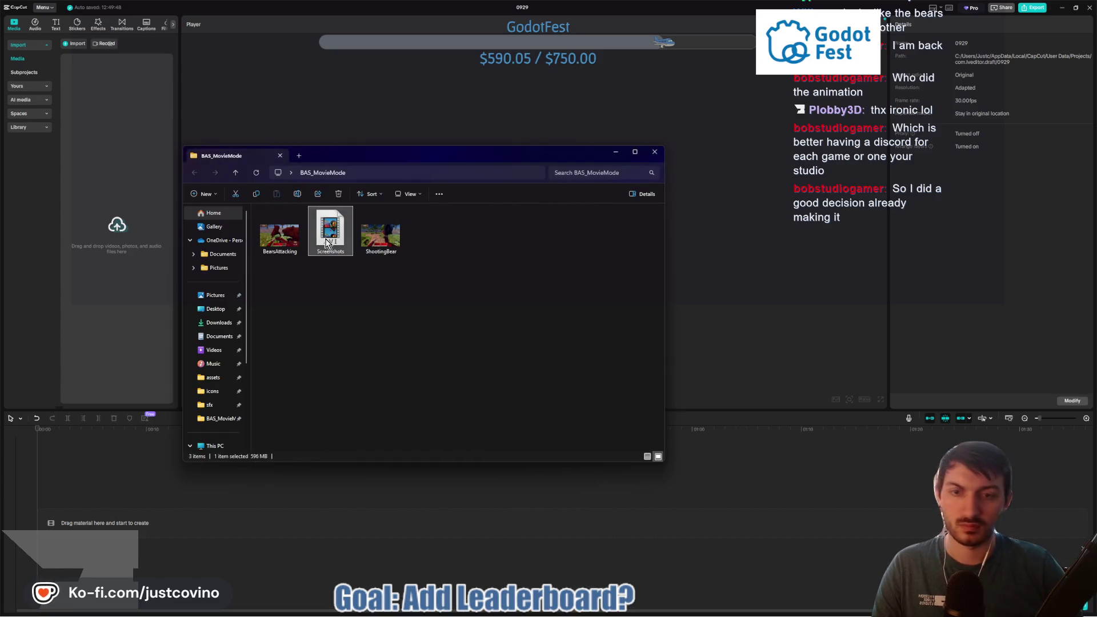
pyautogui.press('Delete')
pyautogui.click(577, 266)
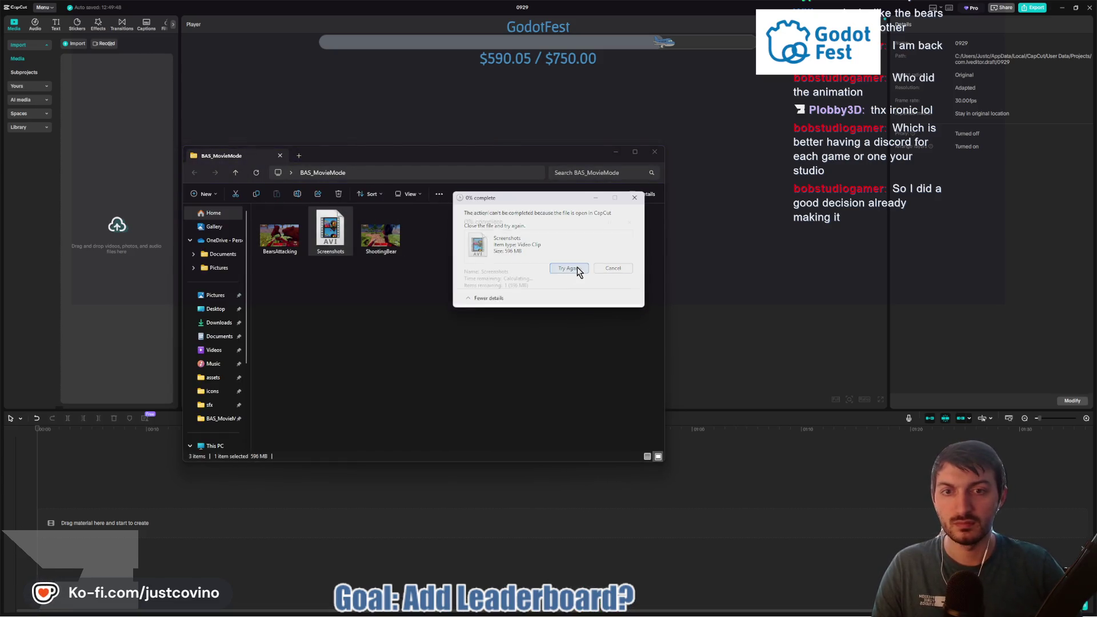
pyautogui.click(575, 269)
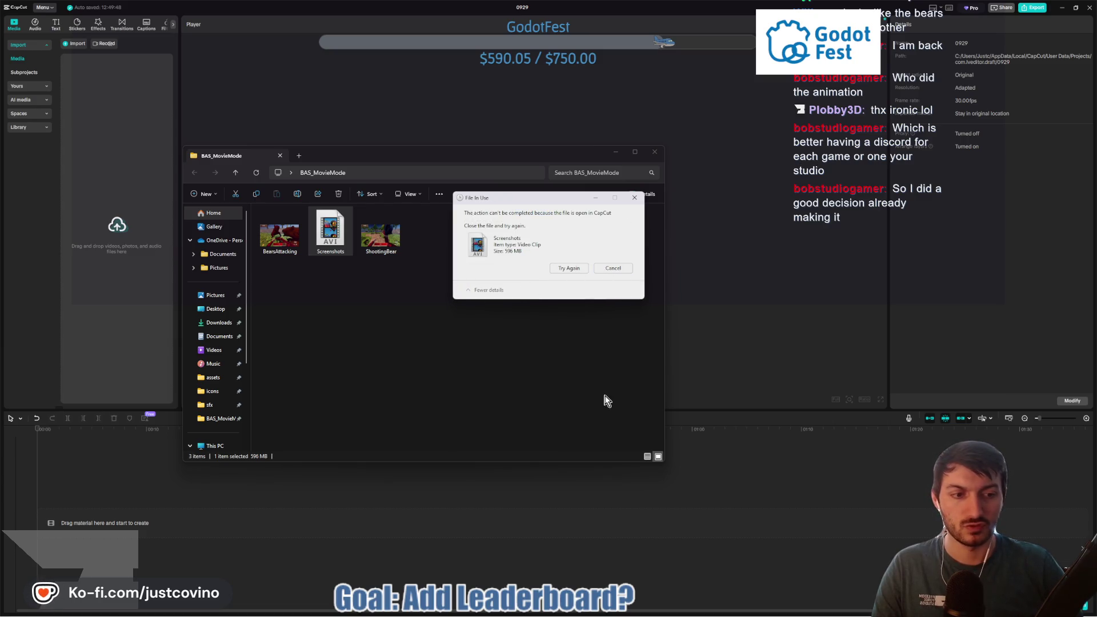
pyautogui.click(636, 199)
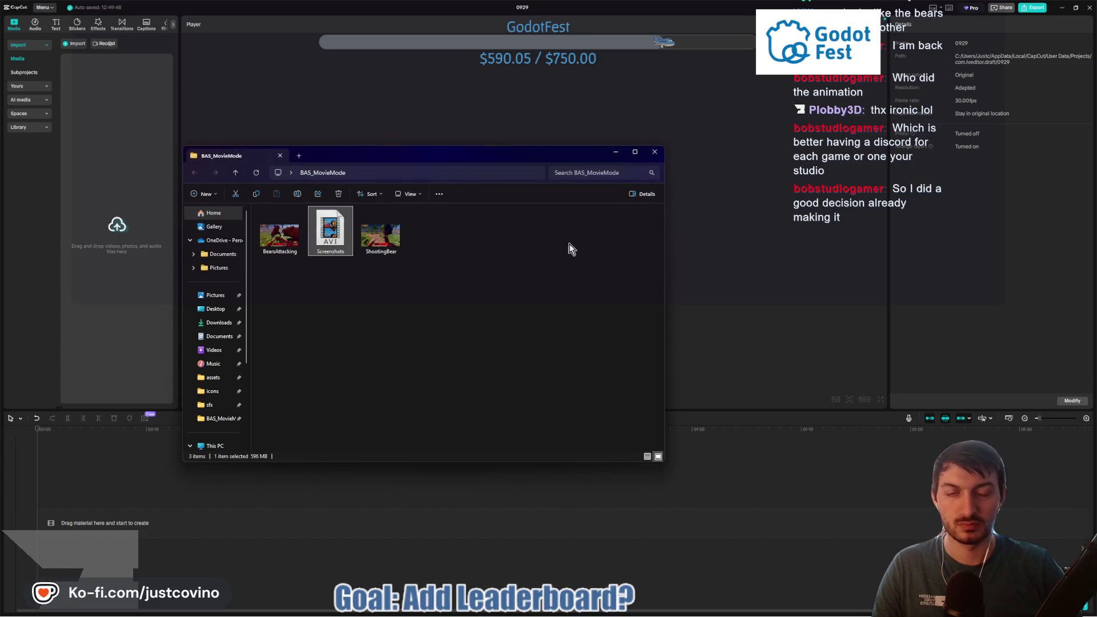
pyautogui.click(655, 151)
pyautogui.click(1088, 8)
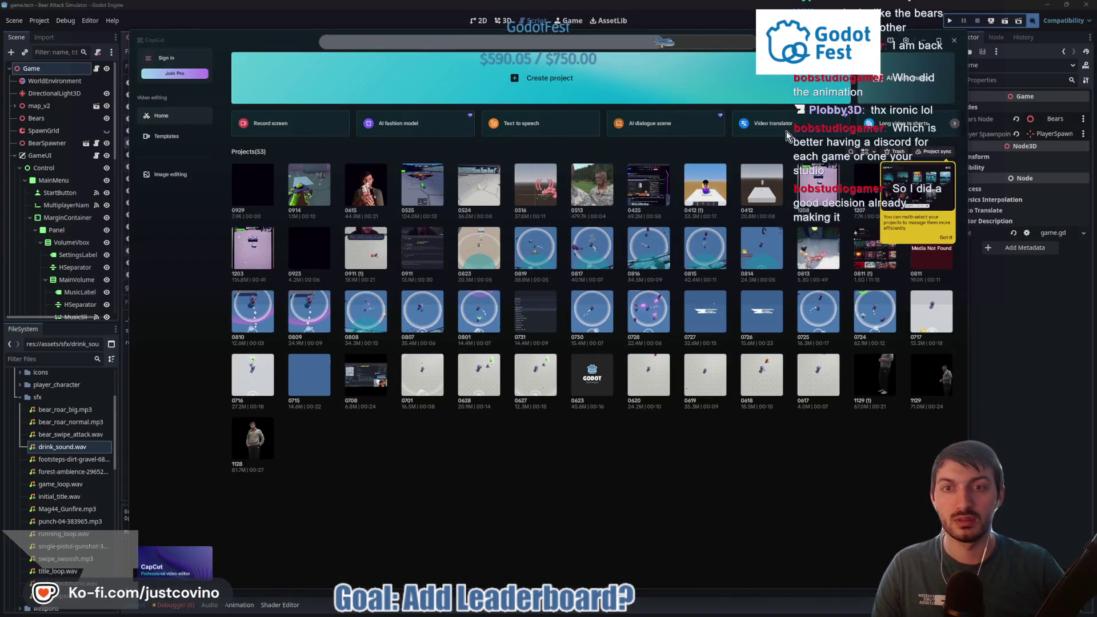
# Step: Quit CapCut, delete Screenshots.avi from BAS_MovieMode, and bring the Godot editor back
pyautogui.click(955, 43)
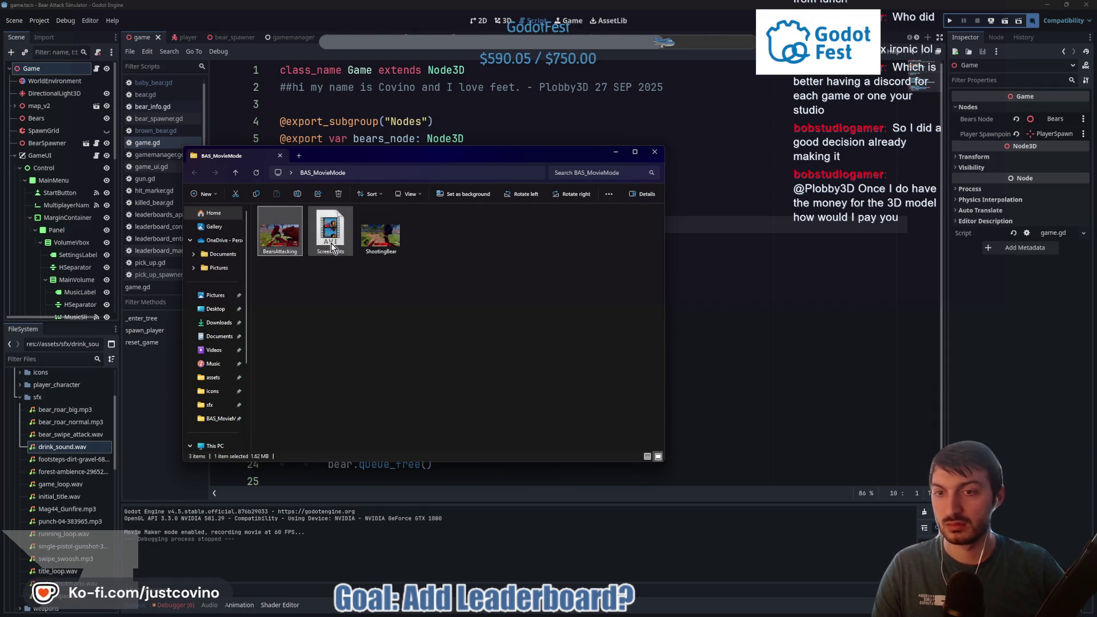
pyautogui.press('Delete')
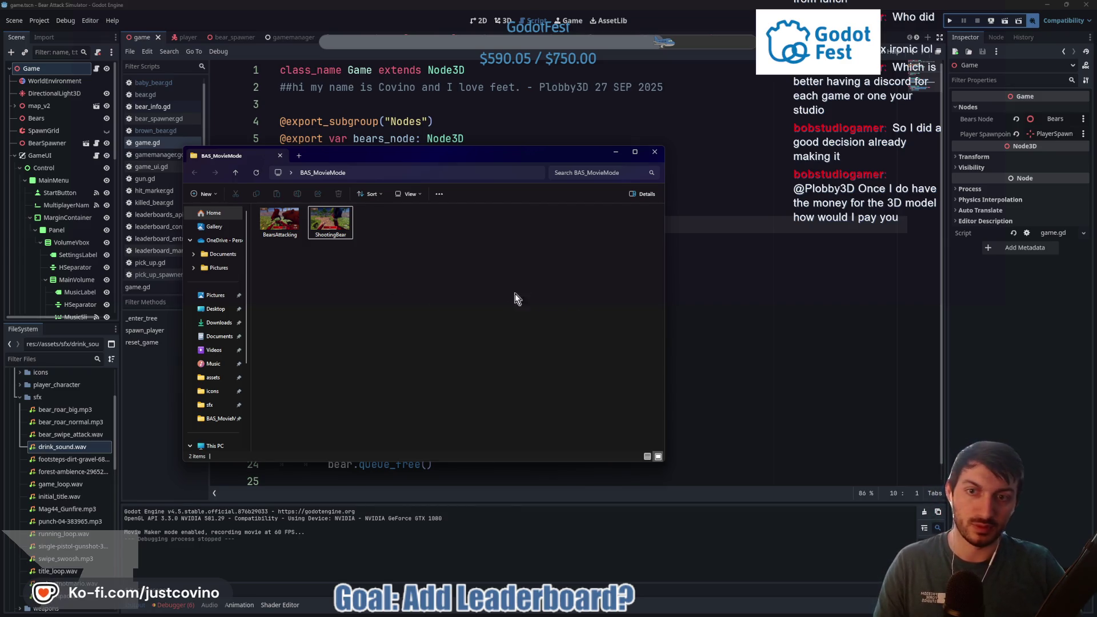
pyautogui.click(700, 361)
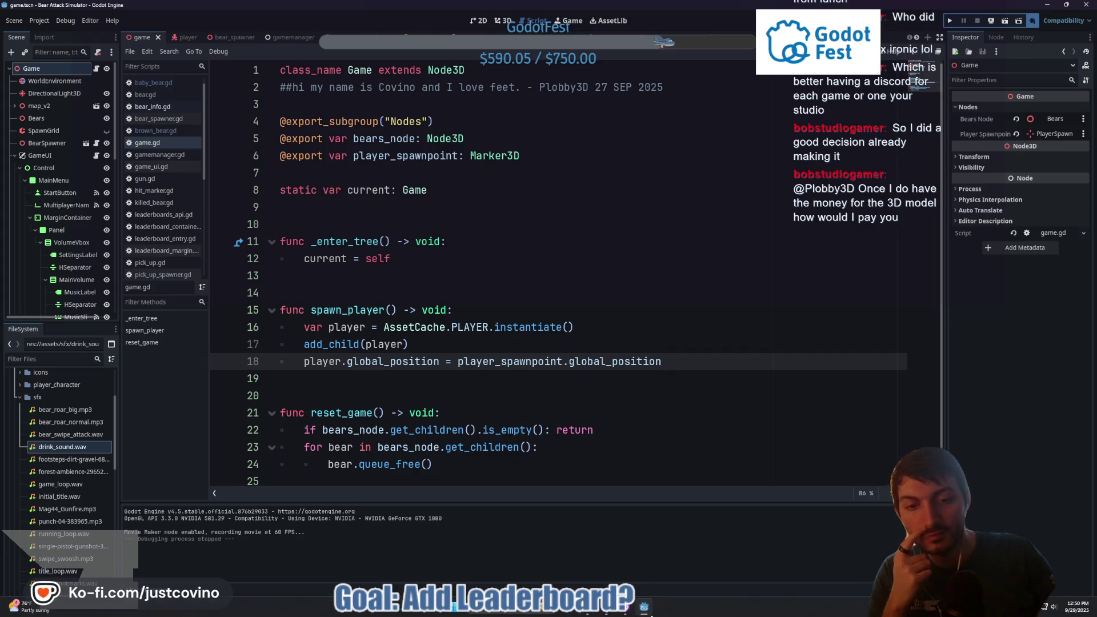
pyautogui.click(644, 607)
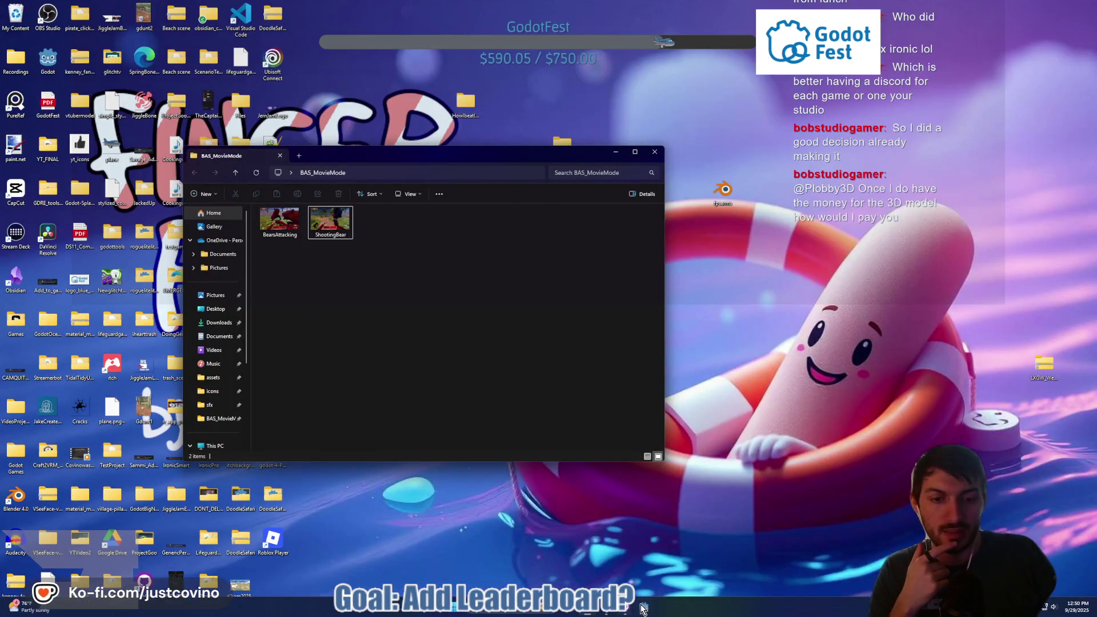
pyautogui.click(644, 608)
# Step: Set the Movie Maker output to Screenshots.avi in BAS_MovieMode and run the game with F5
pyautogui.click(1033, 21)
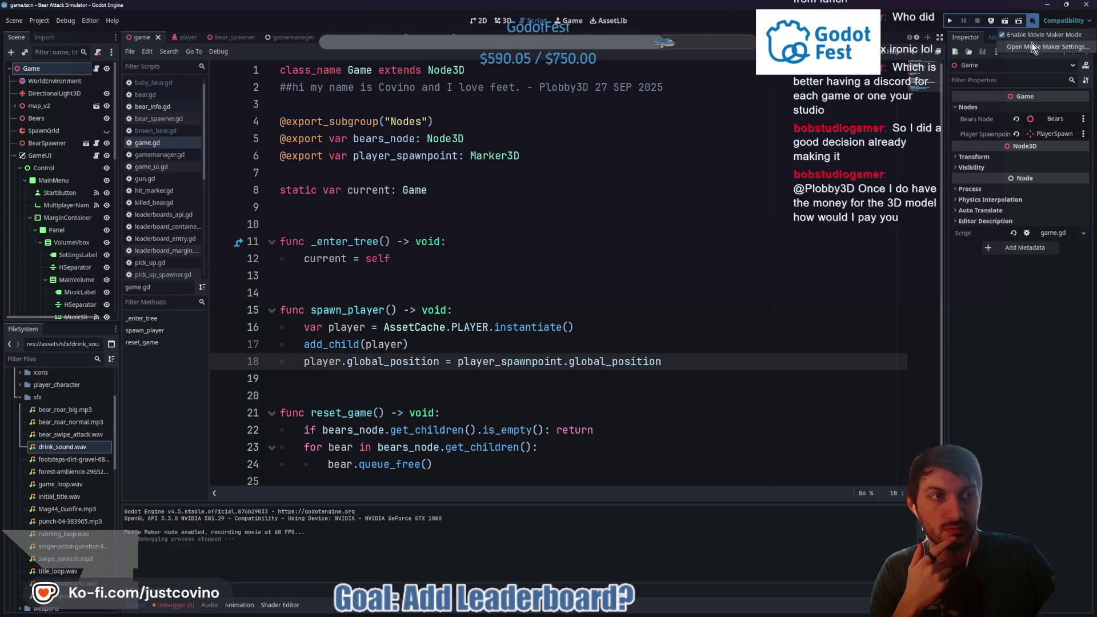
pyautogui.click(1033, 47)
pyautogui.click(791, 258)
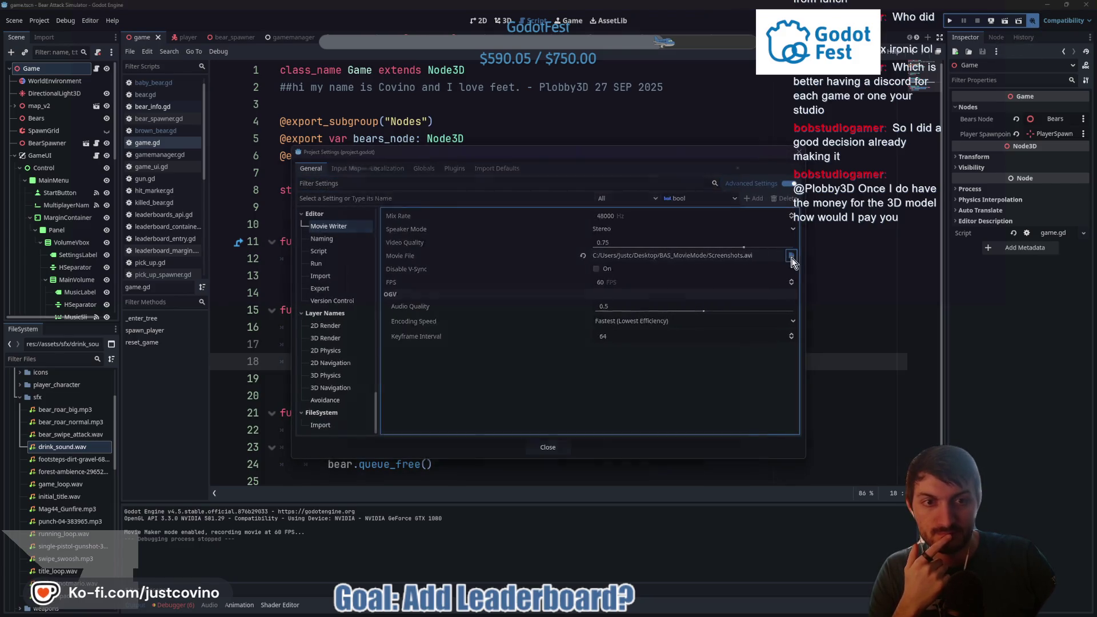
pyautogui.click(482, 447)
pyautogui.click(549, 446)
pyautogui.press('F5')
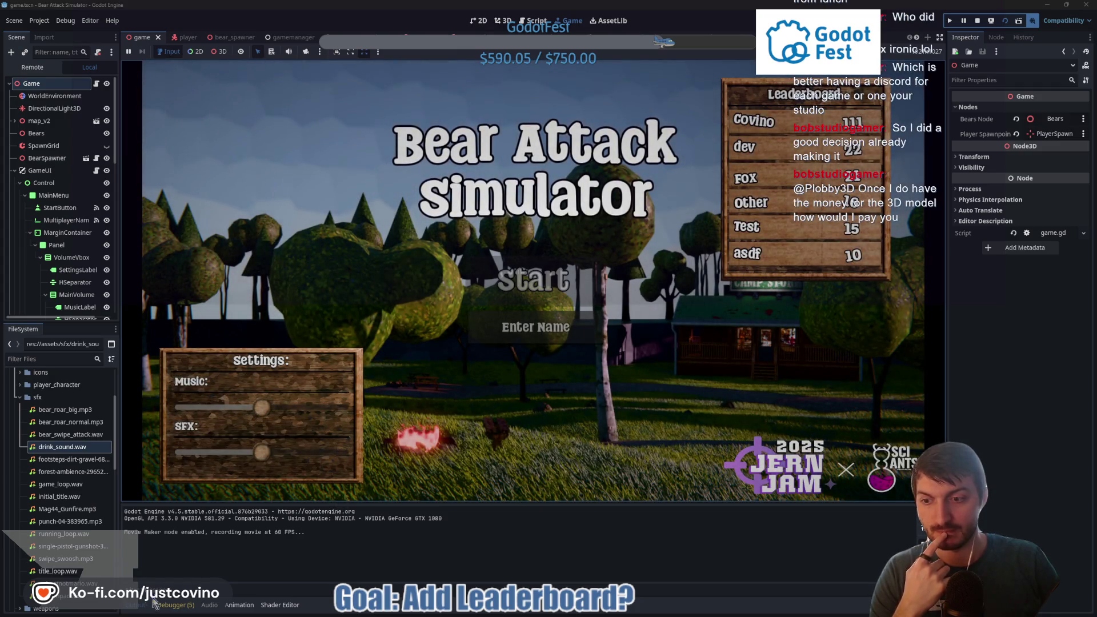
# Step: Hide the output log, enter a player name, and start the game
pyautogui.click(136, 606)
pyautogui.click(525, 371)
pyautogui.write('covino')
pyautogui.click(533, 327)
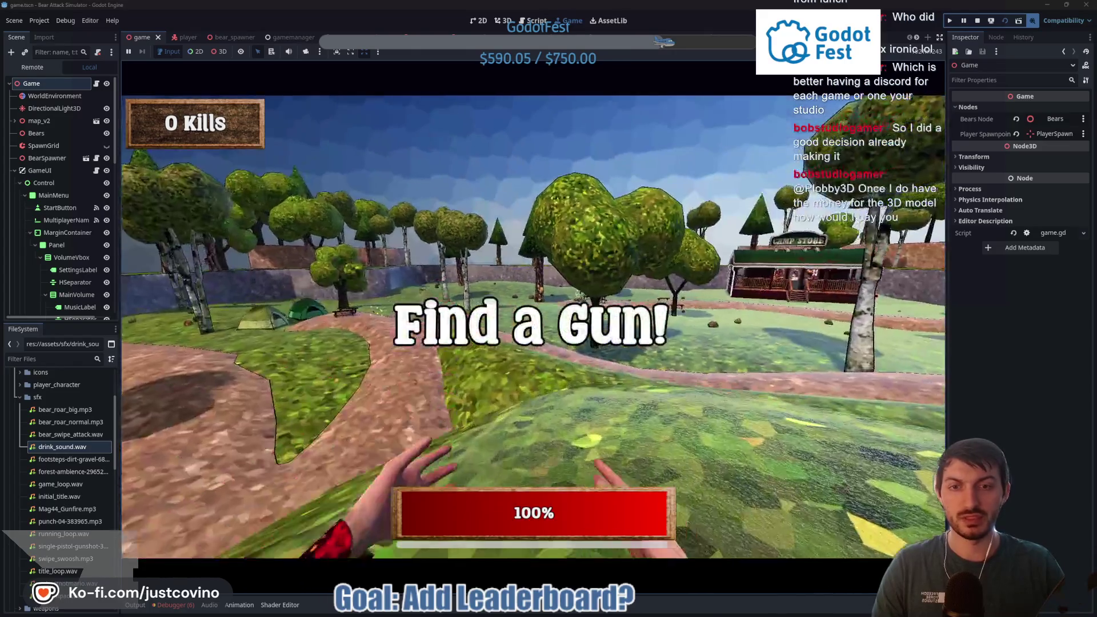
# Step: Walk to the camp store, drink the can, and head down the path toward the bear
pyautogui.press('w')
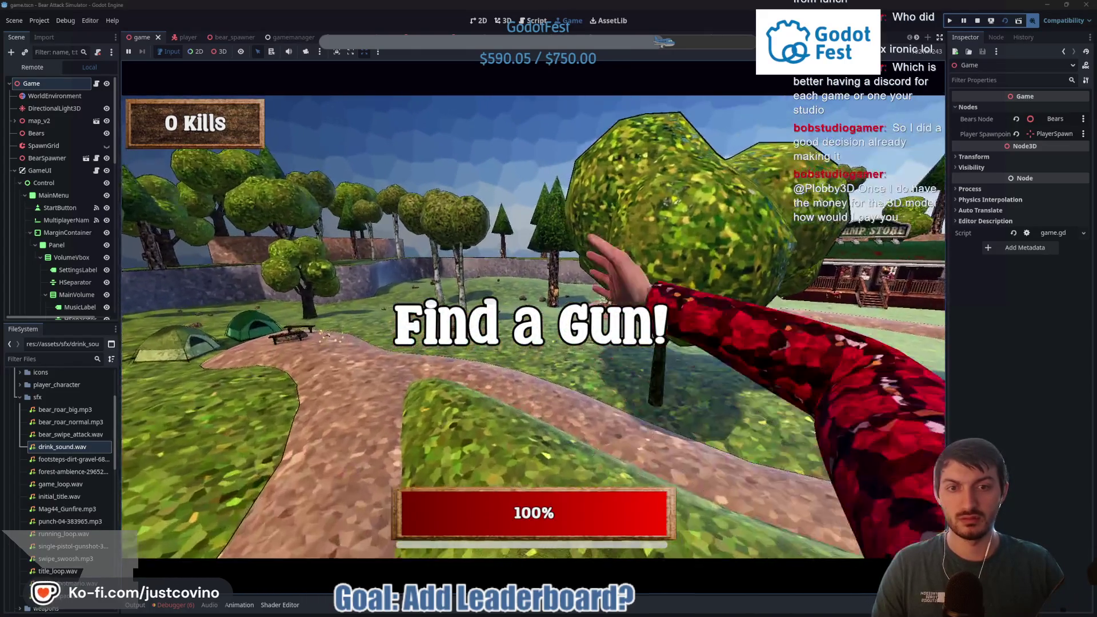
pyautogui.press('w')
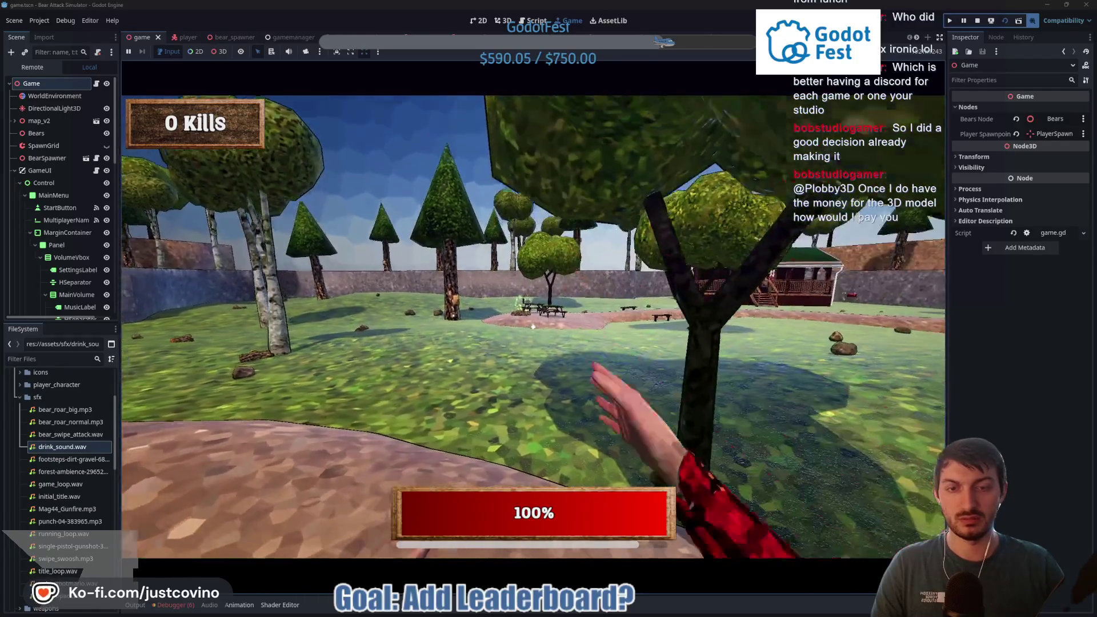
pyautogui.press('w')
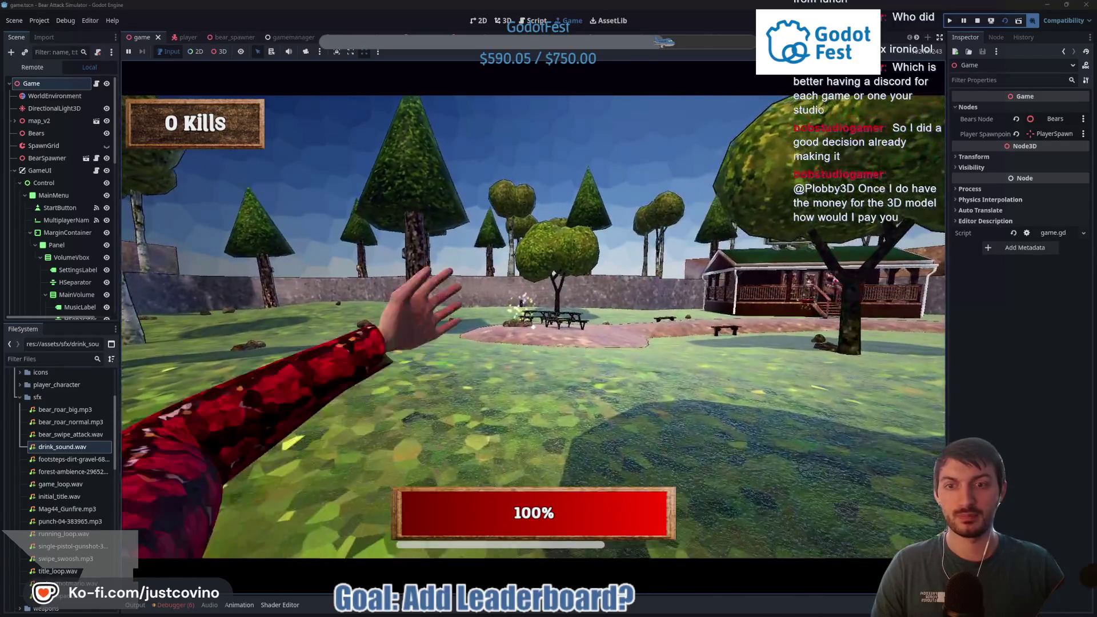
pyautogui.press('w')
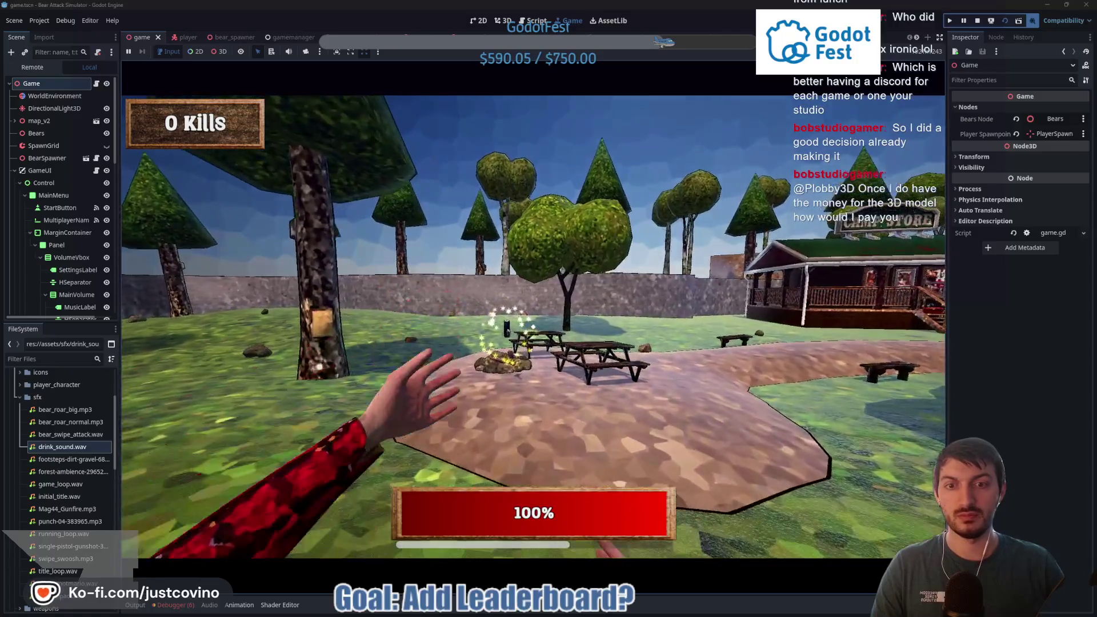
pyautogui.press('w')
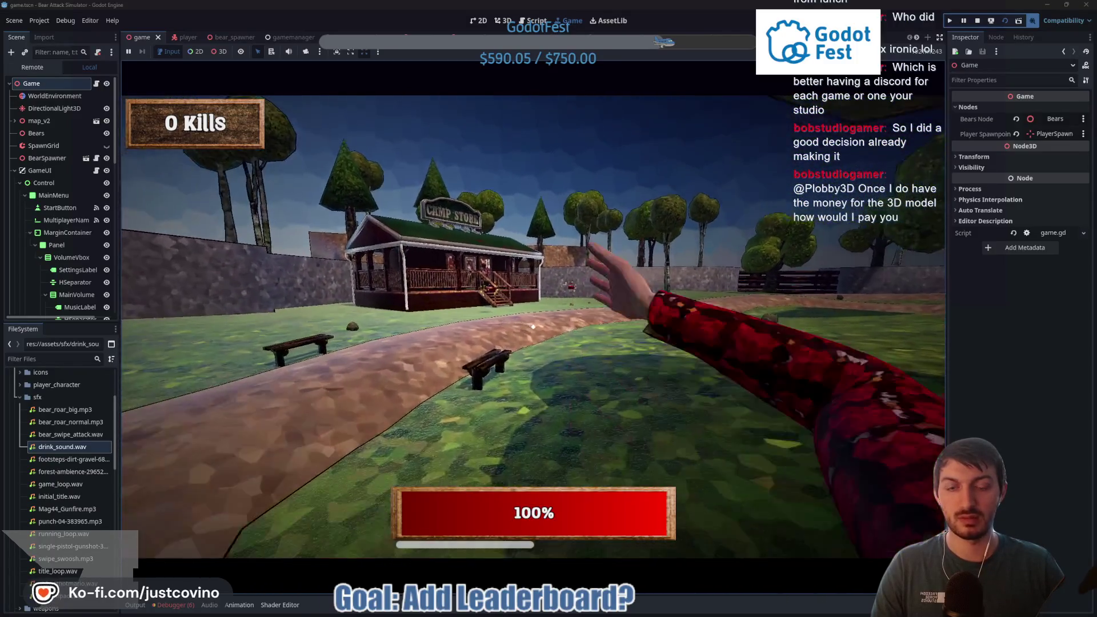
pyautogui.press('w')
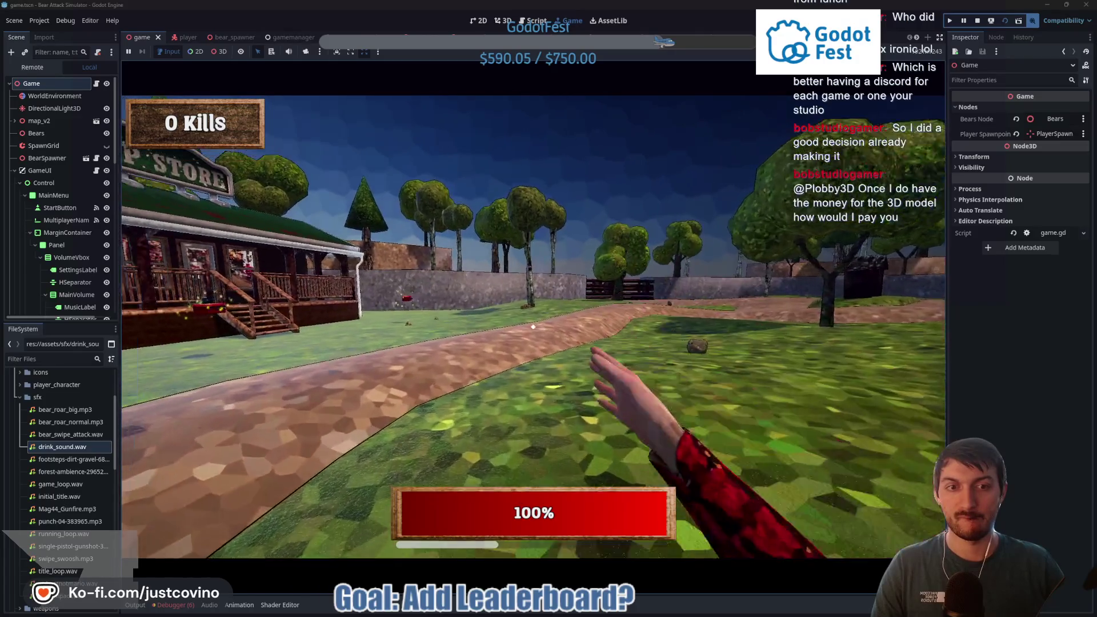
pyautogui.press('w')
pyautogui.press('w')
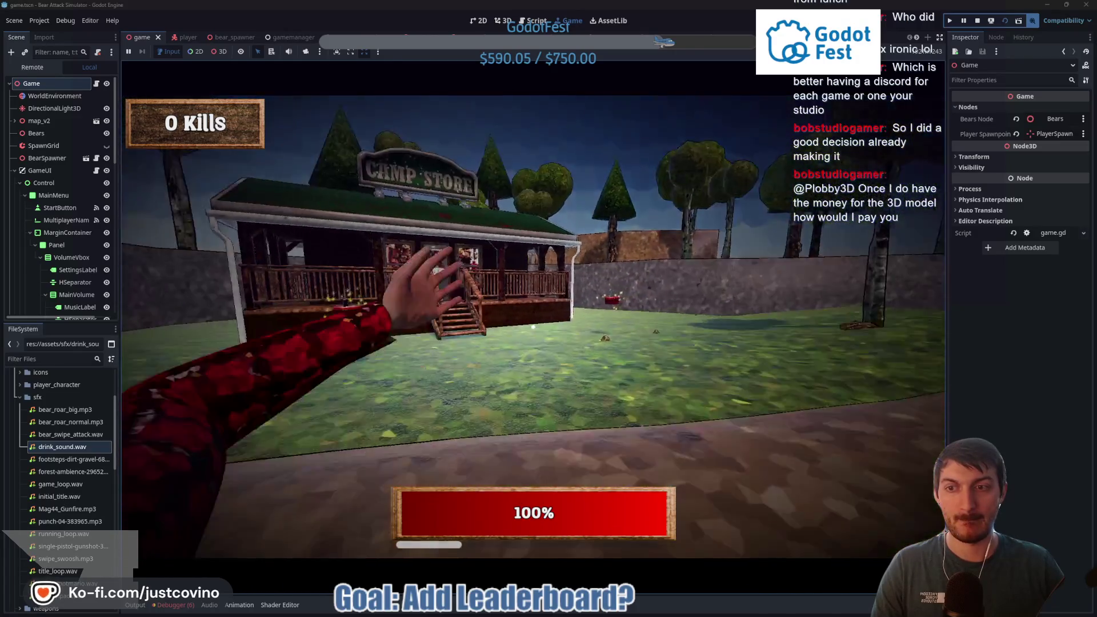
pyautogui.press('w')
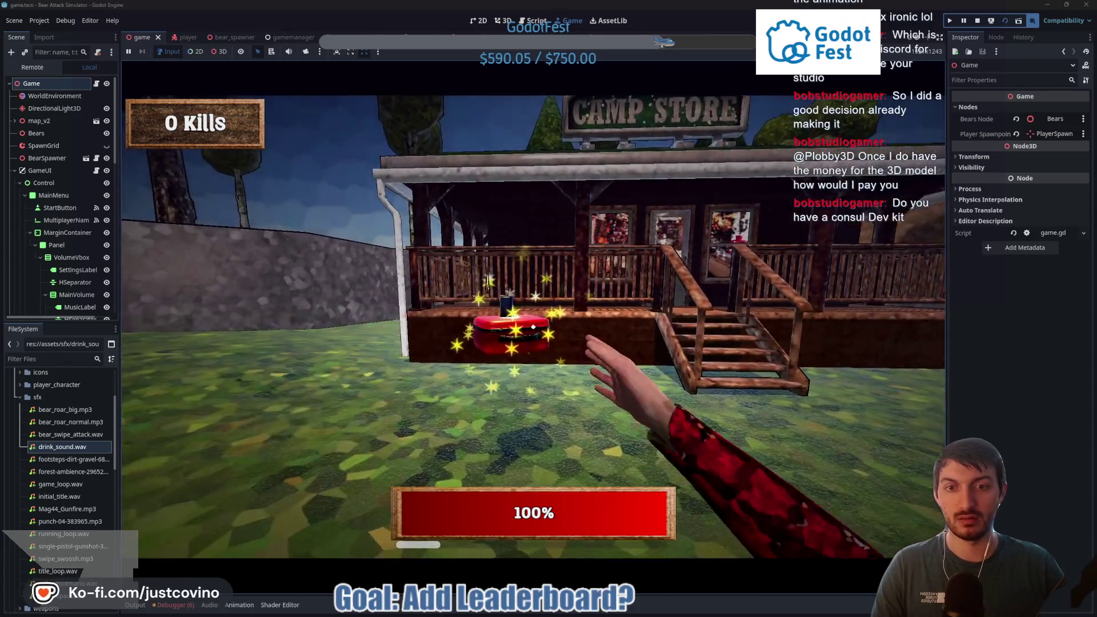
pyautogui.press('e')
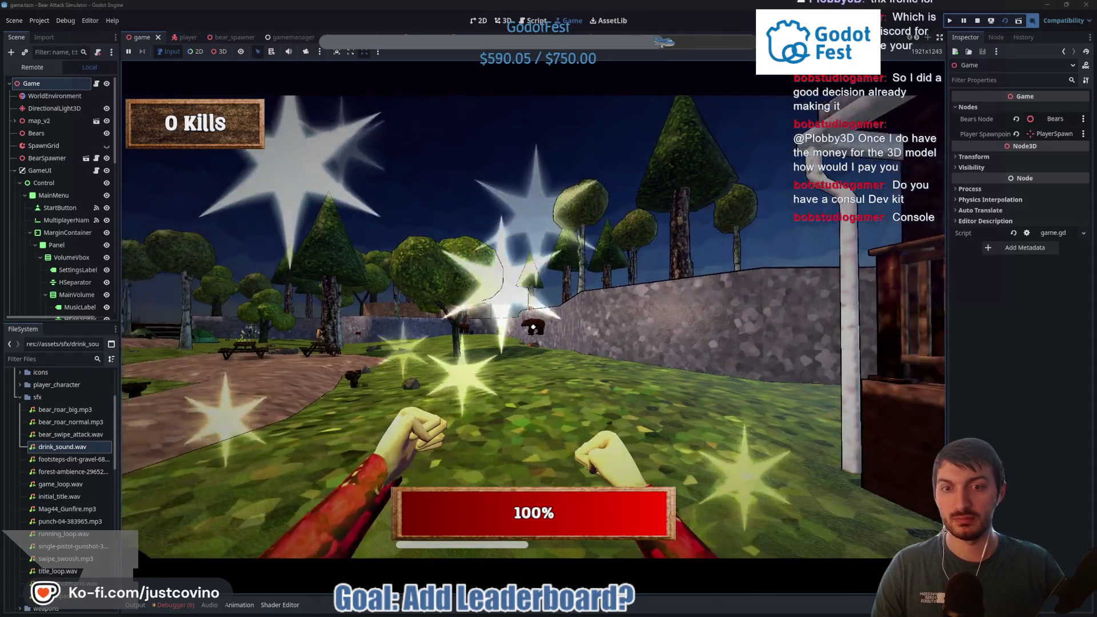
pyautogui.press('w')
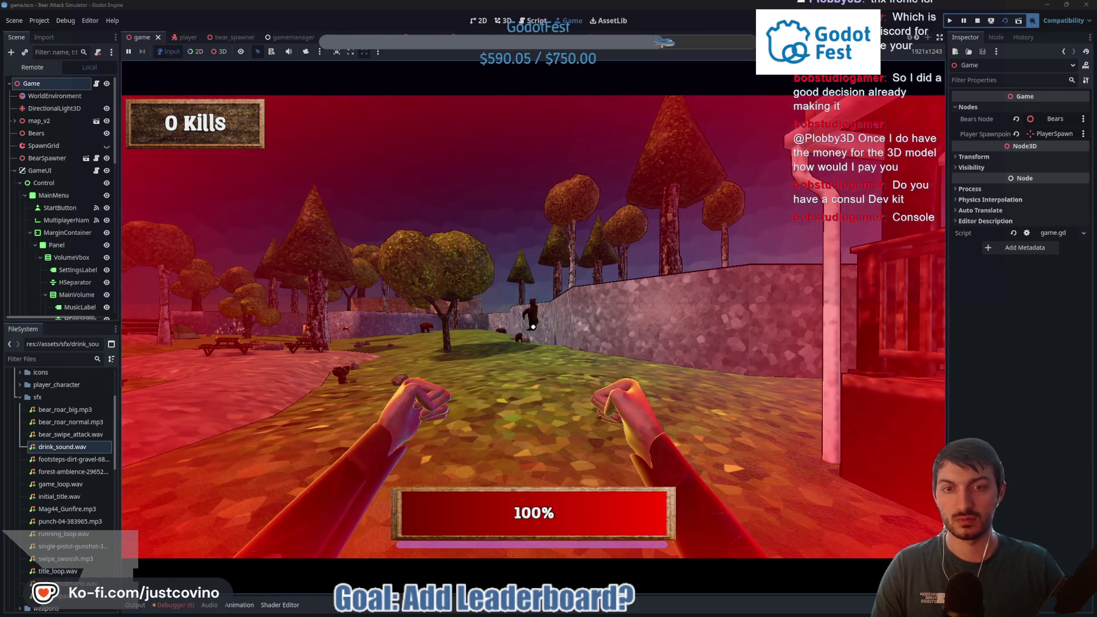
pyautogui.press('a')
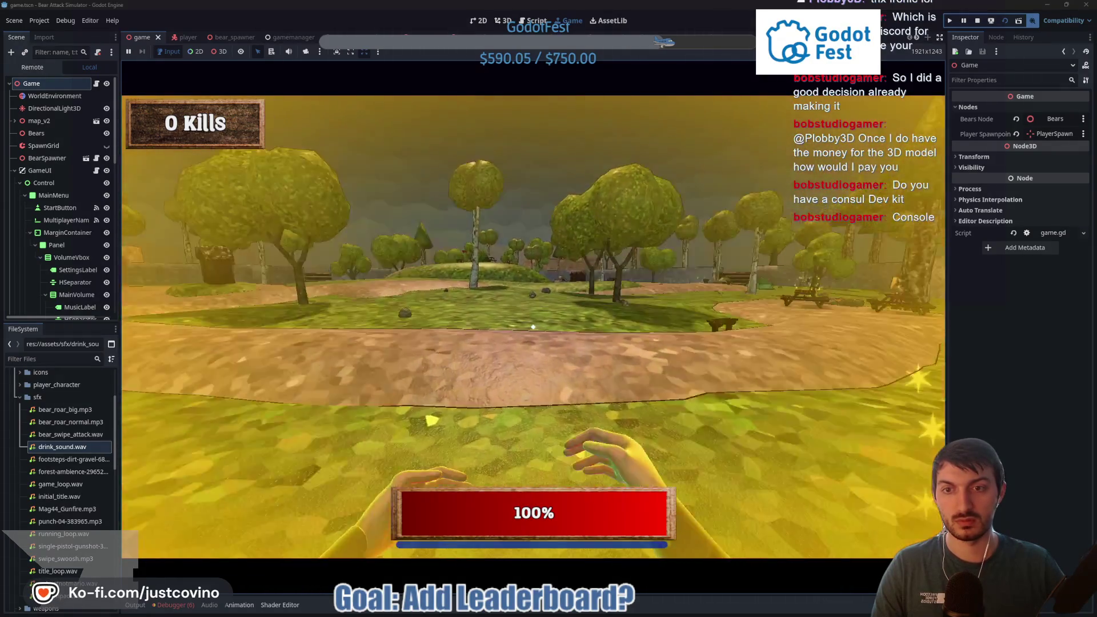
pyautogui.press('w')
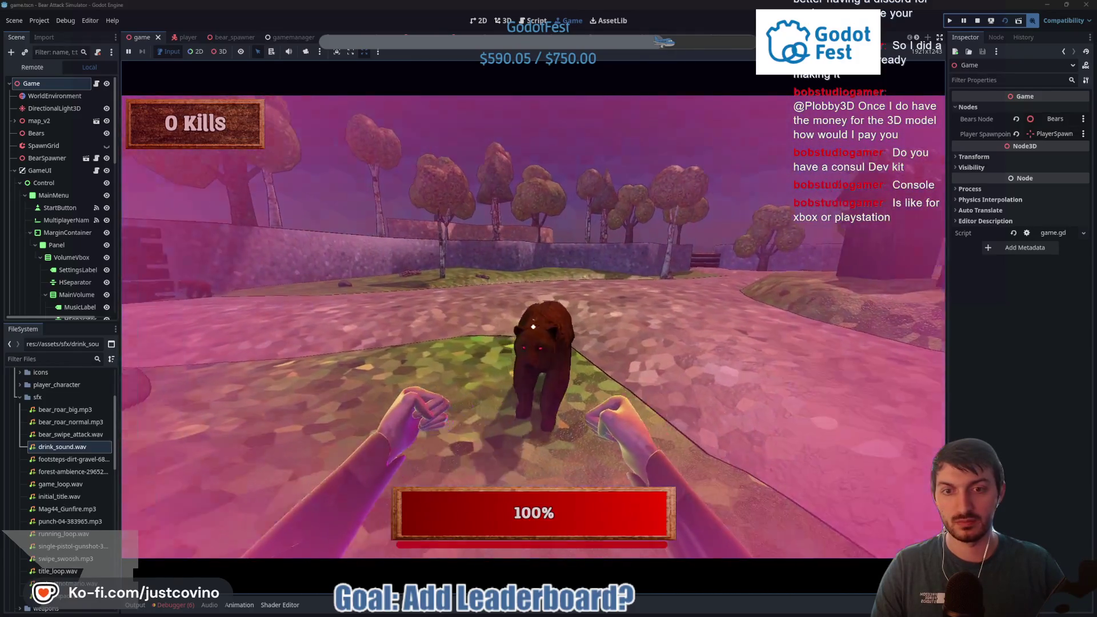
# Step: Punch the bears until reaching 4 kills, then stop the game with F8
pyautogui.click(533, 327)
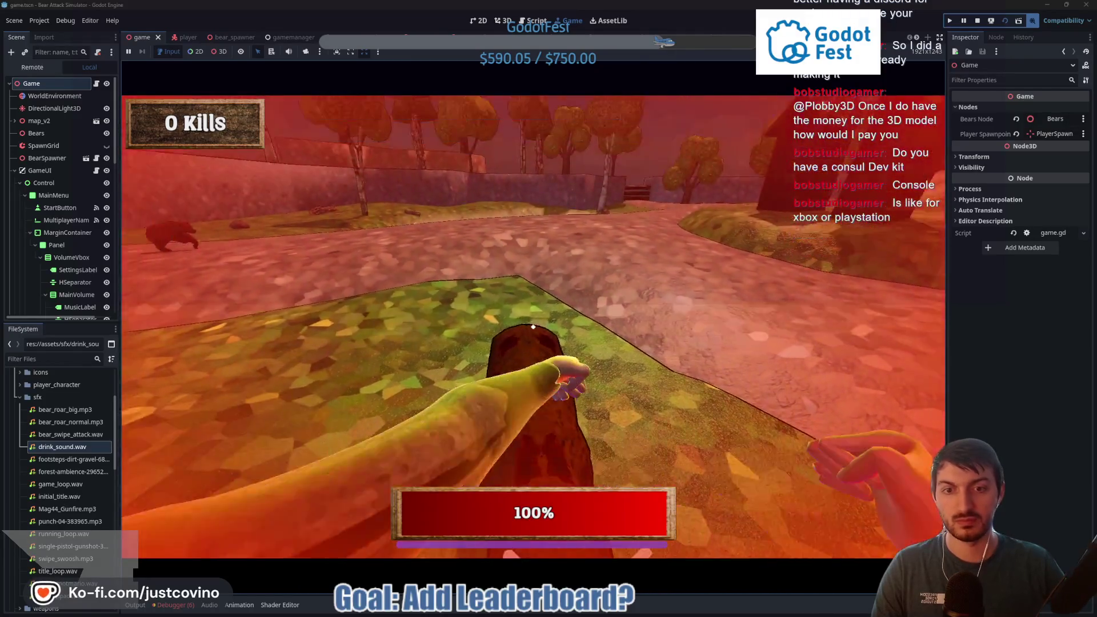
pyautogui.click(533, 327)
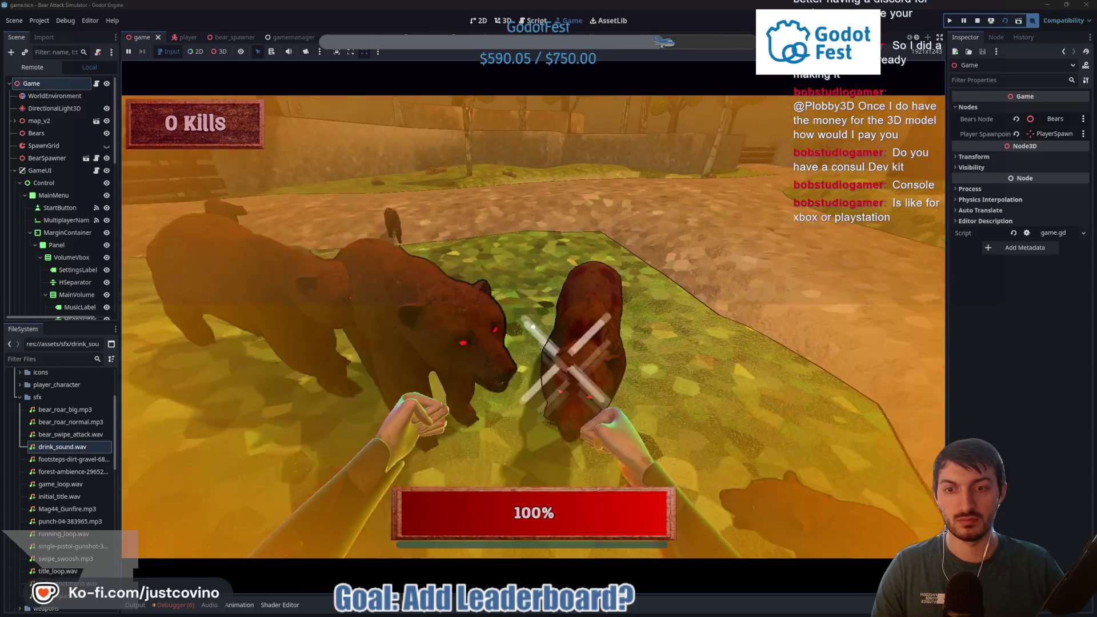
pyautogui.click(533, 327)
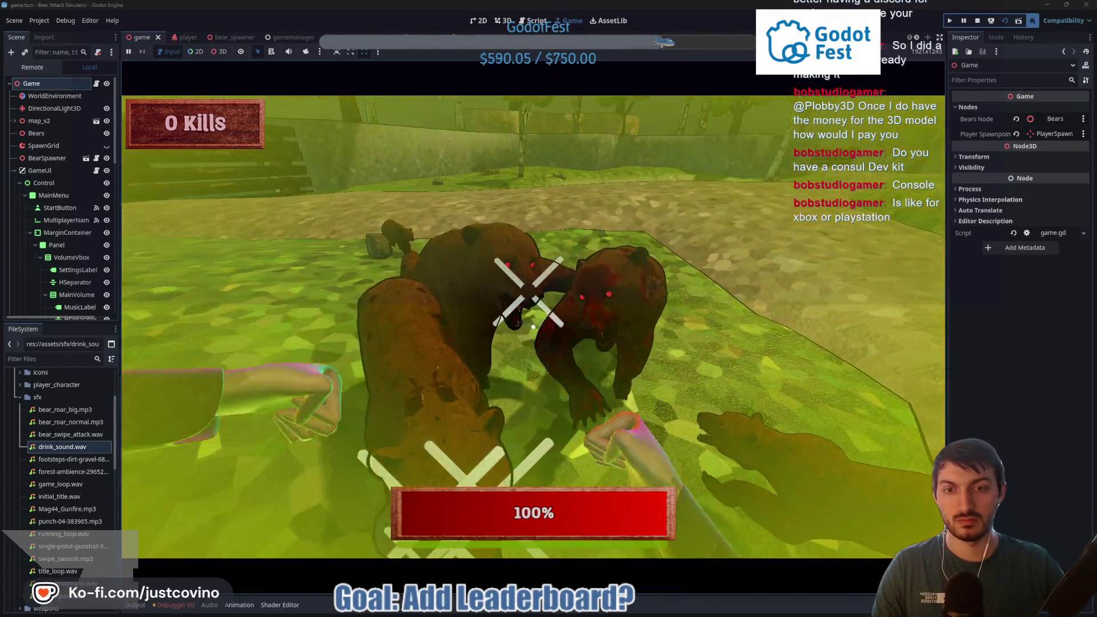
pyautogui.click(533, 327)
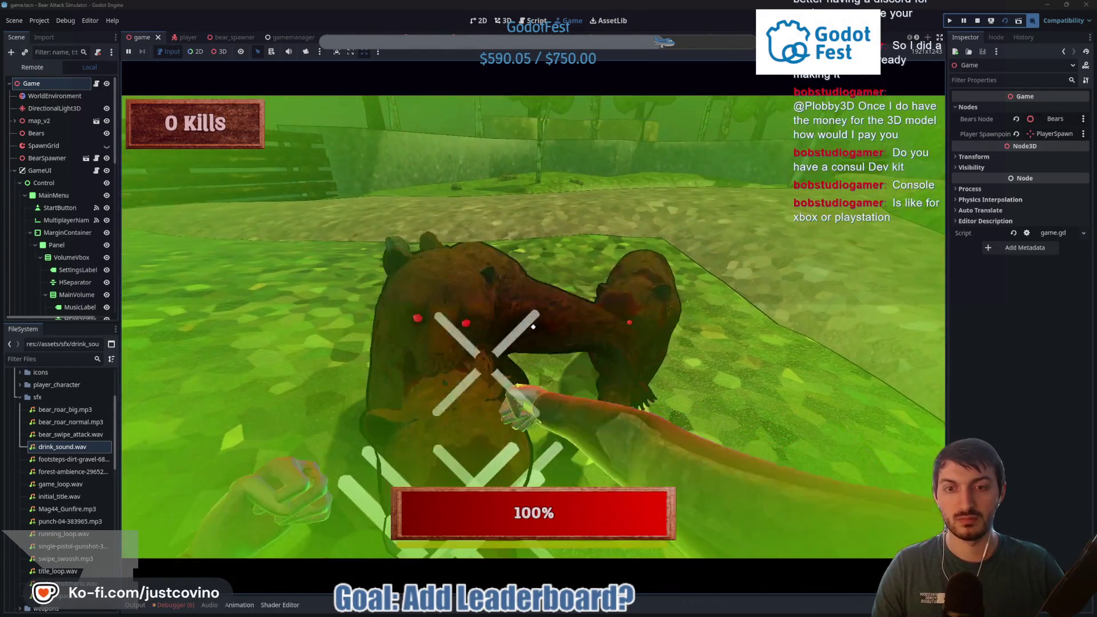
pyautogui.click(533, 327)
pyautogui.click(533, 327)
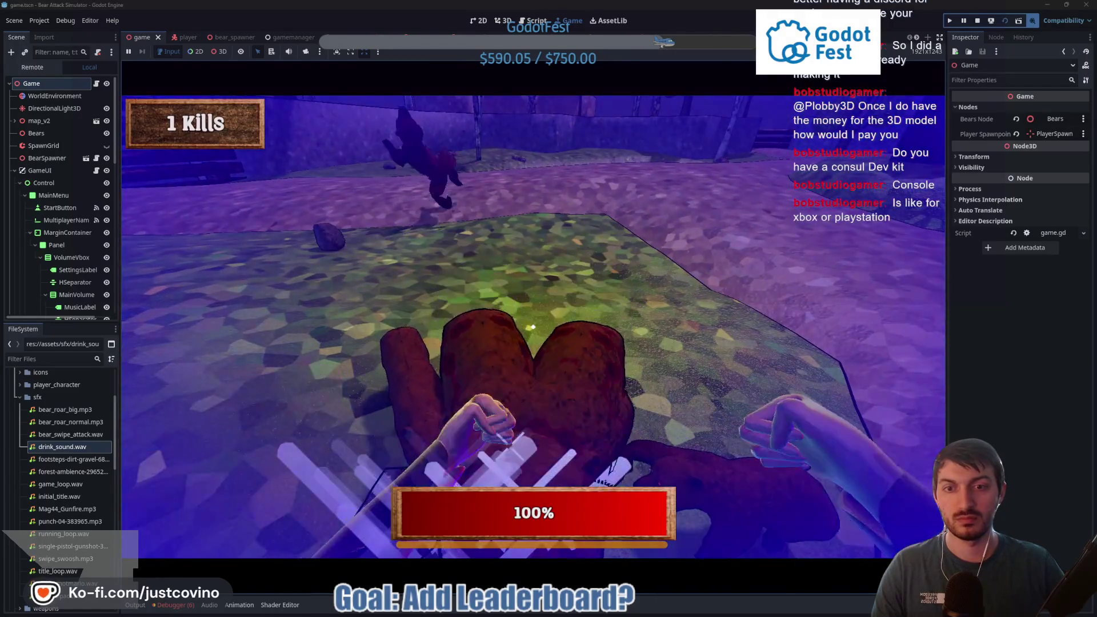
pyautogui.click(533, 327)
pyautogui.click(533, 327)
pyautogui.click(534, 327)
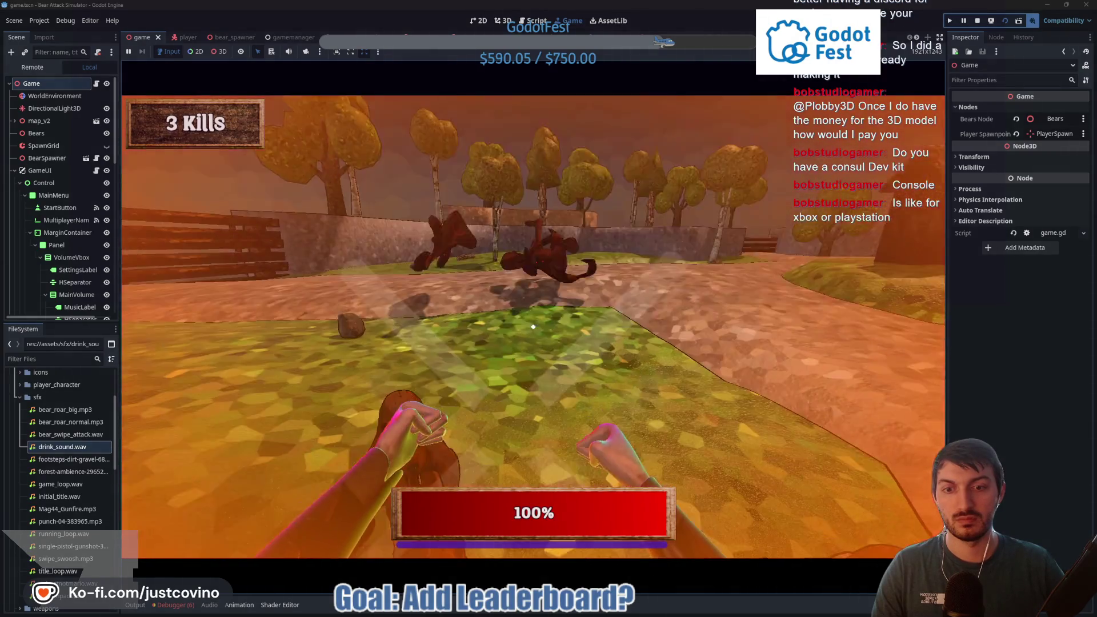
pyautogui.click(533, 326)
pyautogui.click(533, 327)
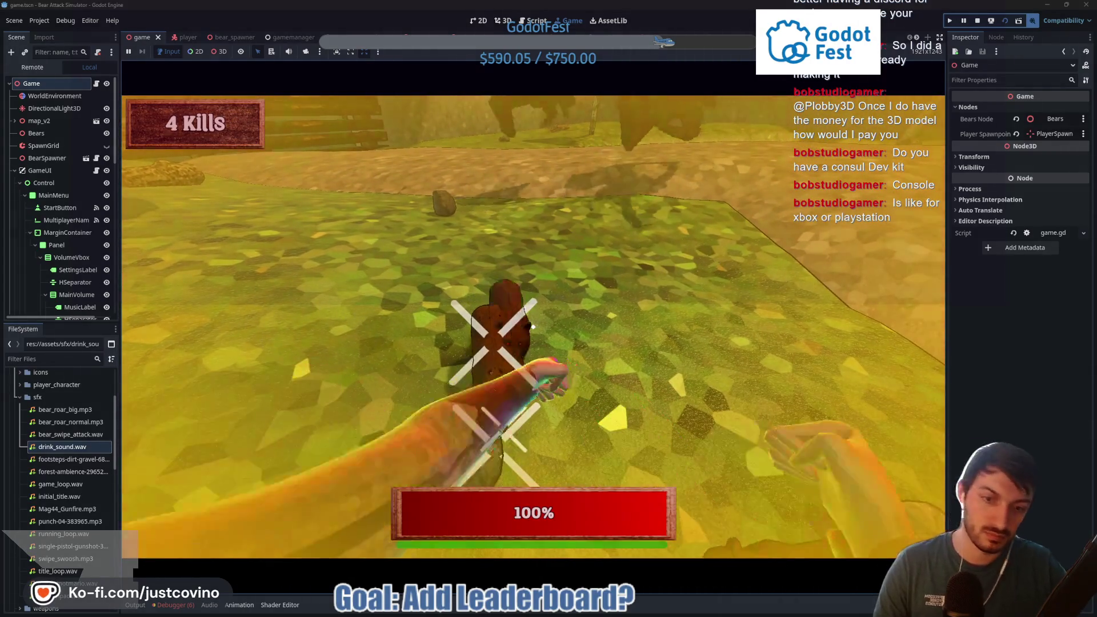
pyautogui.press('F8')
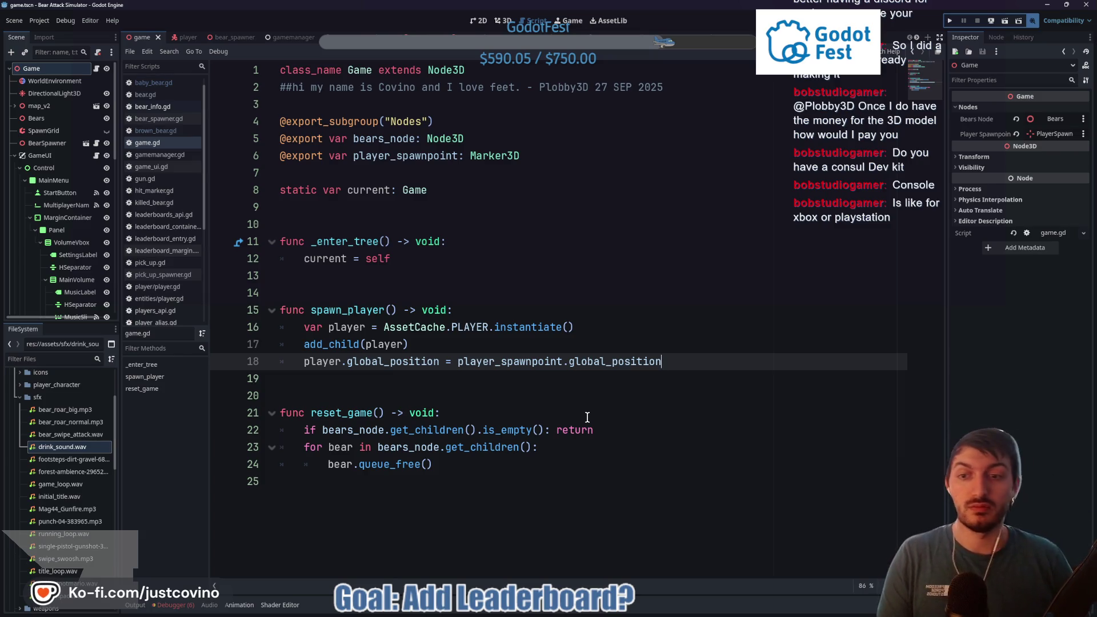
# Step: Check the BAS_MovieMode folder, minimize Godot, and move the folder window up and right
pyautogui.click(539, 377)
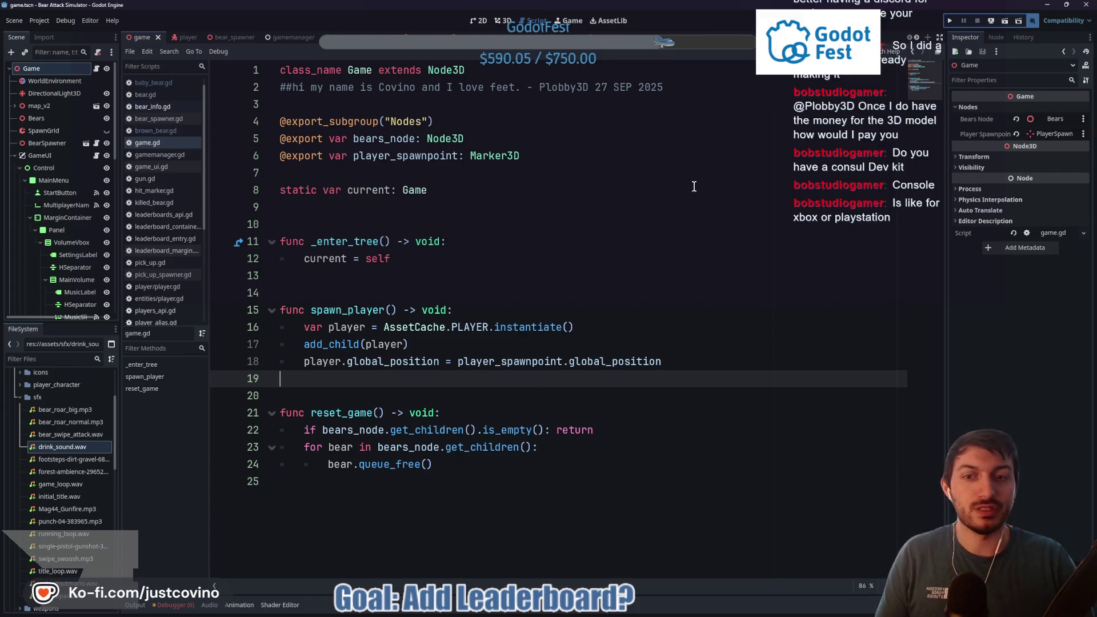
pyautogui.moveTo(599, 609)
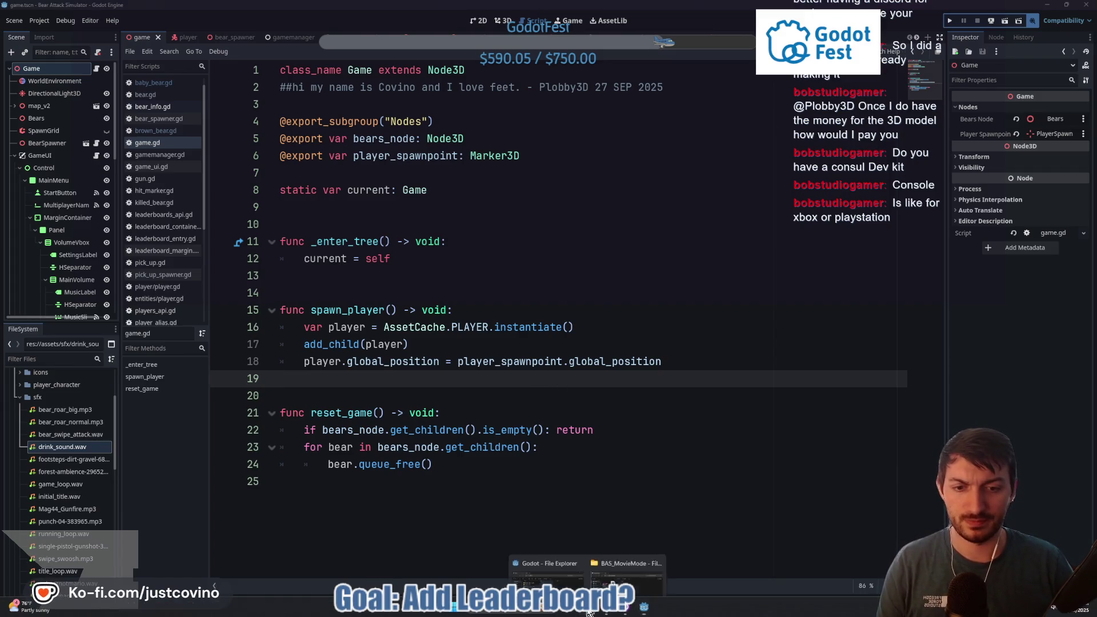
pyautogui.click(629, 563)
pyautogui.click(708, 310)
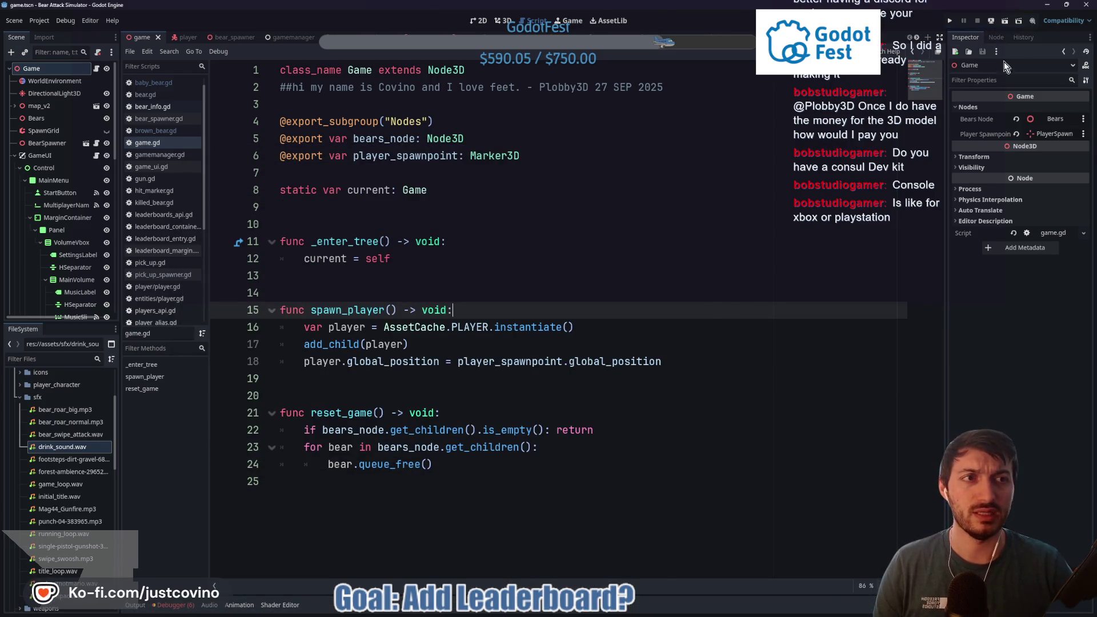
pyautogui.click(644, 227)
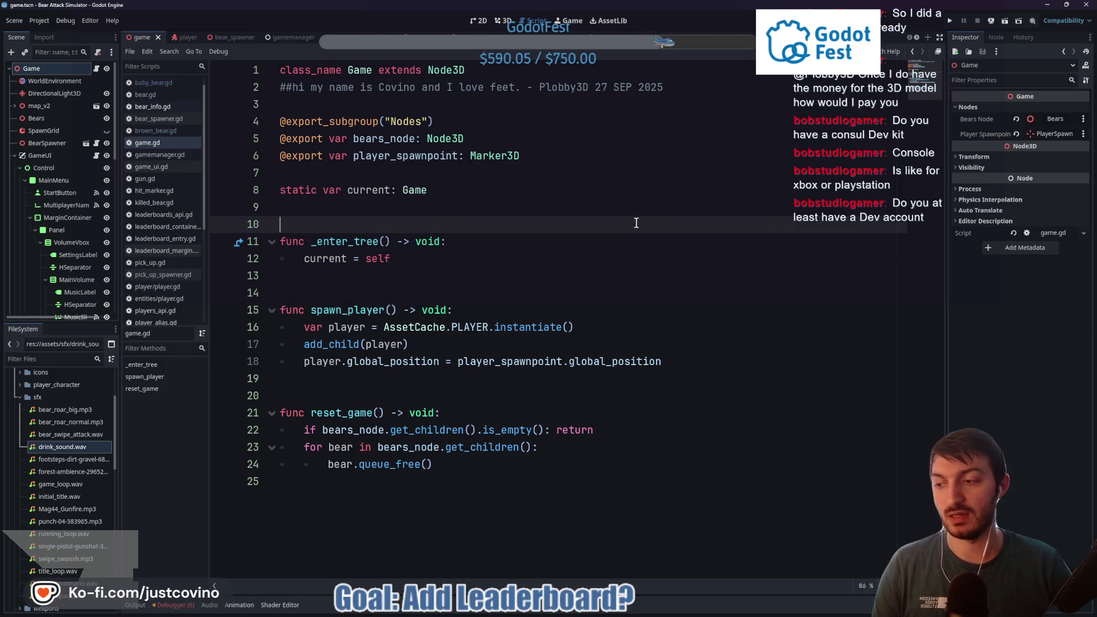
pyautogui.click(1047, 4)
pyautogui.moveTo(486, 164)
pyautogui.mouseDown()
pyautogui.moveTo(601, 161)
pyautogui.moveTo(640, 148)
pyautogui.mouseUp()
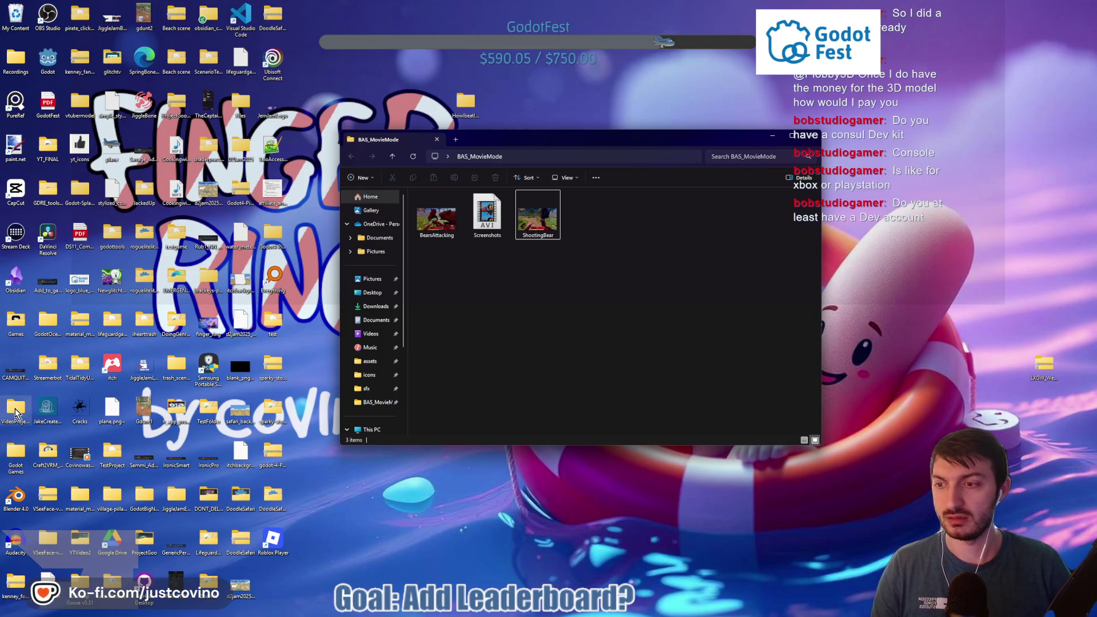
# Step: Select the 383 MB Screenshots AVI and launch CapCut from its desktop shortcut
pyautogui.click(487, 216)
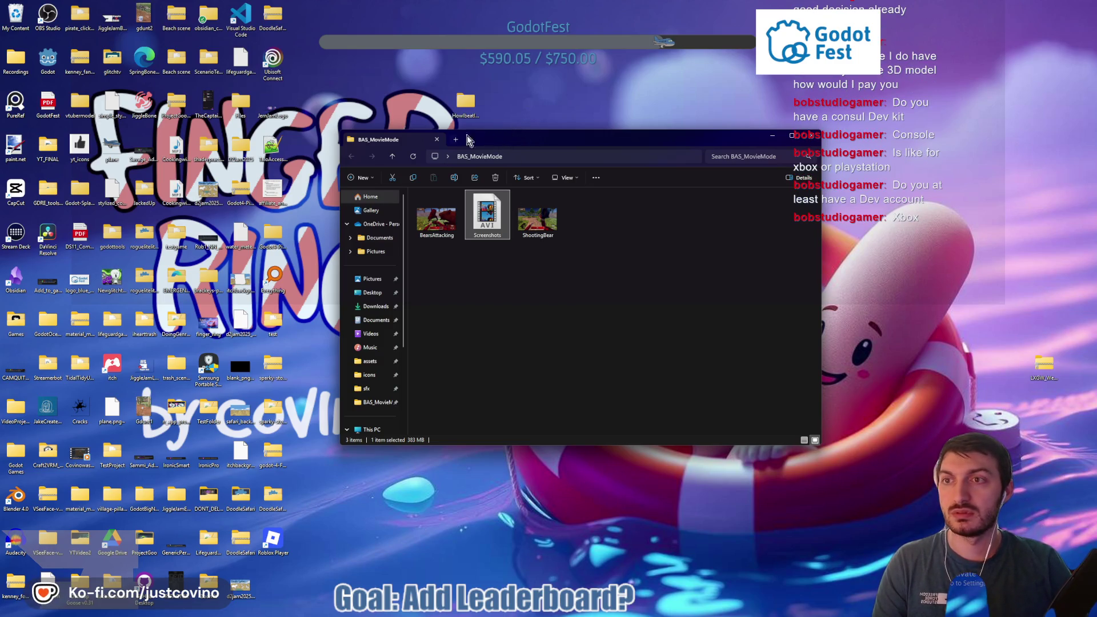
pyautogui.click(15, 196)
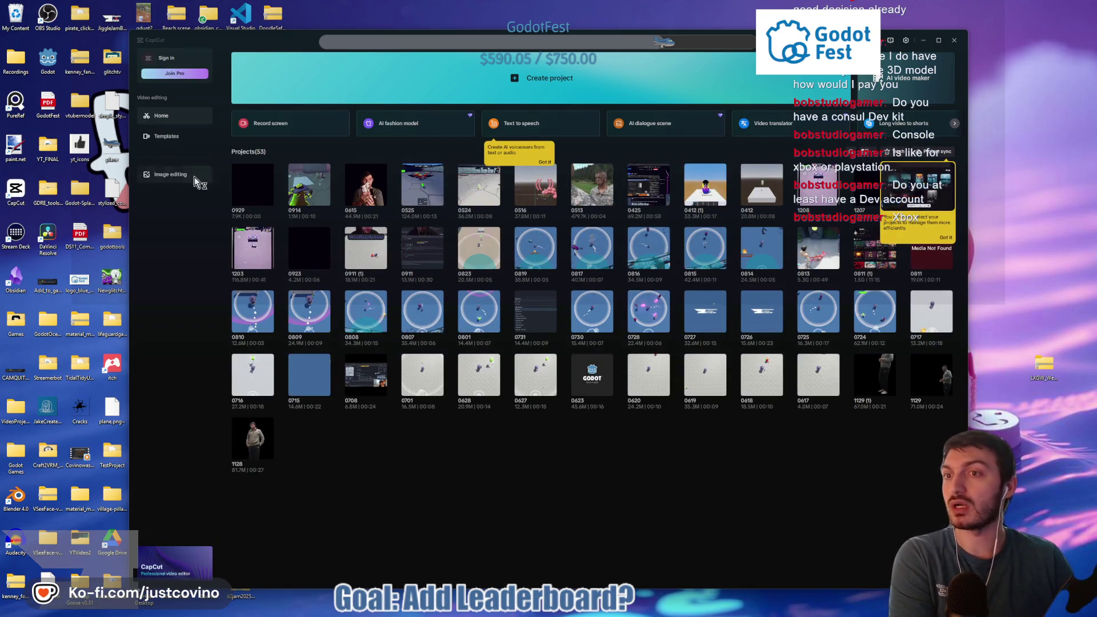
# Step: Start a new CapCut project and drag Screenshots.avi into its media and onto the timeline
pyautogui.click(352, 82)
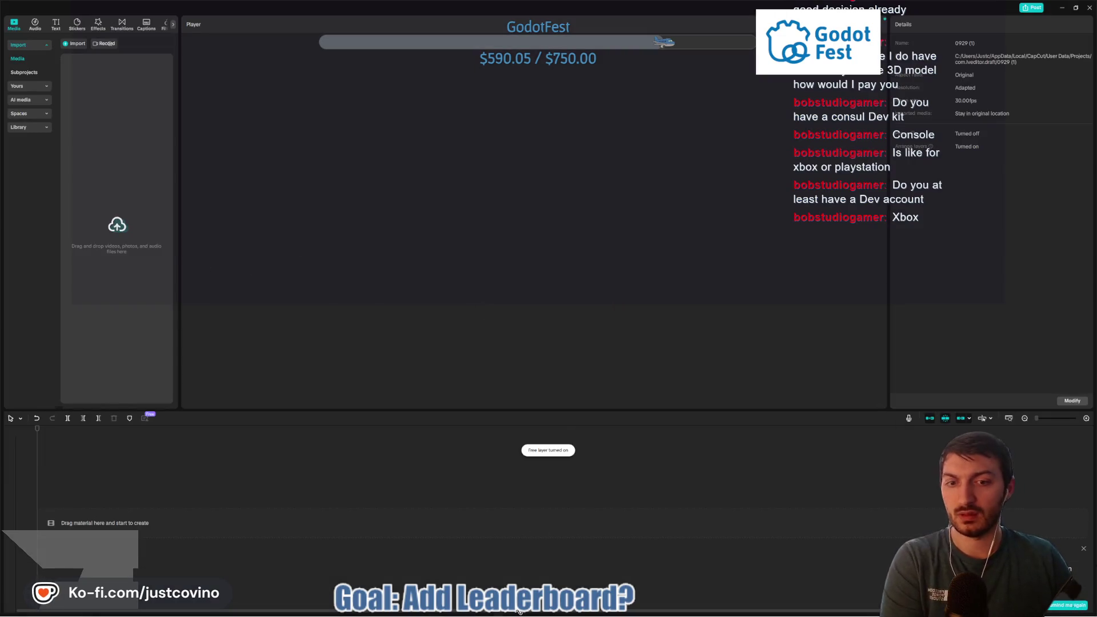
pyautogui.moveTo(600, 612)
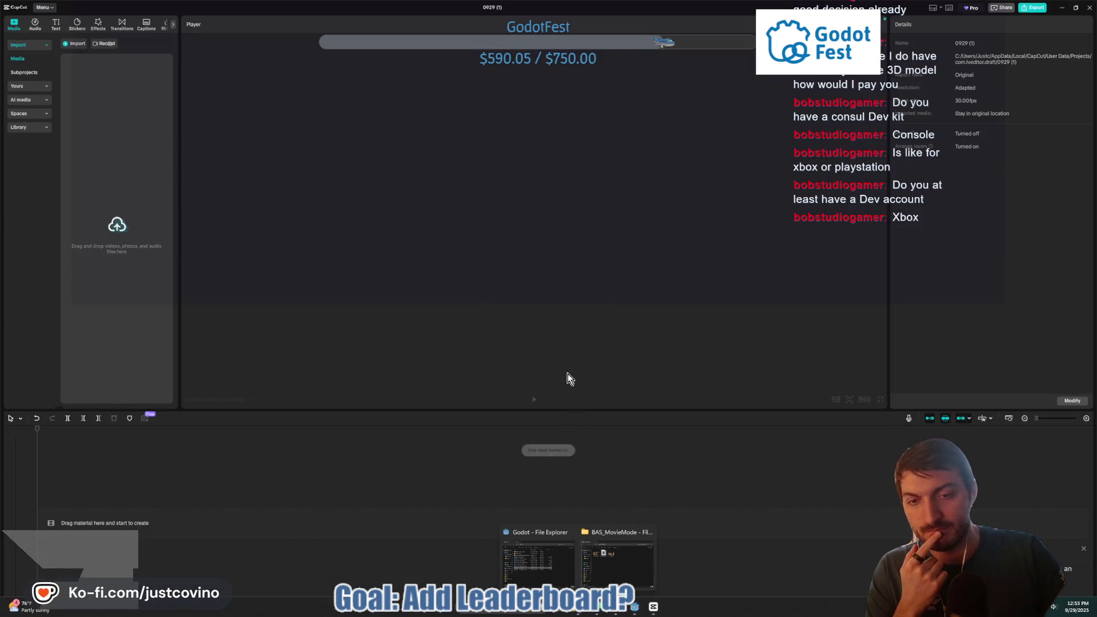
pyautogui.click(612, 557)
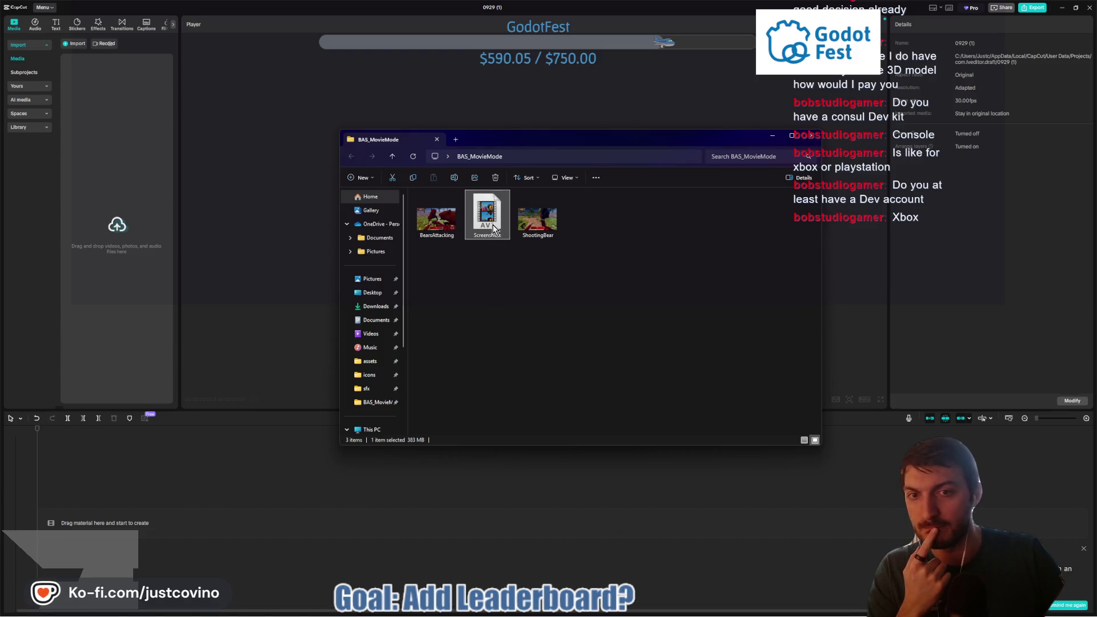
pyautogui.moveTo(487, 231)
pyautogui.mouseDown()
pyautogui.moveTo(487, 247)
pyautogui.moveTo(200, 267)
pyautogui.moveTo(134, 256)
pyautogui.mouseUp()
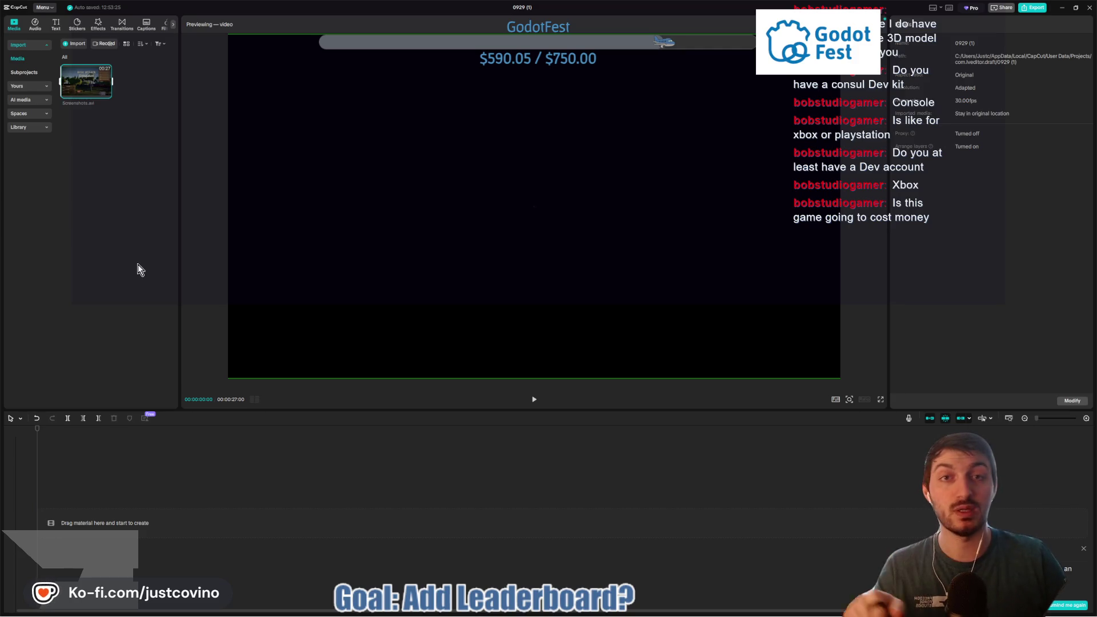
pyautogui.moveTo(81, 81)
pyautogui.mouseDown()
pyautogui.moveTo(97, 167)
pyautogui.moveTo(103, 521)
pyautogui.mouseUp()
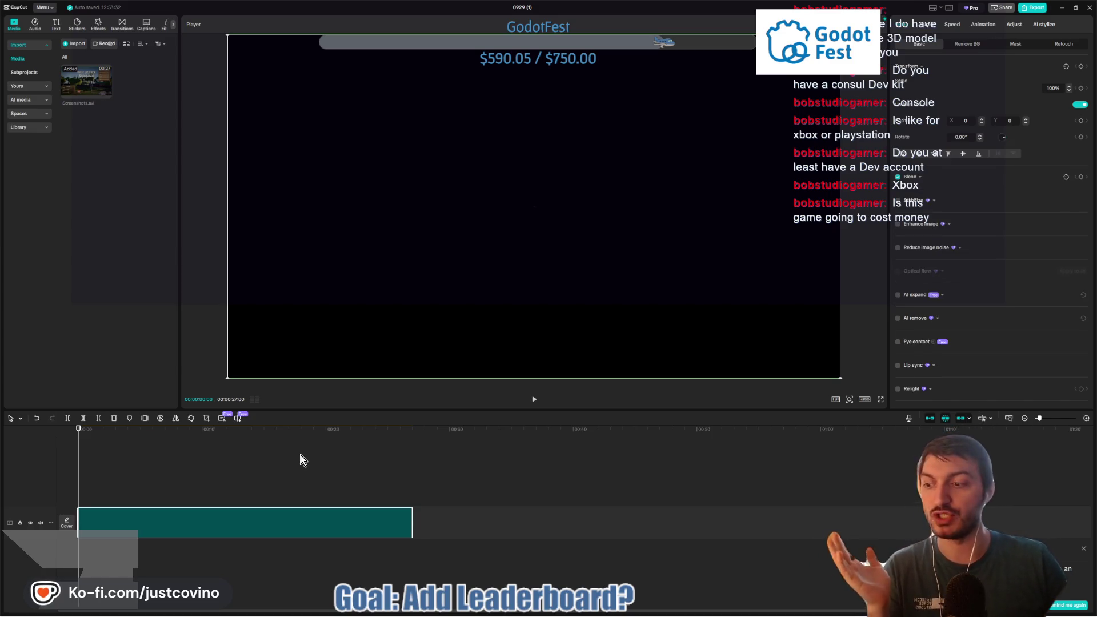
# Step: Check the Bear Attack Simulator analytics and Jern Jam 2025 pages, then scrub CapCut to 00:00:14:29
pyautogui.moveTo(604, 613)
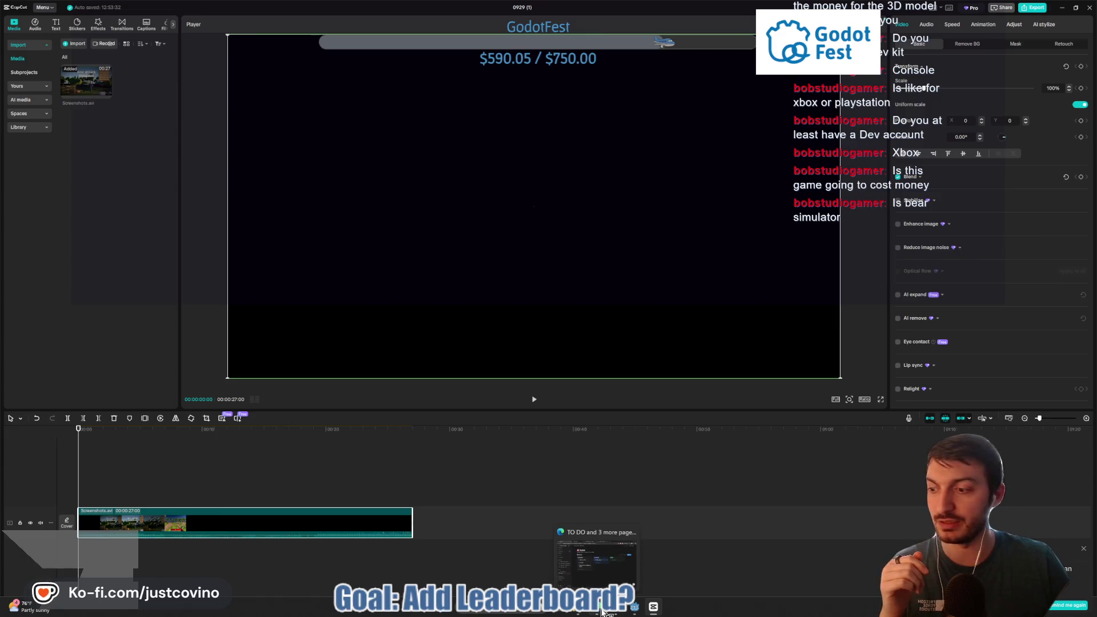
pyautogui.click(595, 528)
pyautogui.click(590, 110)
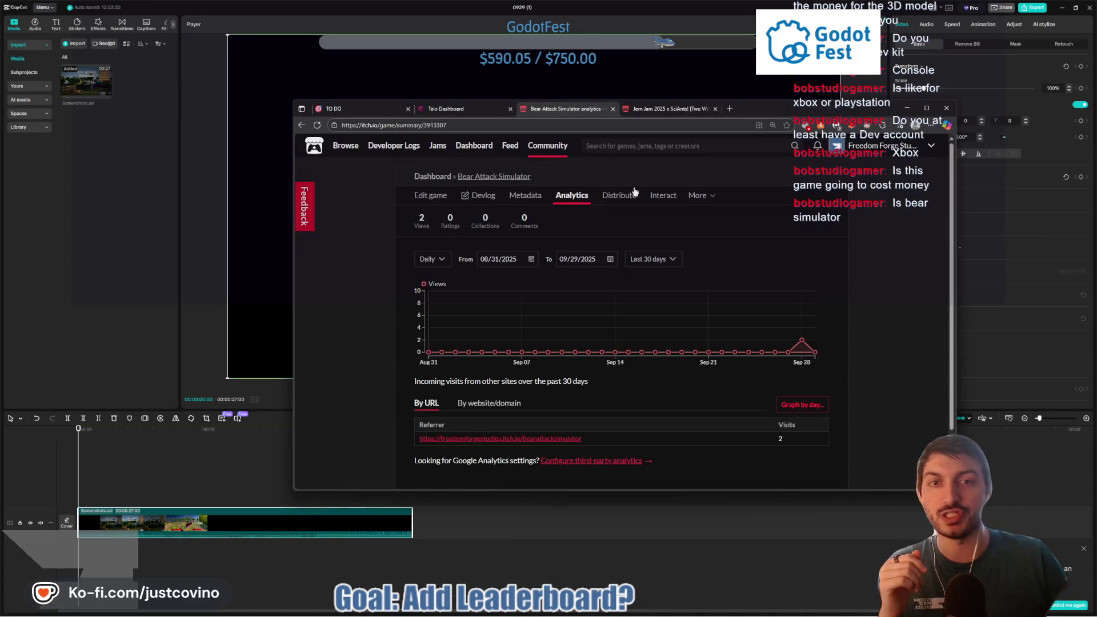
pyautogui.click(655, 112)
pyautogui.scroll(2, 701, 251)
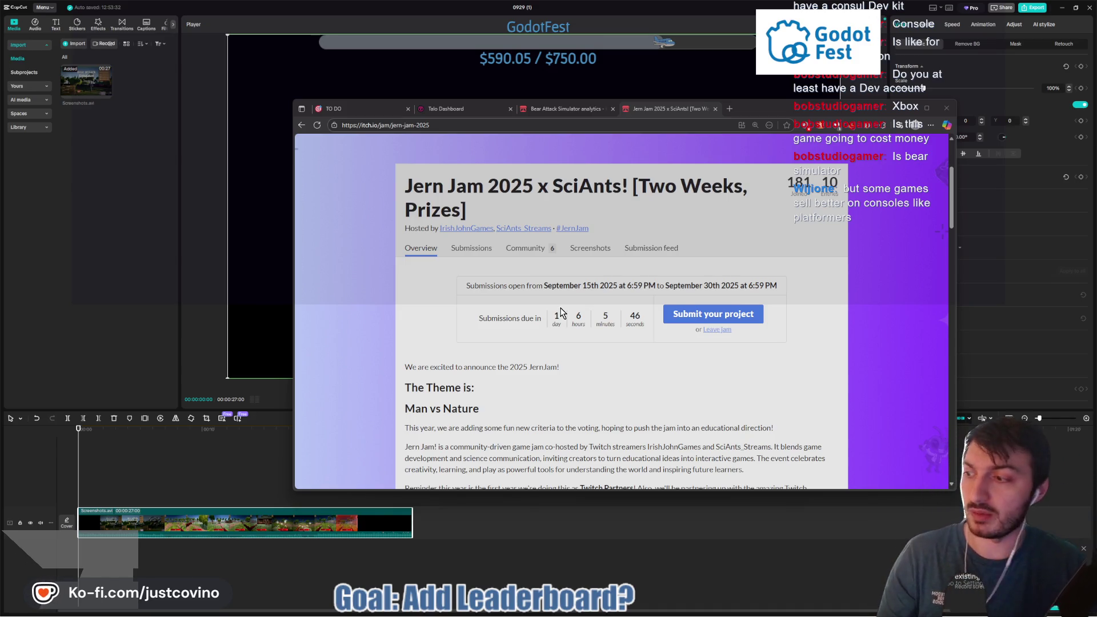
pyautogui.click(228, 467)
pyautogui.moveTo(239, 429); pyautogui.dragTo(264, 432)
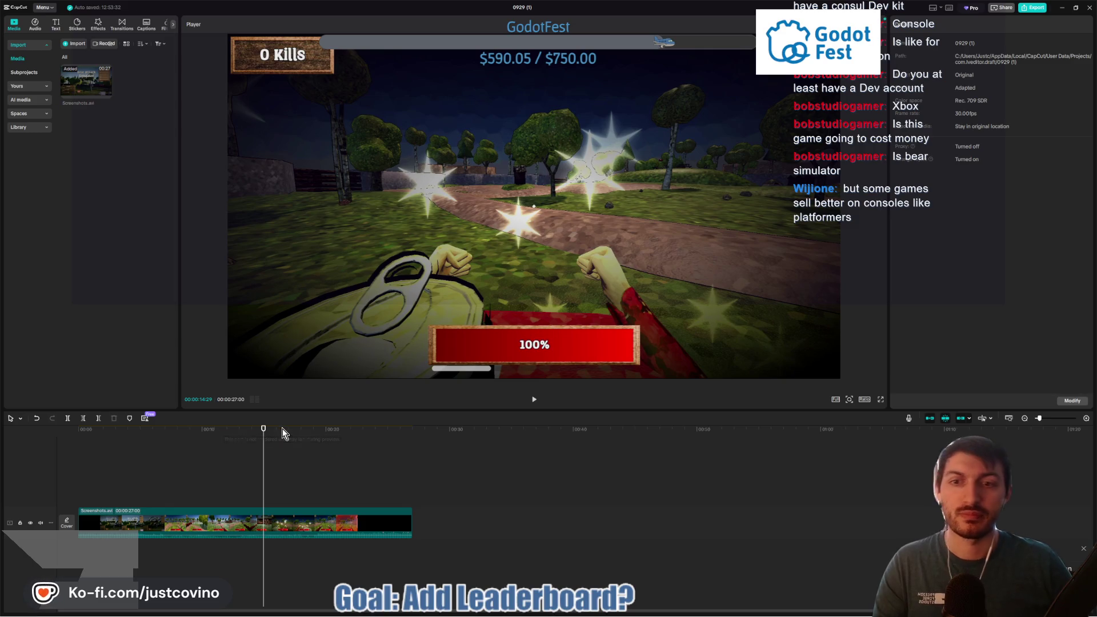
# Step: Play and scrub the clip, pausing at 00:00:24:03 on the close-up bears frame
pyautogui.press('space')
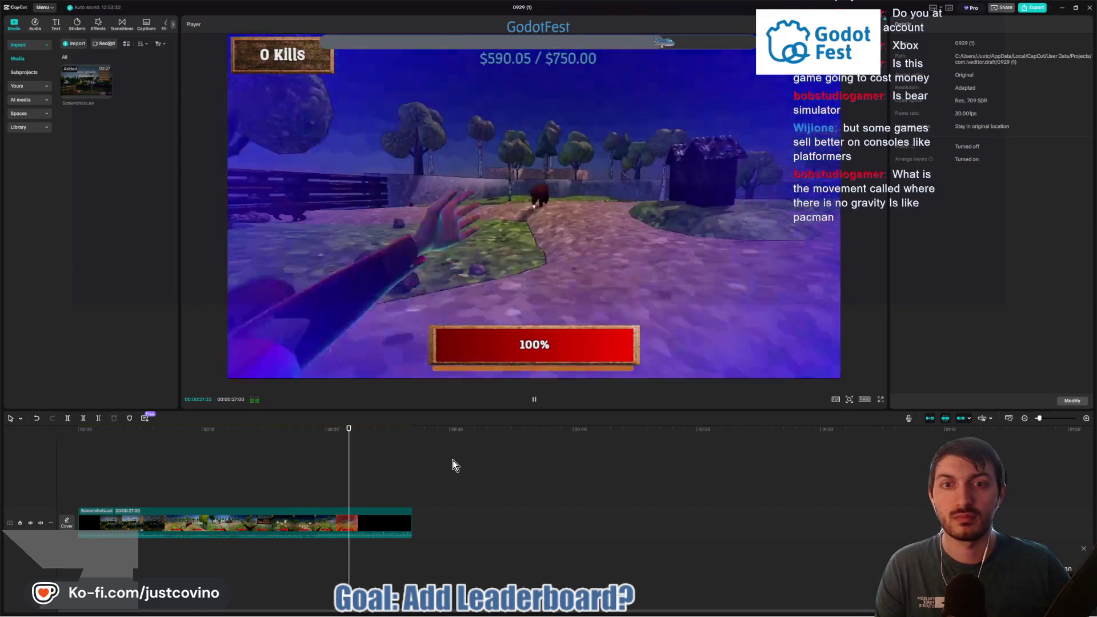
pyautogui.press('space')
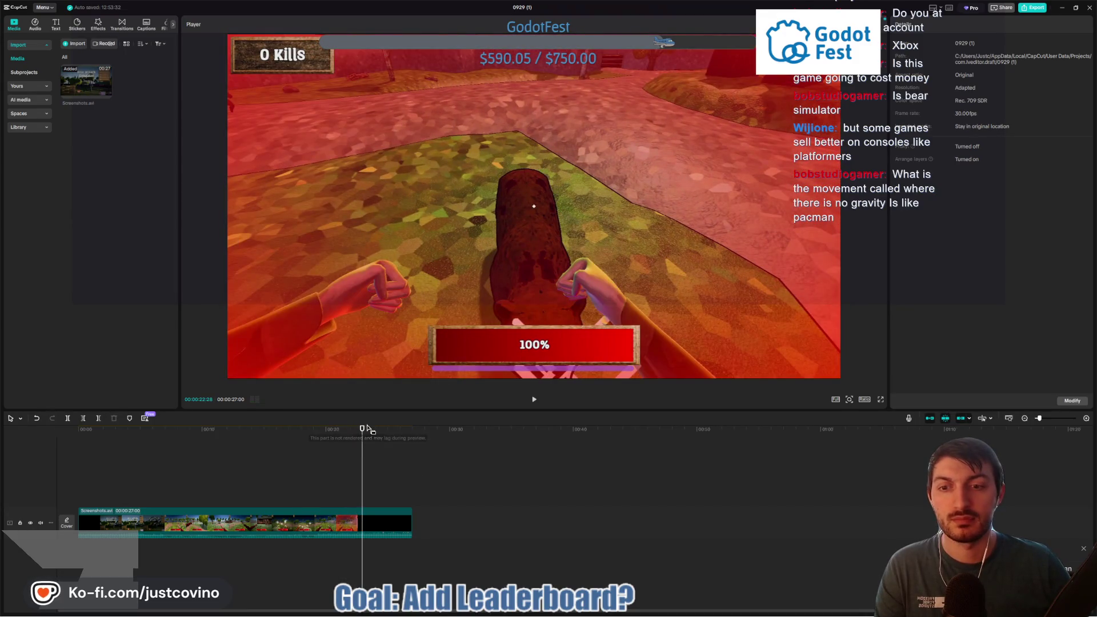
pyautogui.click(353, 429)
pyautogui.moveTo(353, 429); pyautogui.dragTo(347, 431)
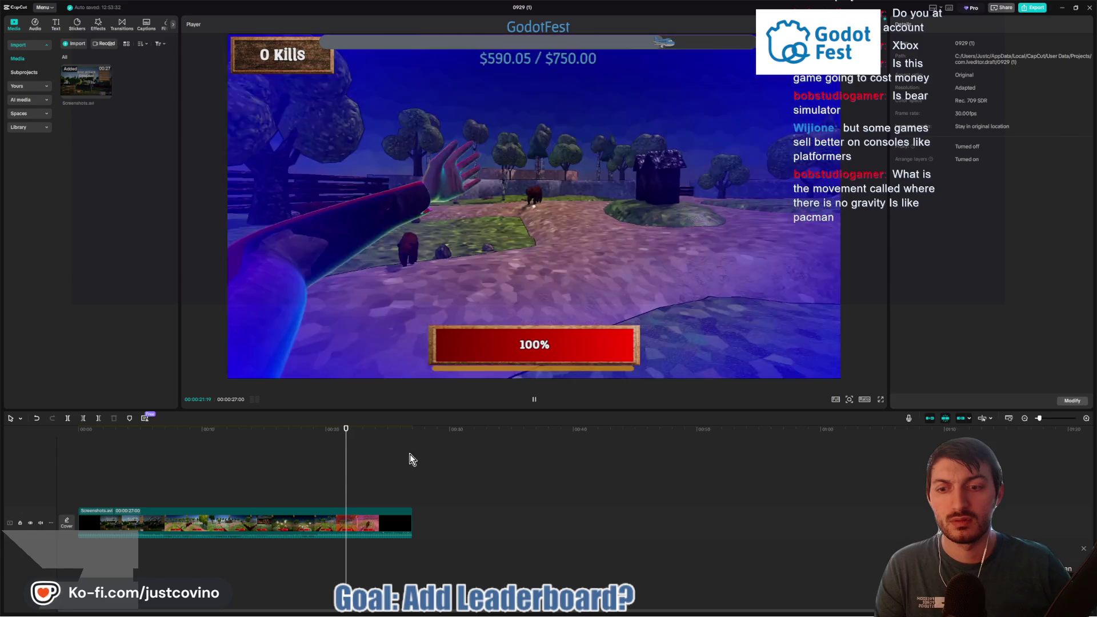
pyautogui.press('space')
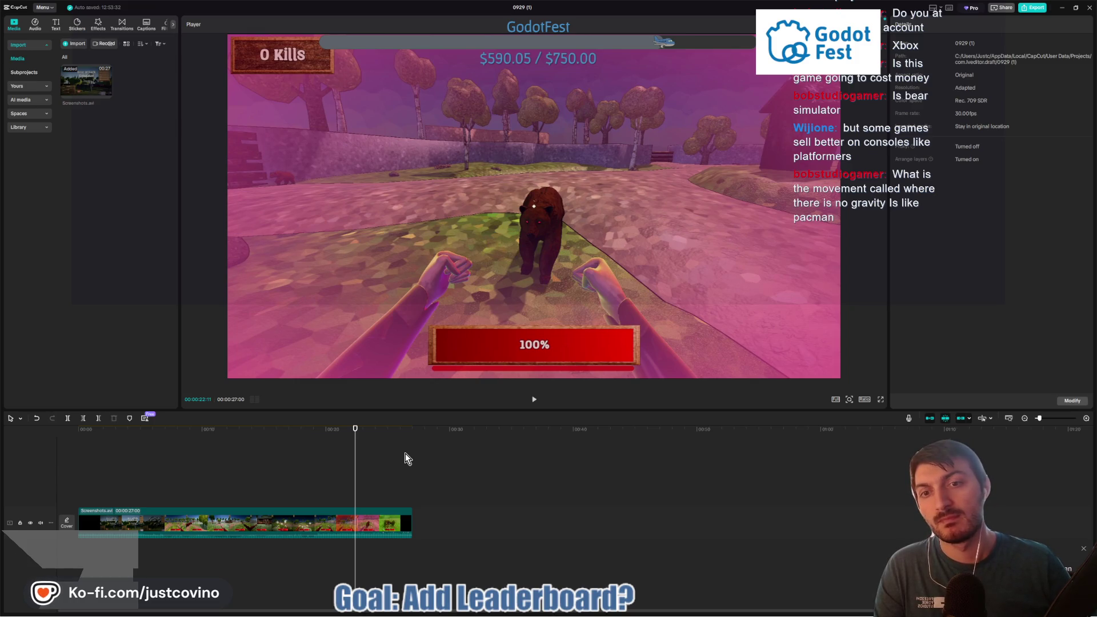
pyautogui.press('space')
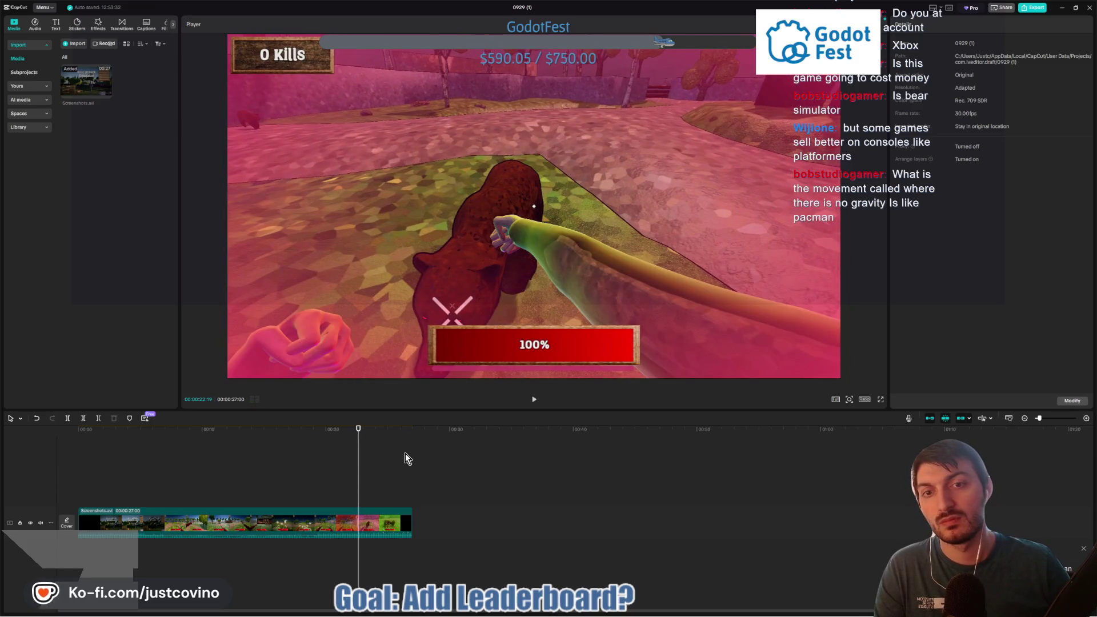
pyautogui.press('Right')
pyautogui.press('Right')
pyautogui.press('Right')
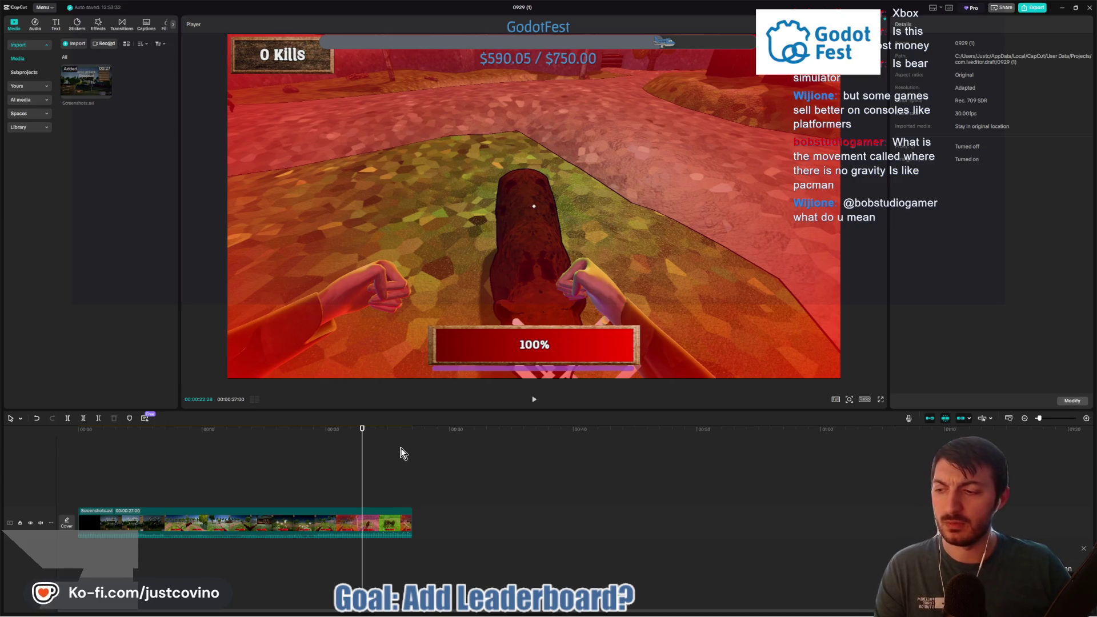
pyautogui.press('space')
pyautogui.press('space')
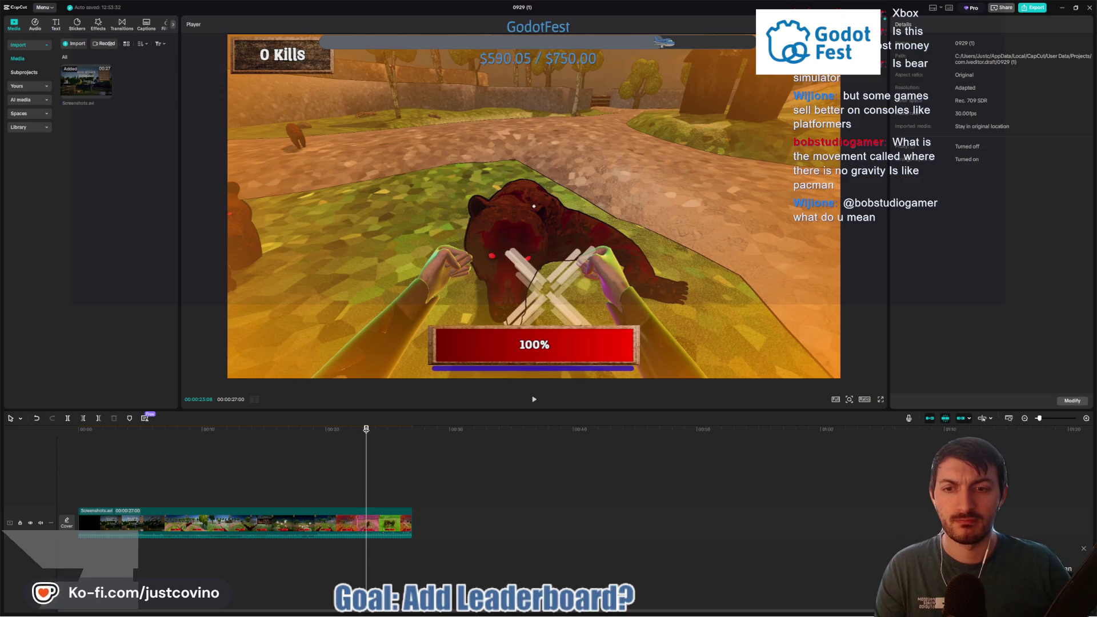
pyautogui.press('space')
pyautogui.press('space')
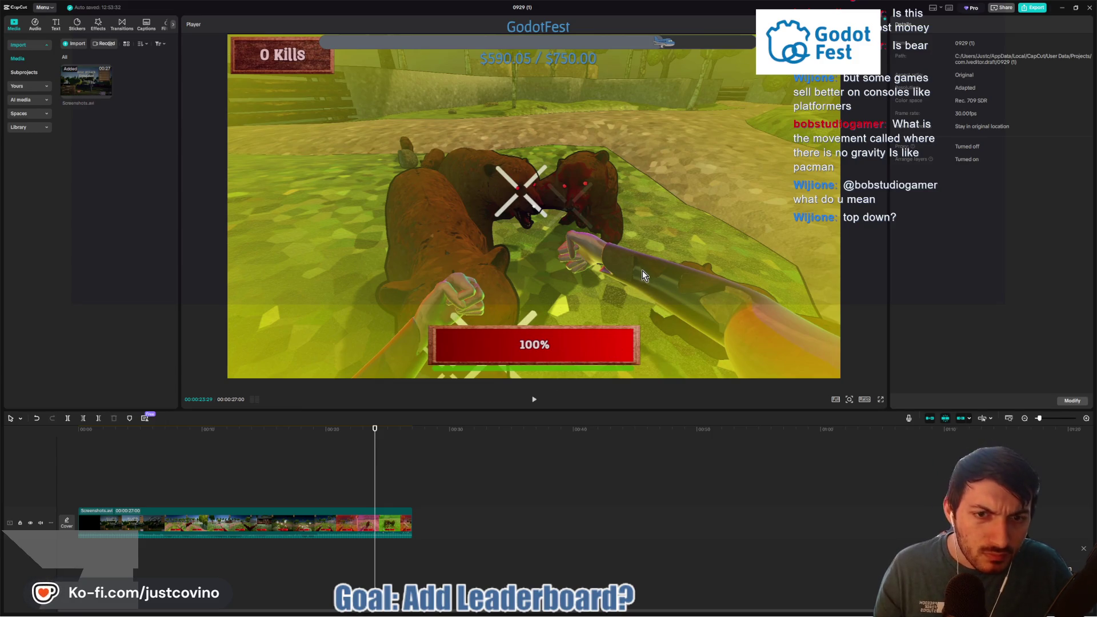
pyautogui.press('Right')
pyautogui.press('Right')
pyautogui.press('Right')
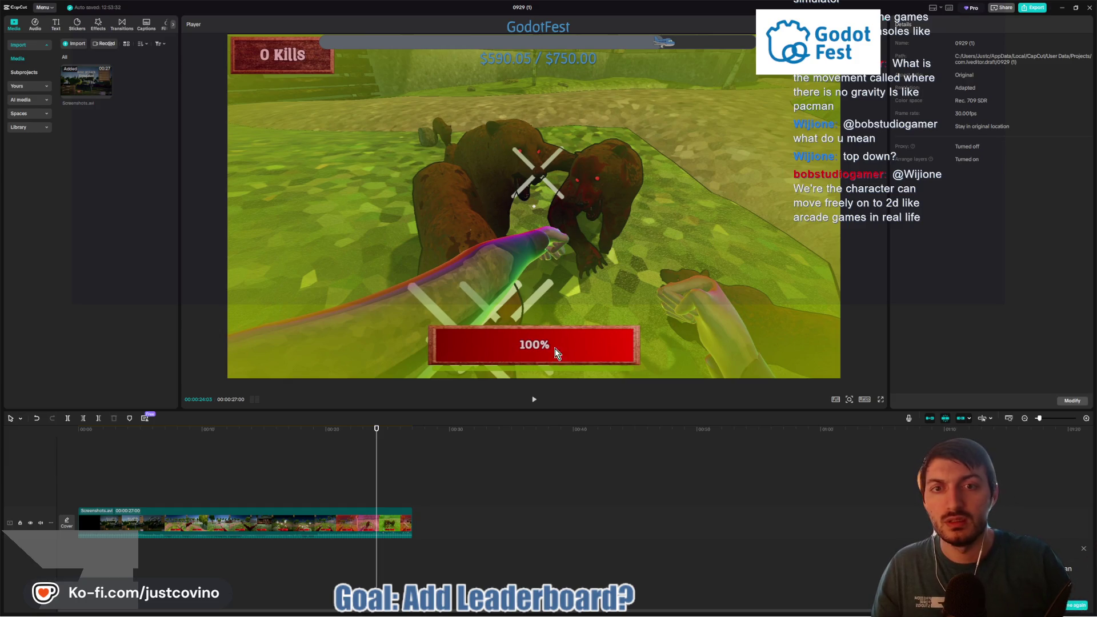
# Step: Zoom into the timeline and scrub the playhead around the 24-second mark
pyautogui.click(1085, 418)
pyautogui.click(1086, 419)
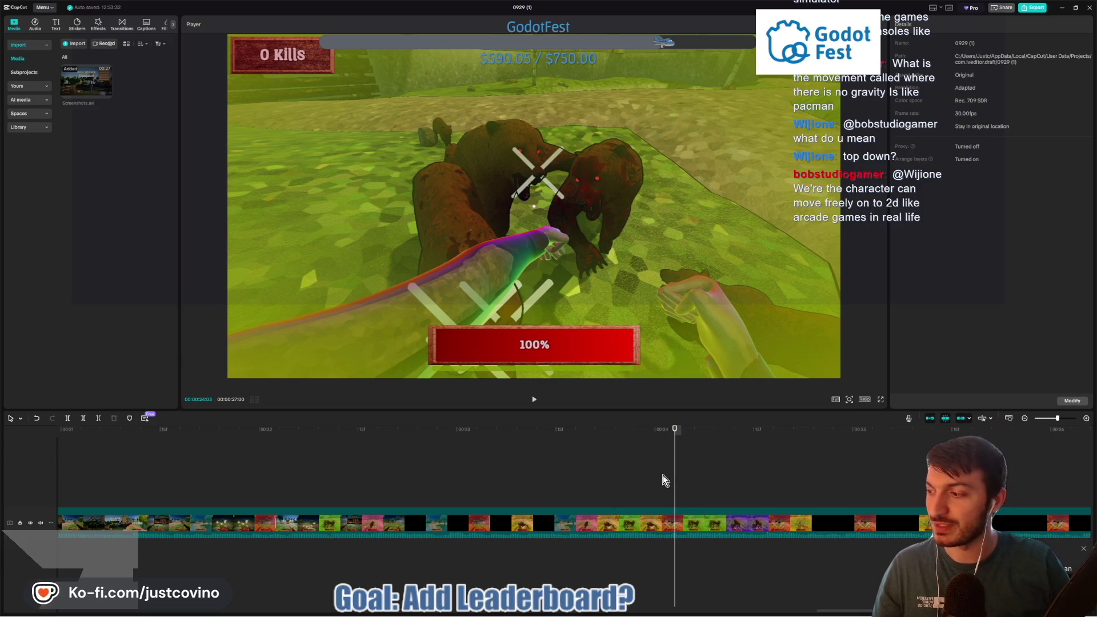
pyautogui.moveTo(661, 432); pyautogui.dragTo(695, 430)
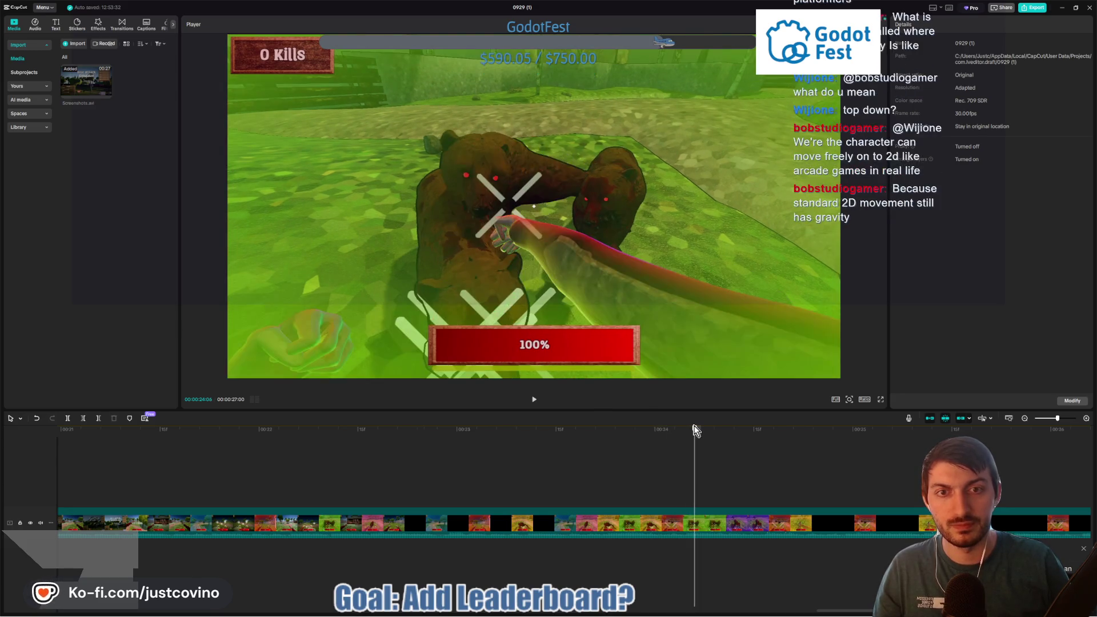
pyautogui.press('Right')
pyautogui.press('Right')
pyautogui.press('Right')
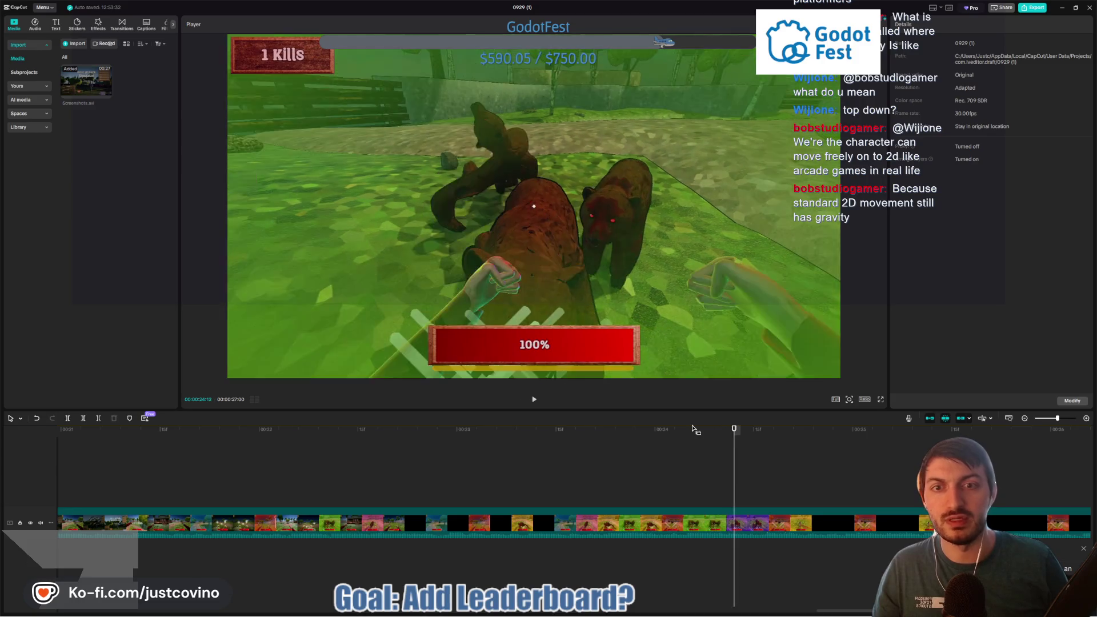
pyautogui.press('Right')
pyautogui.press('Right')
pyautogui.press('Right')
pyautogui.press('Left')
pyautogui.press('Left')
pyautogui.press('Left')
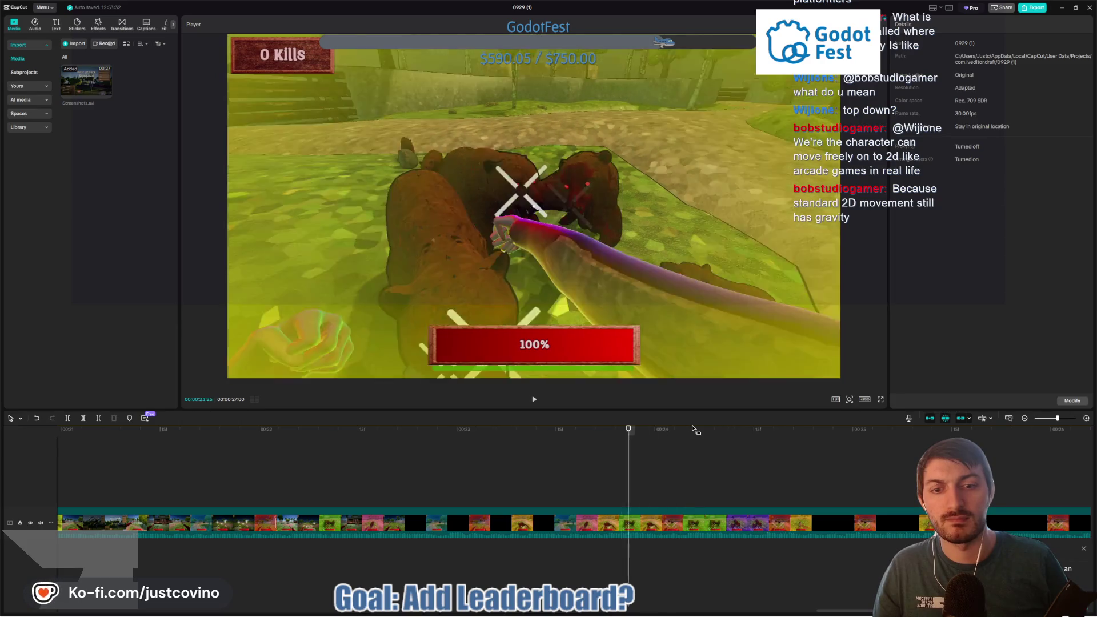
pyautogui.press('Left')
pyautogui.press('Left')
pyautogui.press('Left')
pyautogui.press('Left')
pyautogui.press('Left')
pyautogui.press('Left')
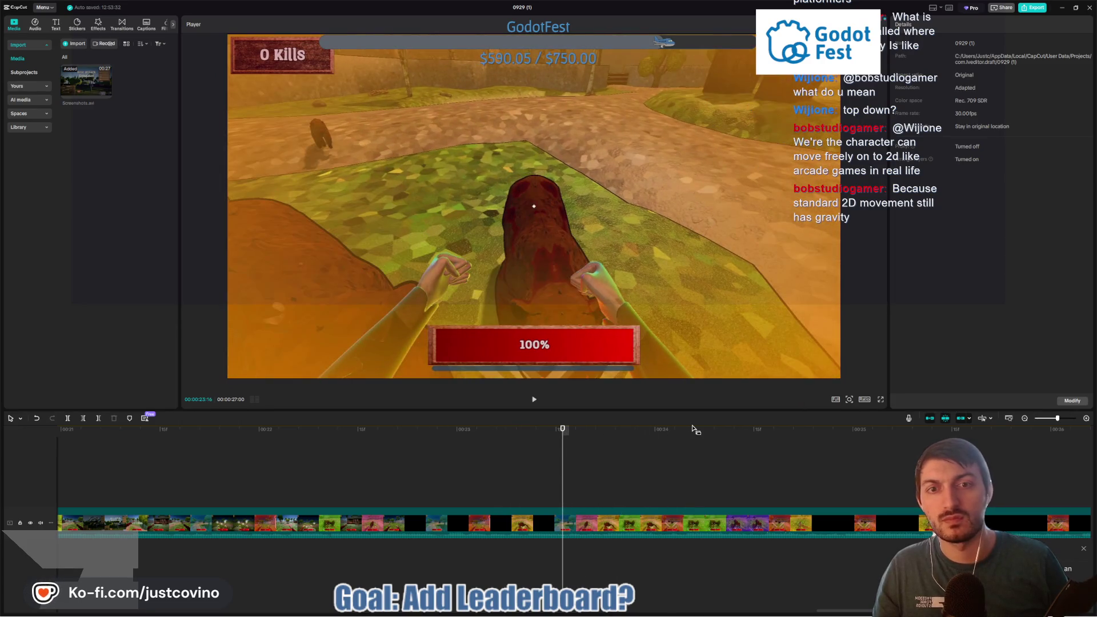
# Step: Step frame by frame to 00:00:24:23, where the counter shows 1 Kills
pyautogui.press('Right')
pyautogui.press('Right')
pyautogui.press('Right')
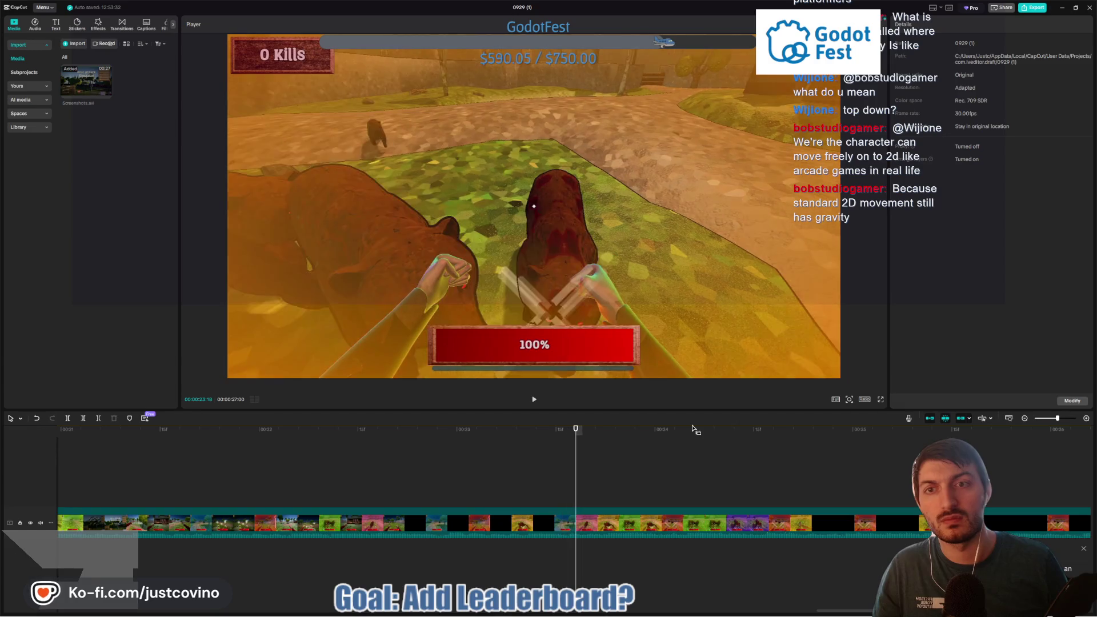
pyautogui.press('Right')
pyautogui.press('Right')
pyautogui.press('Right')
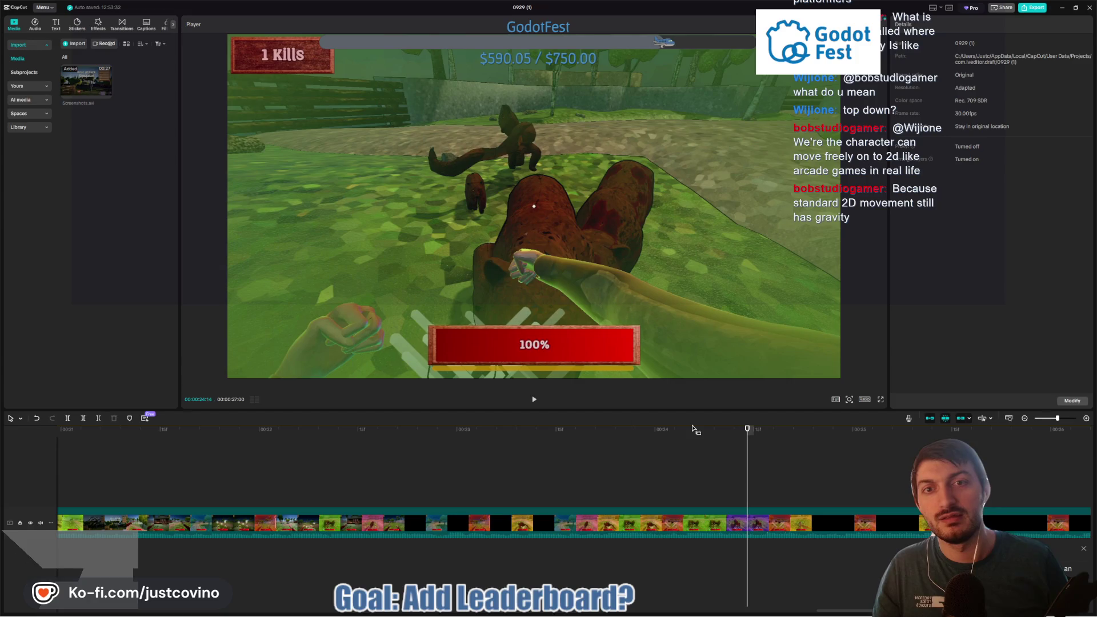
pyautogui.press('Right')
pyautogui.press('Right')
pyautogui.press('Right')
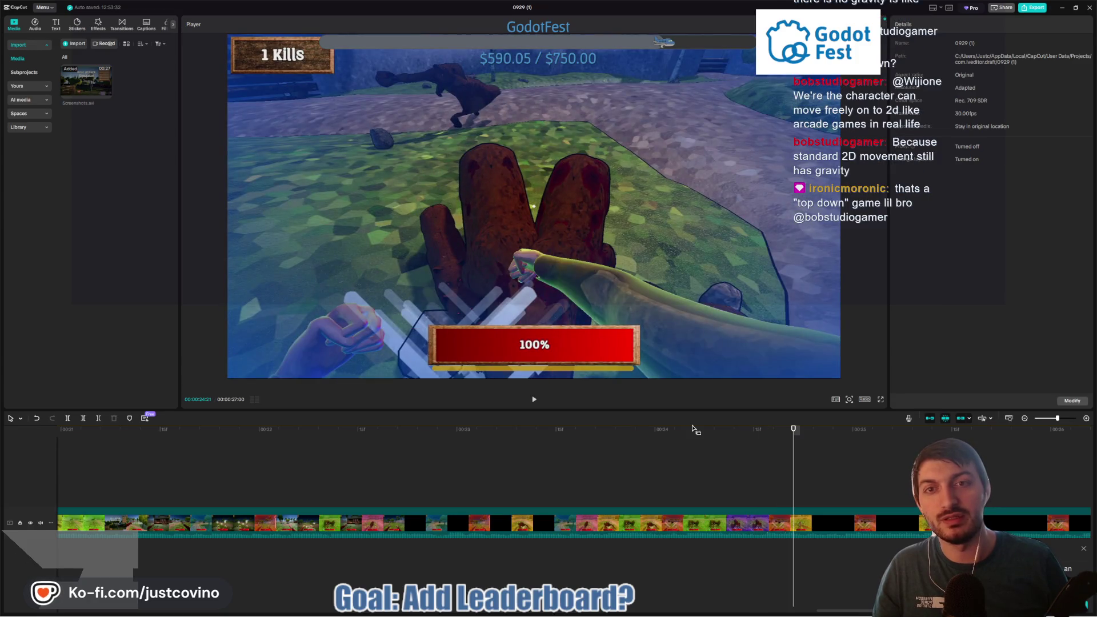
pyautogui.press('Right')
pyautogui.press('Right')
pyautogui.press('Right')
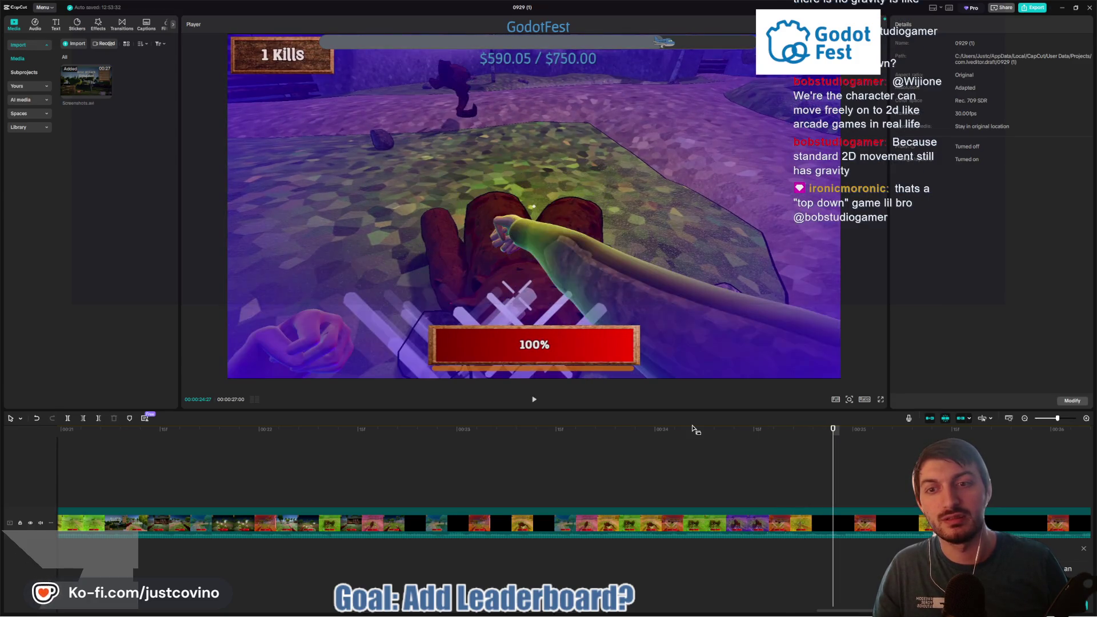
pyautogui.press('Left')
pyautogui.press('Left')
pyautogui.press('Left')
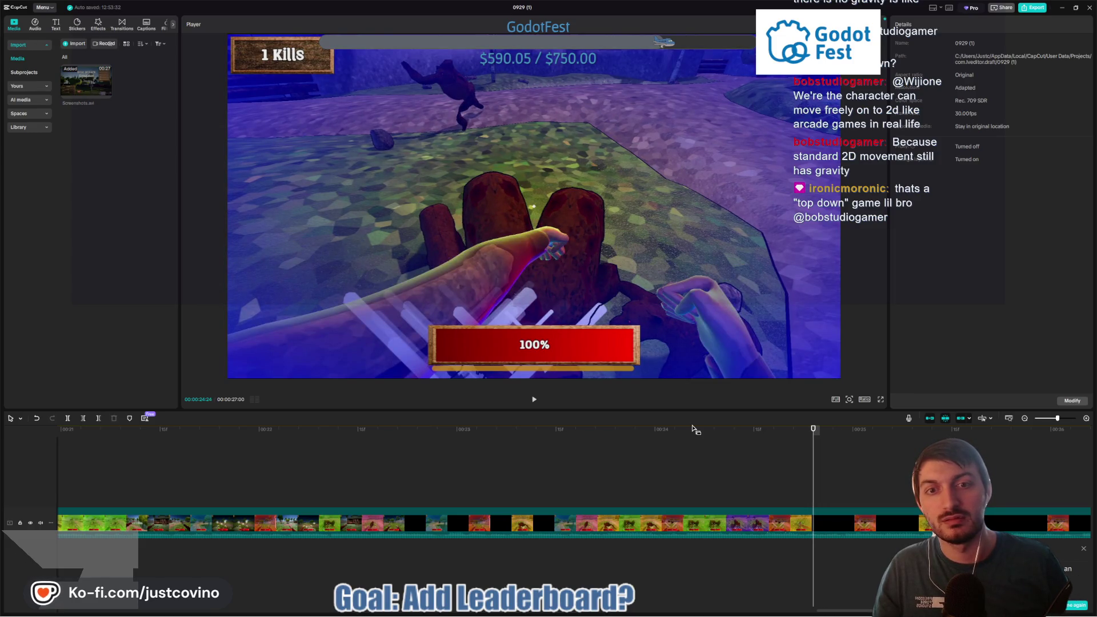
pyautogui.press('Left')
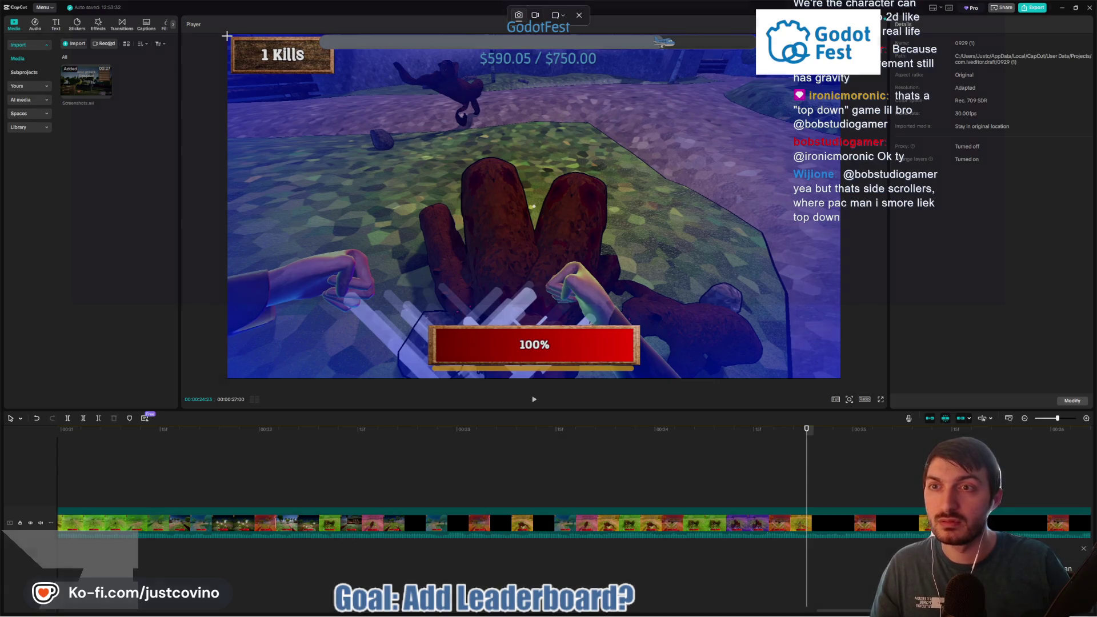
# Step: Snip the gameplay preview and save it as Boosted.png in Desktop\BAS_MovieMode
pyautogui.press('super+shift+s')
pyautogui.moveTo(226, 35)
pyautogui.mouseDown()
pyautogui.moveTo(536, 249)
pyautogui.moveTo(840, 379)
pyautogui.mouseUp()
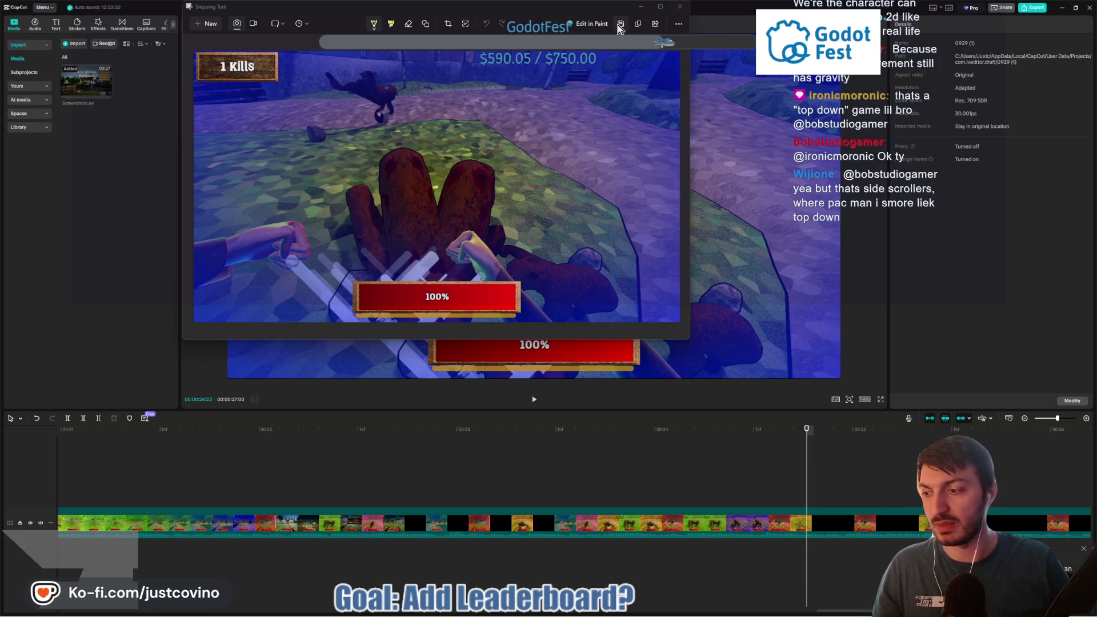
pyautogui.click(620, 26)
pyautogui.scroll(4, 216, 169)
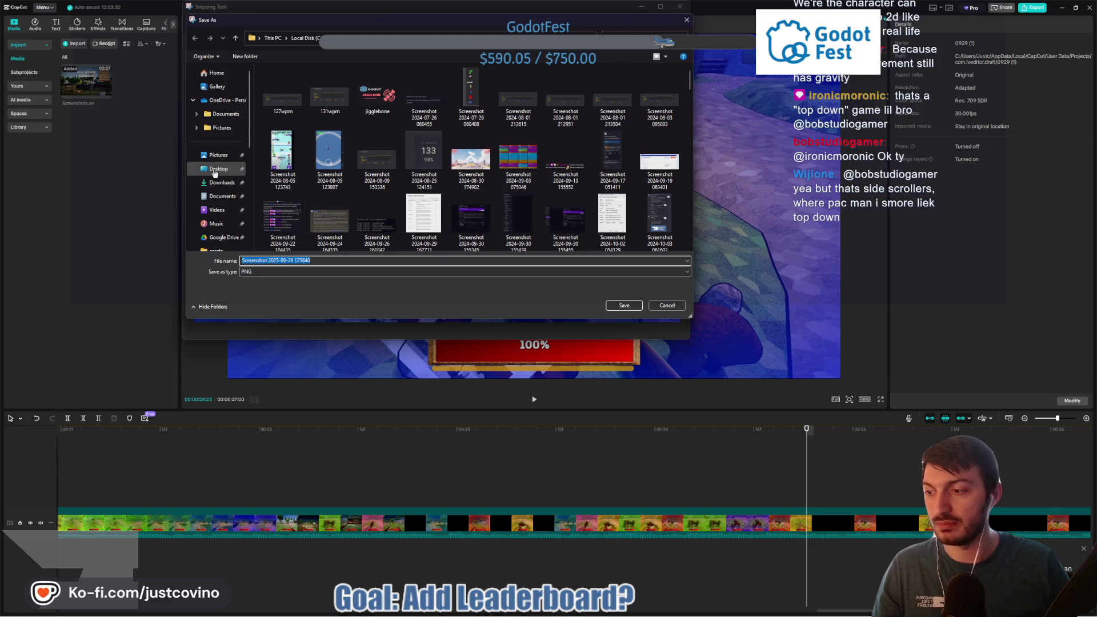
pyautogui.click(215, 171)
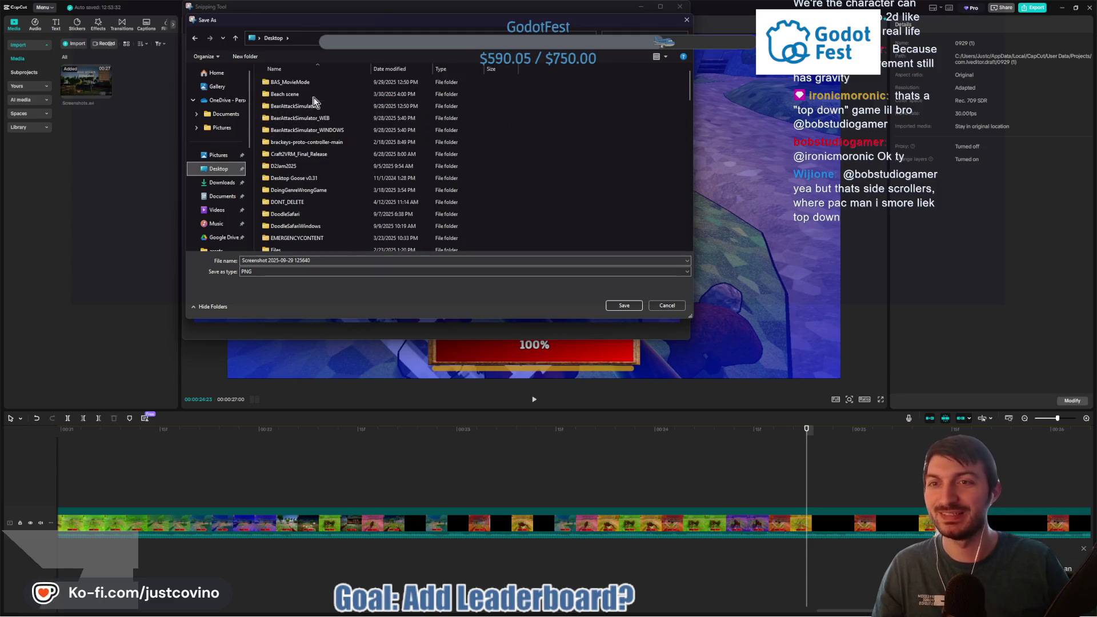
pyautogui.doubleClick(307, 90)
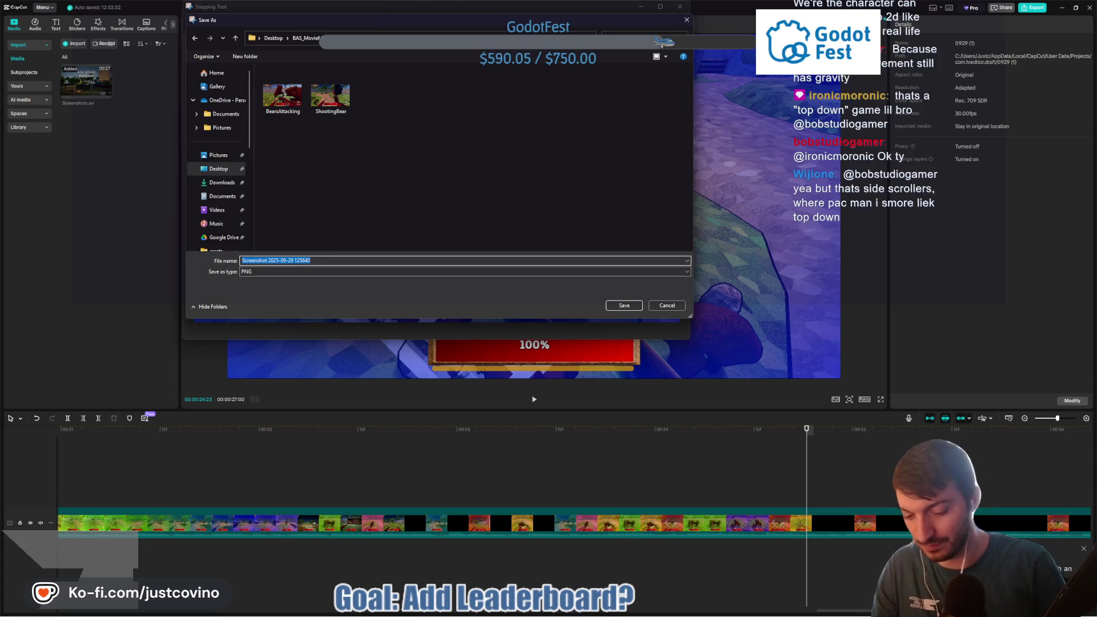
pyautogui.write('Boosted')
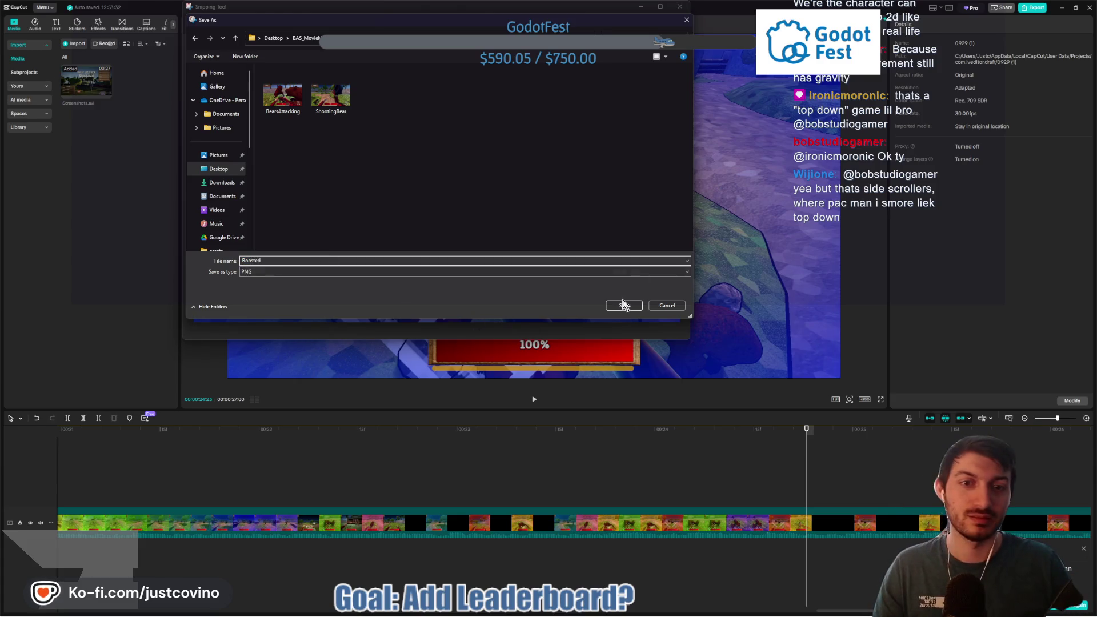
pyautogui.click(620, 304)
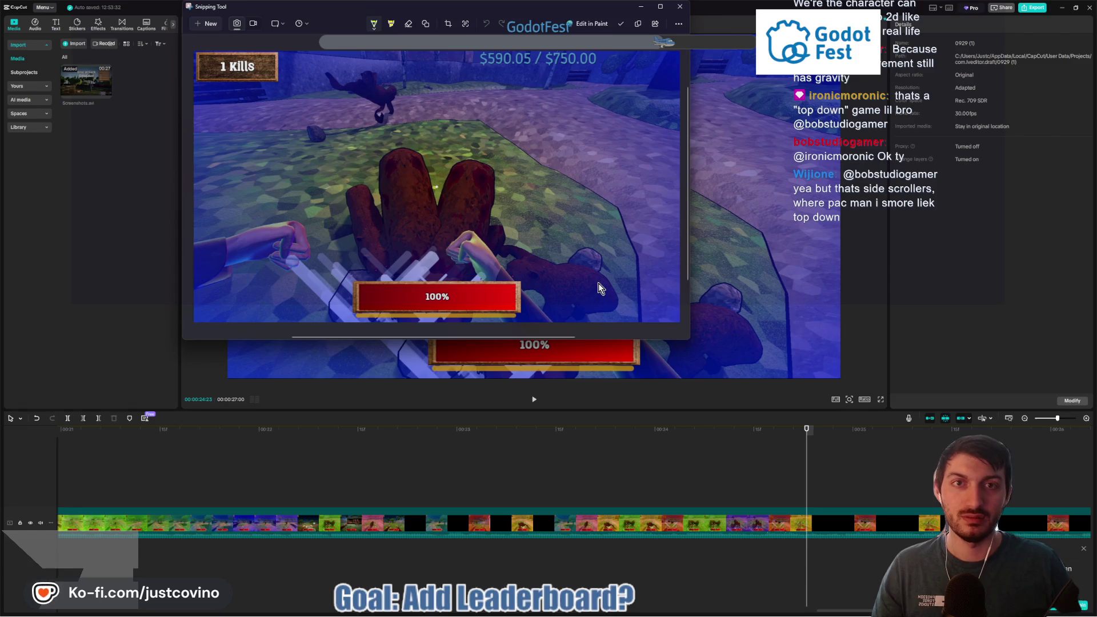